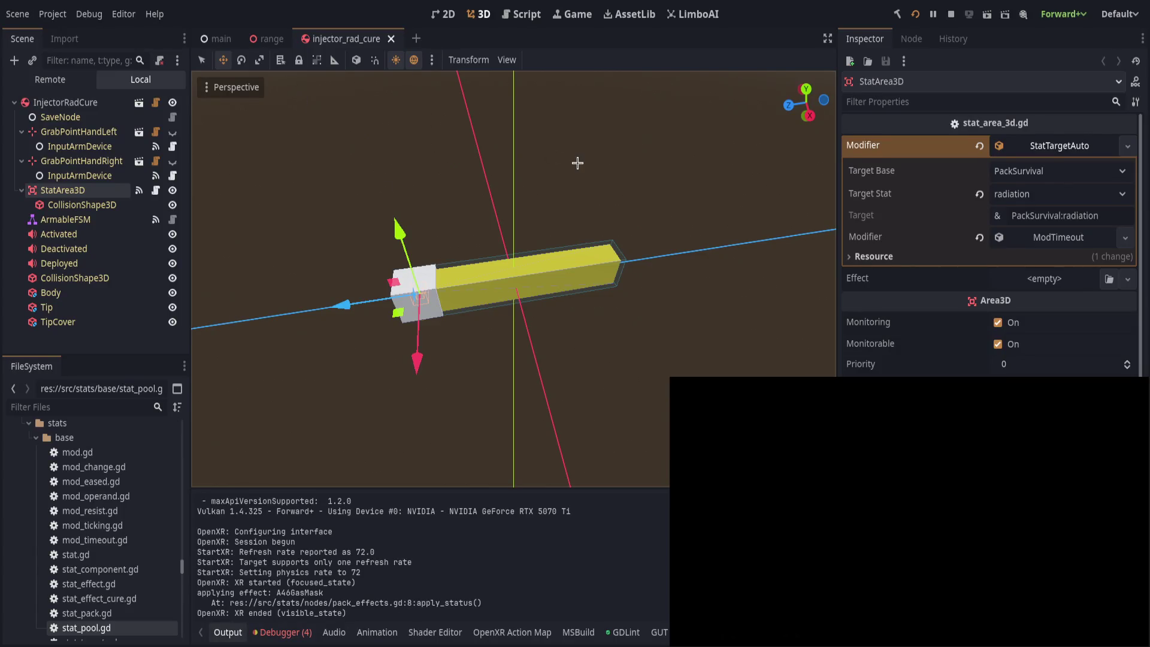
# Step: Open the geiger_digital scene's Tick sound and try Inverse Square and Logarithmic attenuation
pyautogui.click(174, 235)
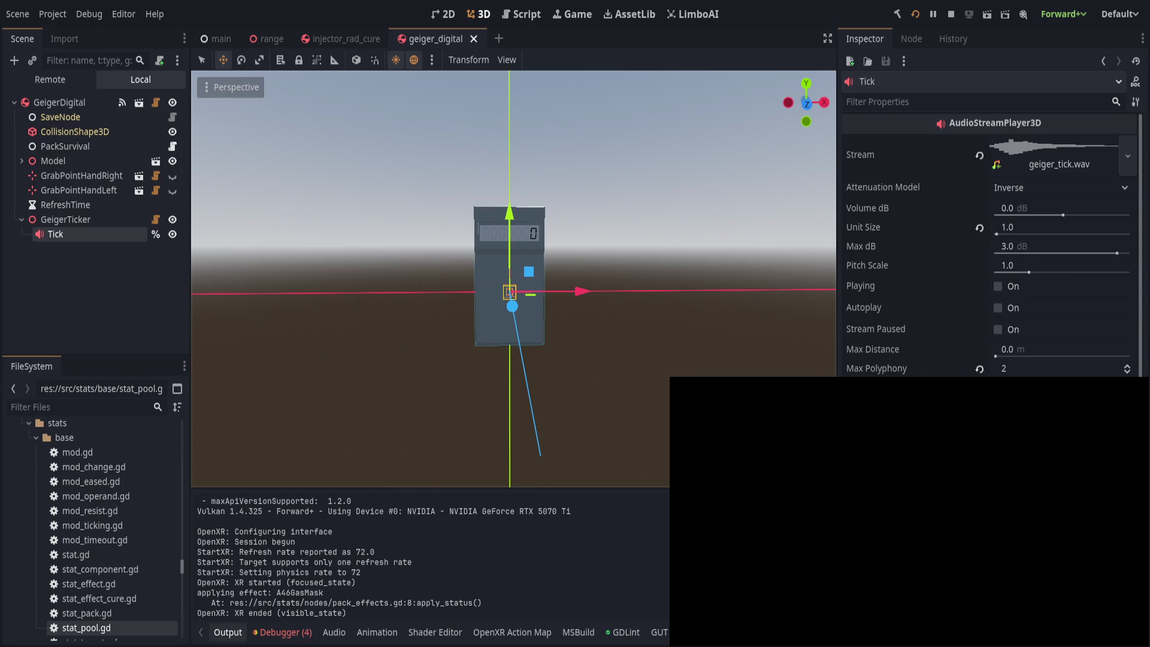
pyautogui.click(1054, 188)
pyautogui.click(1018, 220)
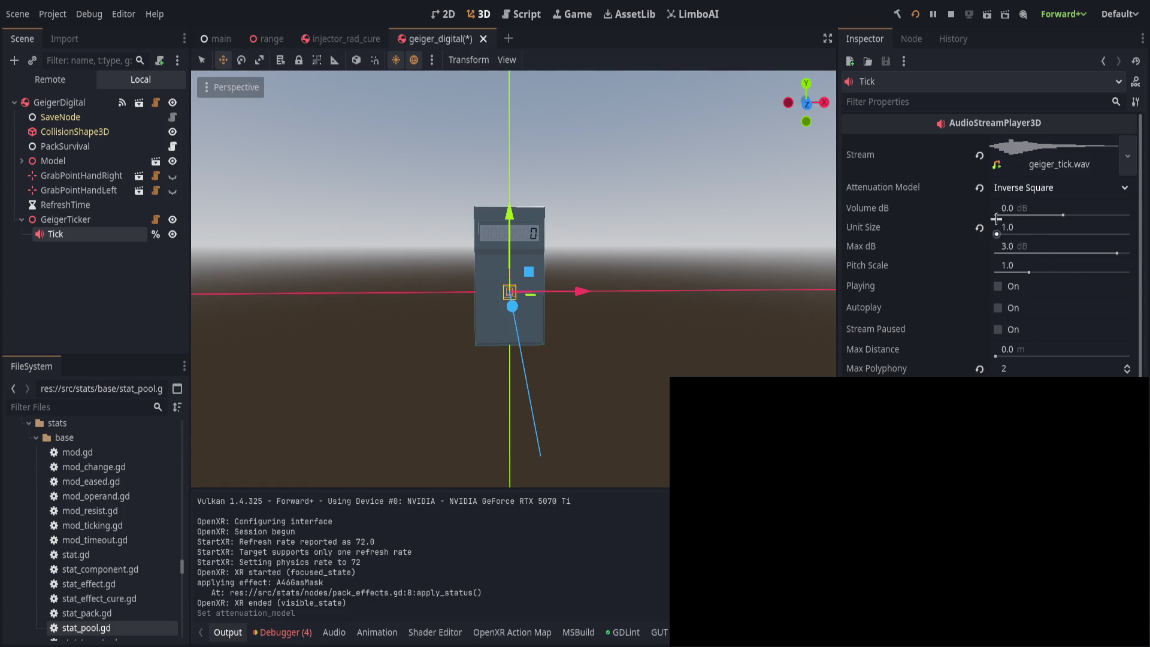
pyautogui.click(1026, 246)
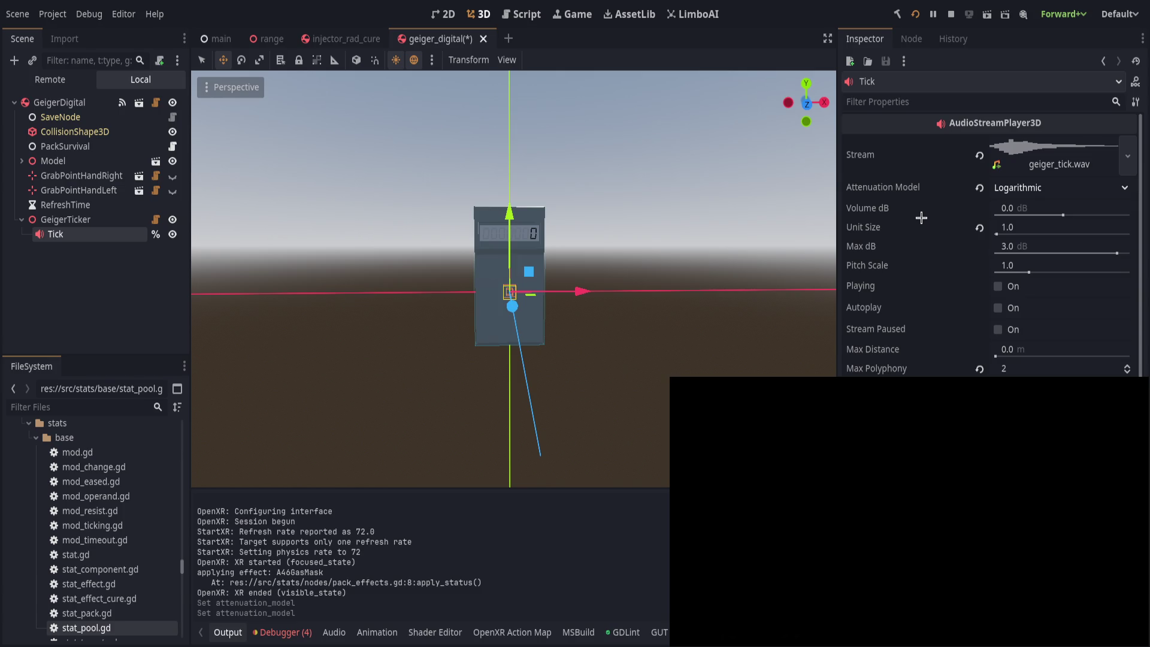
# Step: Try Tick volume values of 3 dB and 6 dB
pyautogui.click(1037, 208)
pyautogui.write('3')
pyautogui.press('Return')
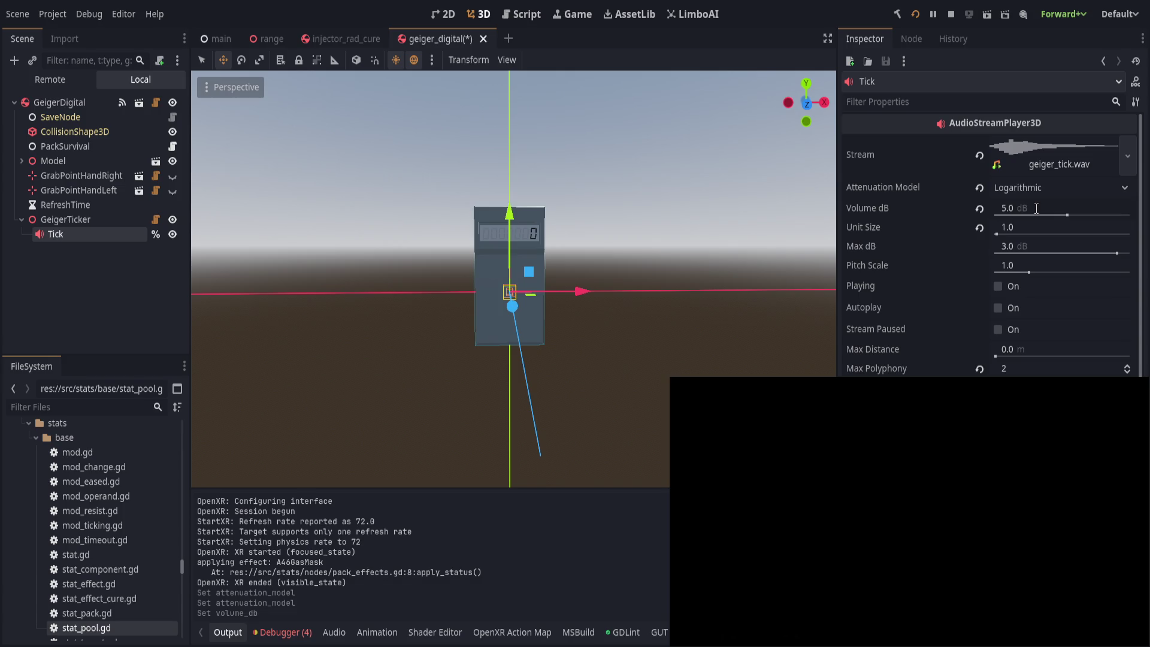
pyautogui.click(1037, 208)
pyautogui.write('6')
pyautogui.press('Return')
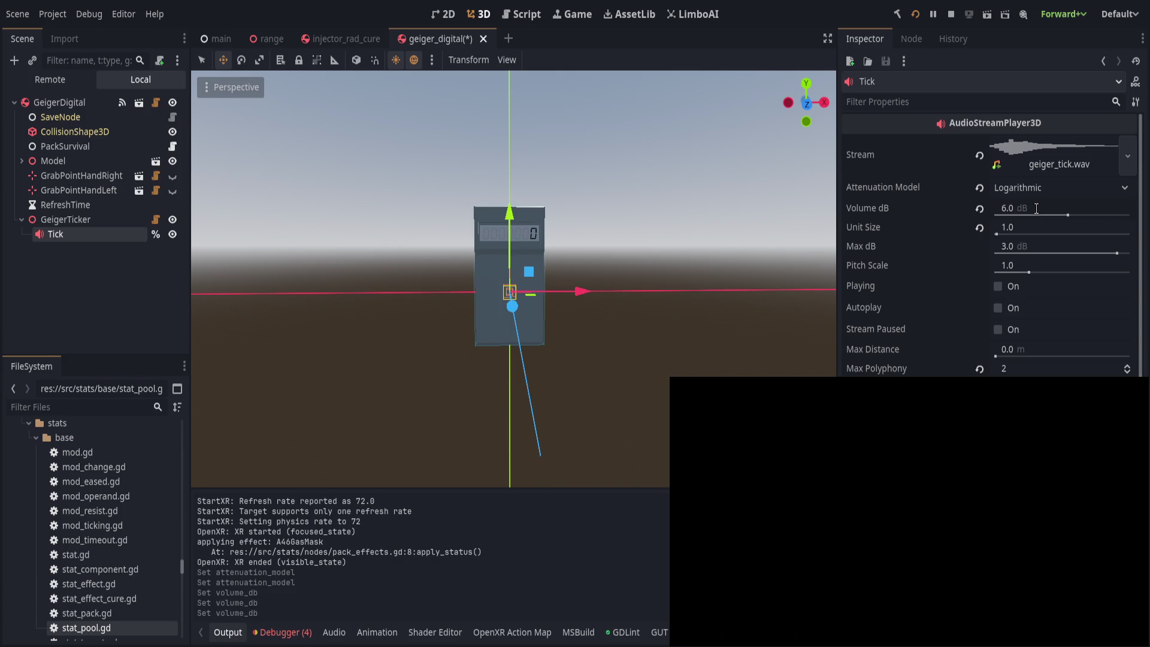
# Step: Revert Tick to Inverse attenuation and 0 dB volume, and save the scene
pyautogui.click(980, 188)
pyautogui.hotkey('ctrl', 'z')
pyautogui.hotkey('ctrl', 's')
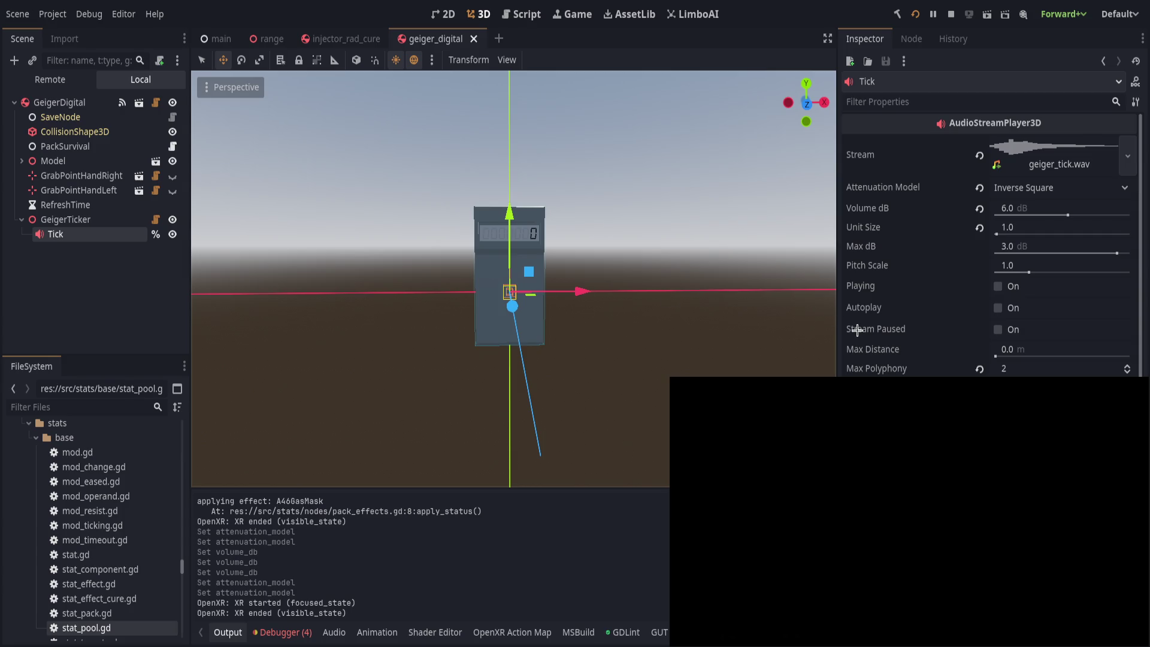
pyautogui.click(980, 209)
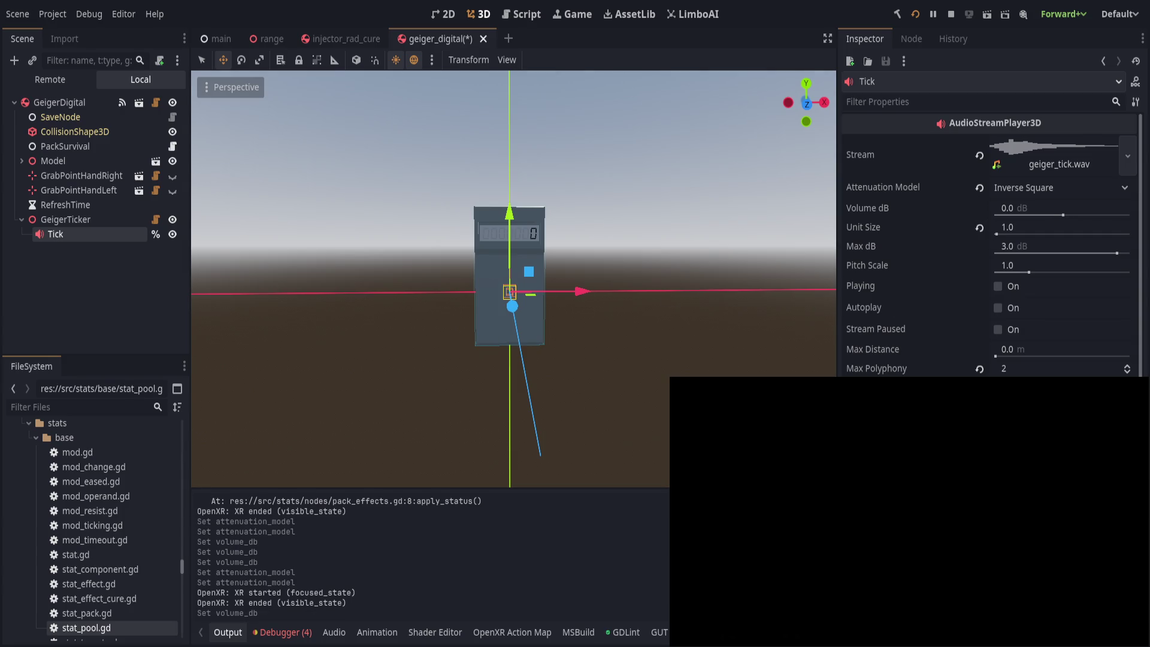
pyautogui.hotkey('ctrl', 's')
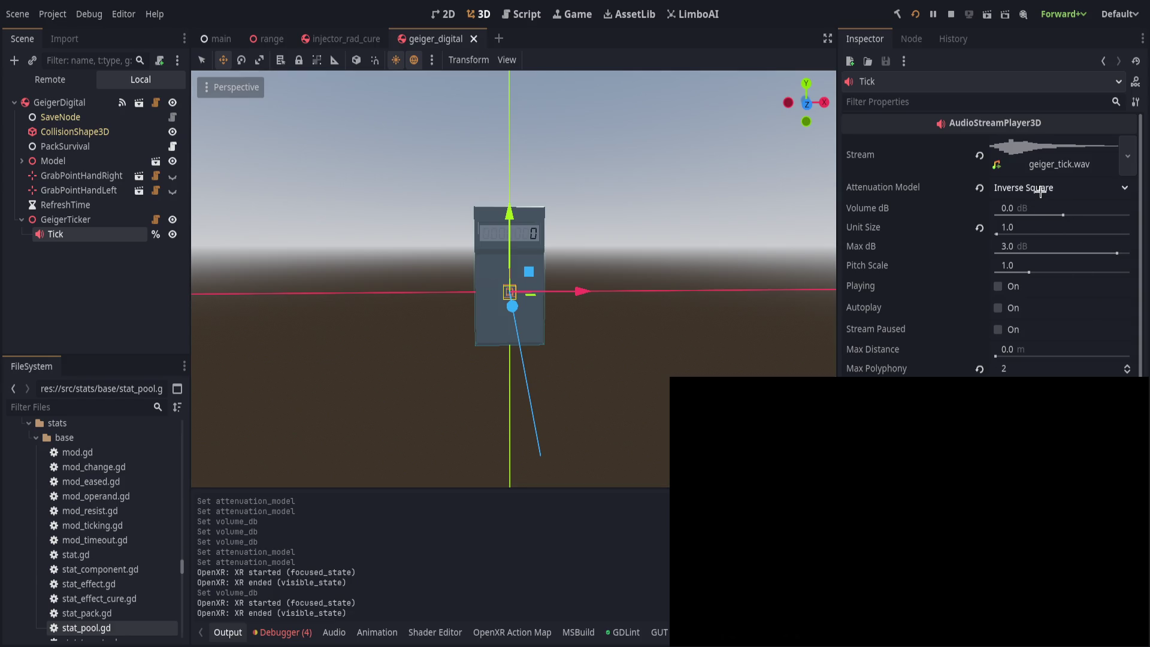
pyautogui.scroll(1, 1033, 190)
pyautogui.hotkey('ctrl', 's')
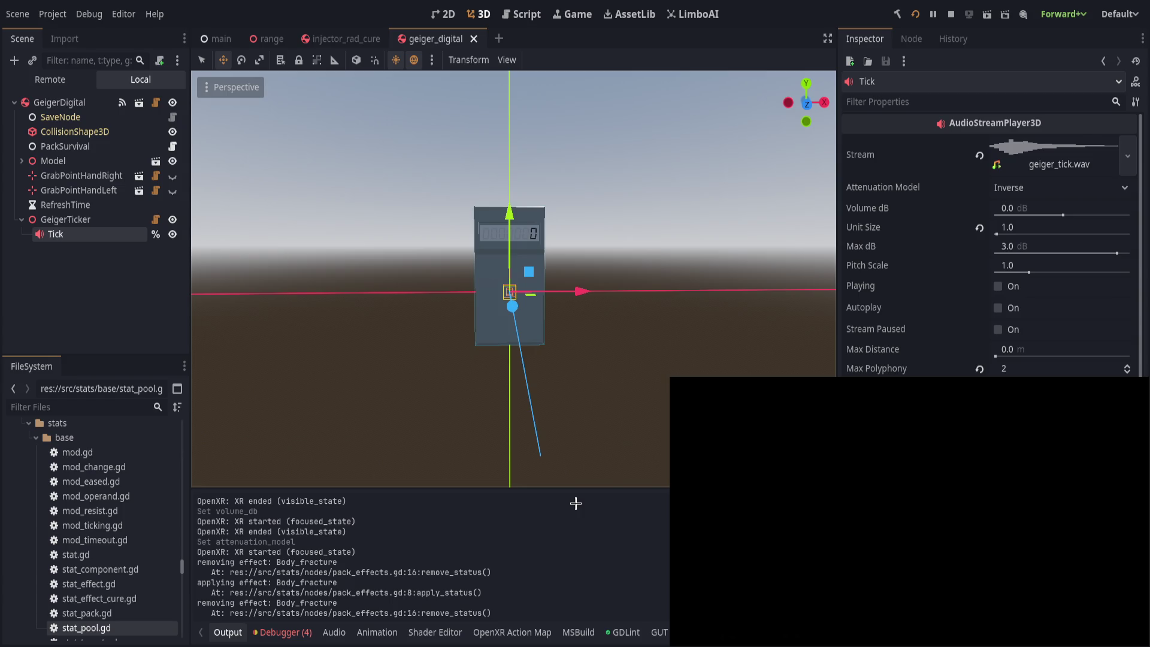
# Step: Clear the output log and show GeigerDigital's signal connections in the Node dock
pyautogui.click(126, 329)
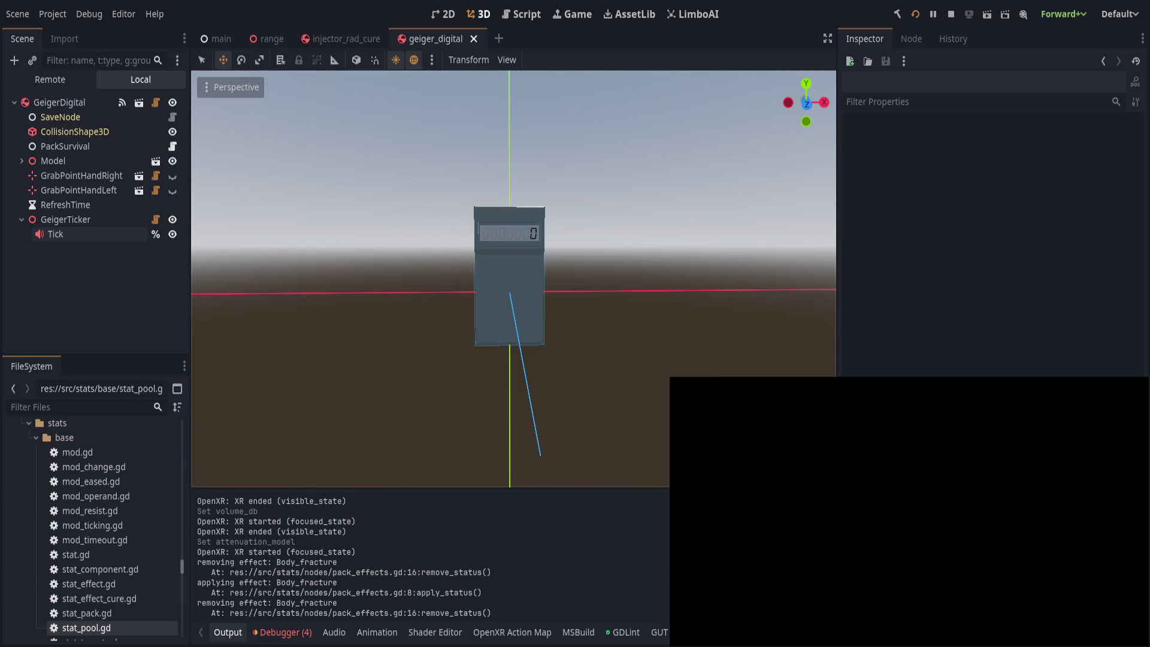
pyautogui.hotkey('ctrl', 'shift', 'k')
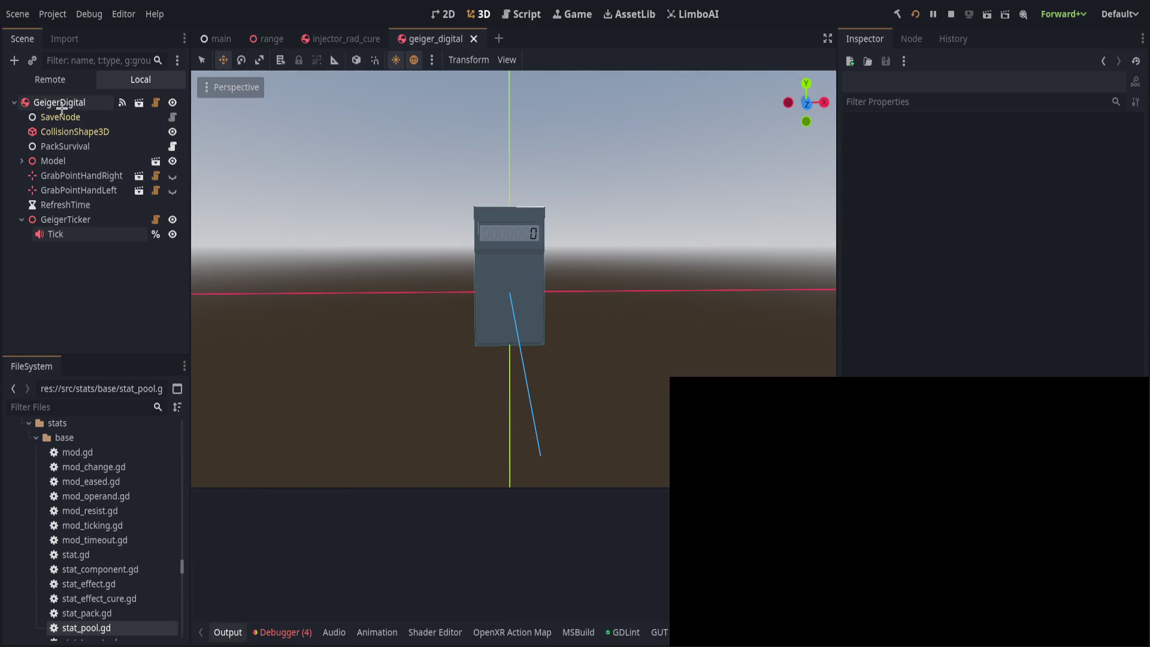
pyautogui.click(75, 103)
pyautogui.click(912, 38)
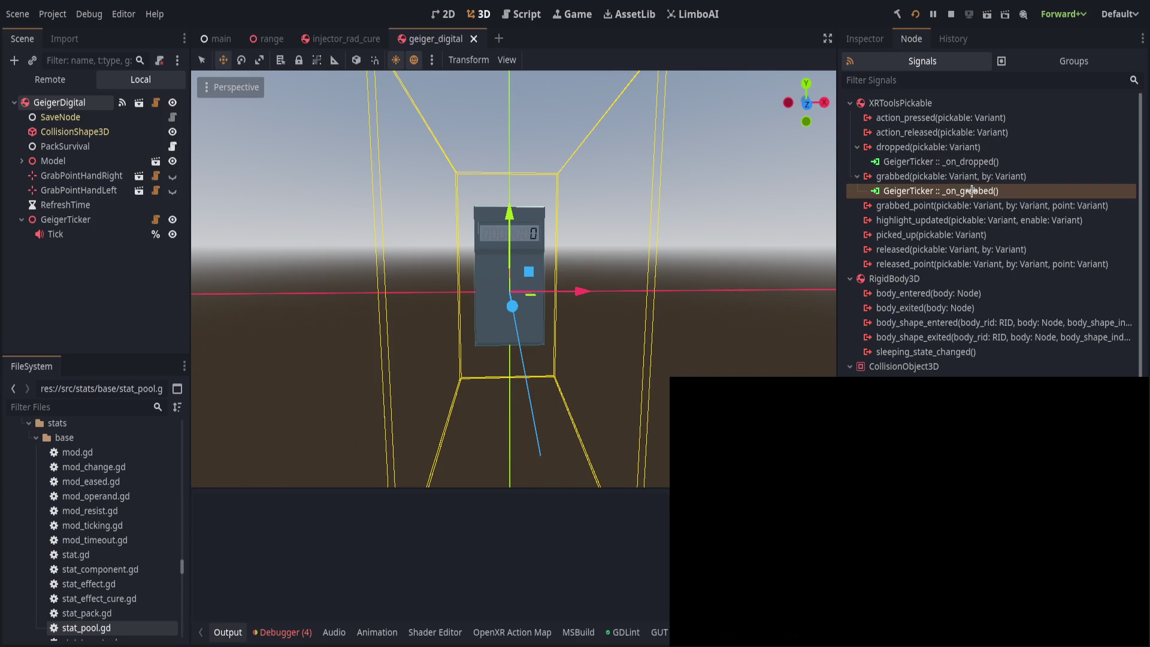
# Step: Disconnect GeigerDigital's dropped signal from GeigerTicker, save the scene, and open geiger_tick.gd
pyautogui.click(938, 161)
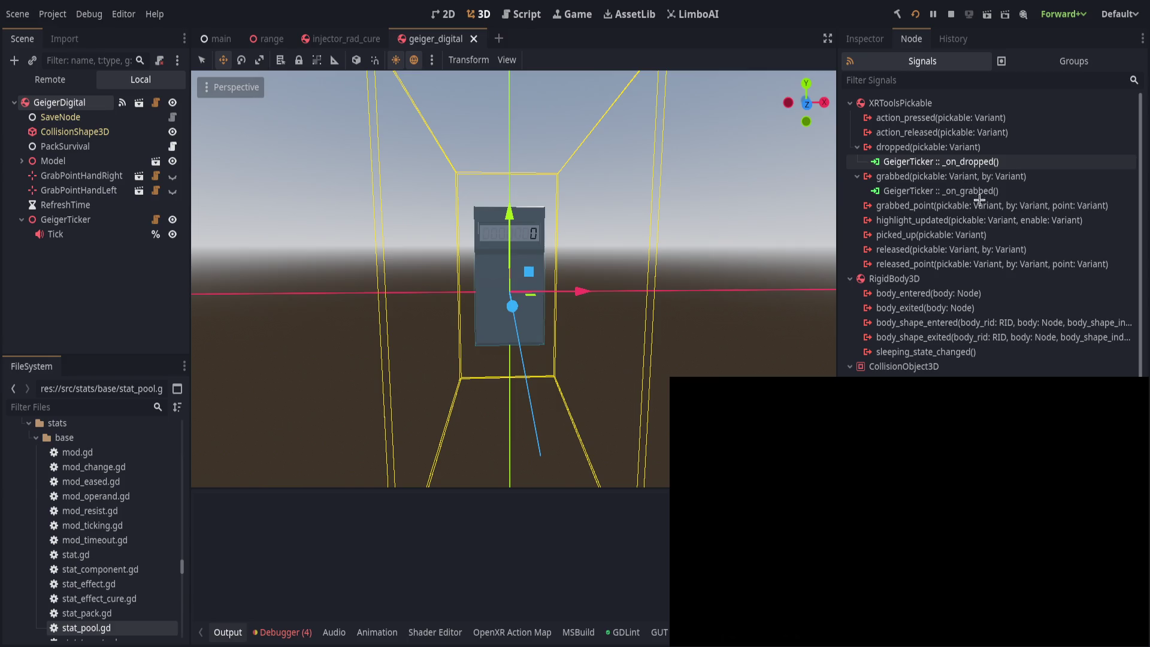
pyautogui.press('Delete')
pyautogui.press('Delete')
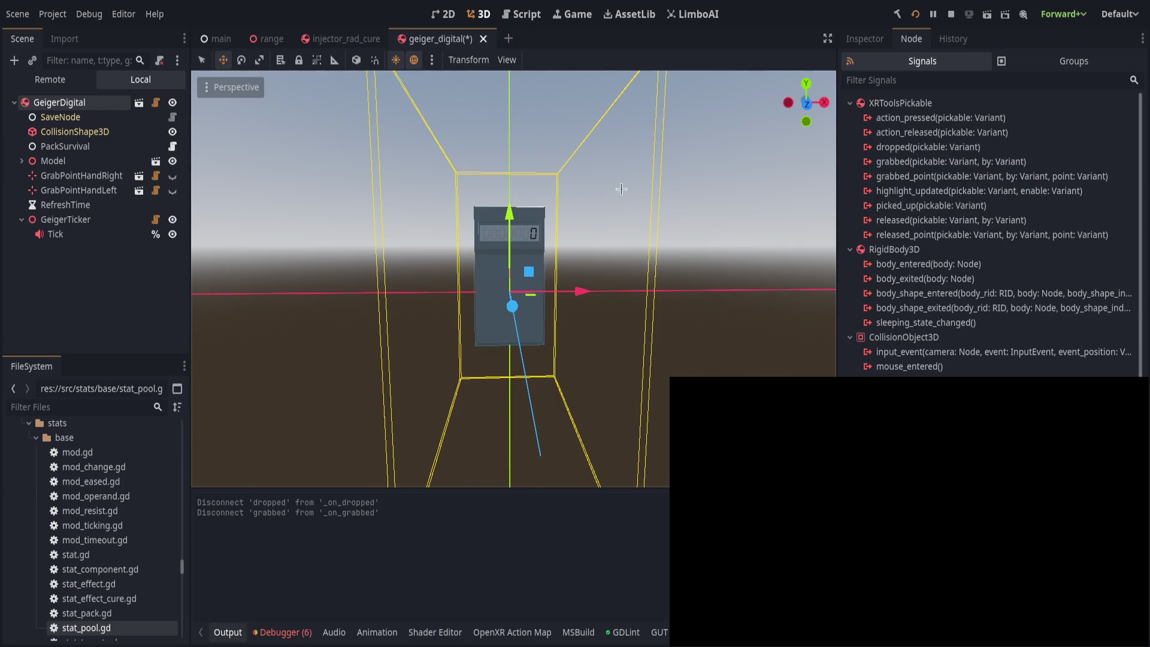
pyautogui.click(77, 290)
pyautogui.hotkey('ctrl', 's')
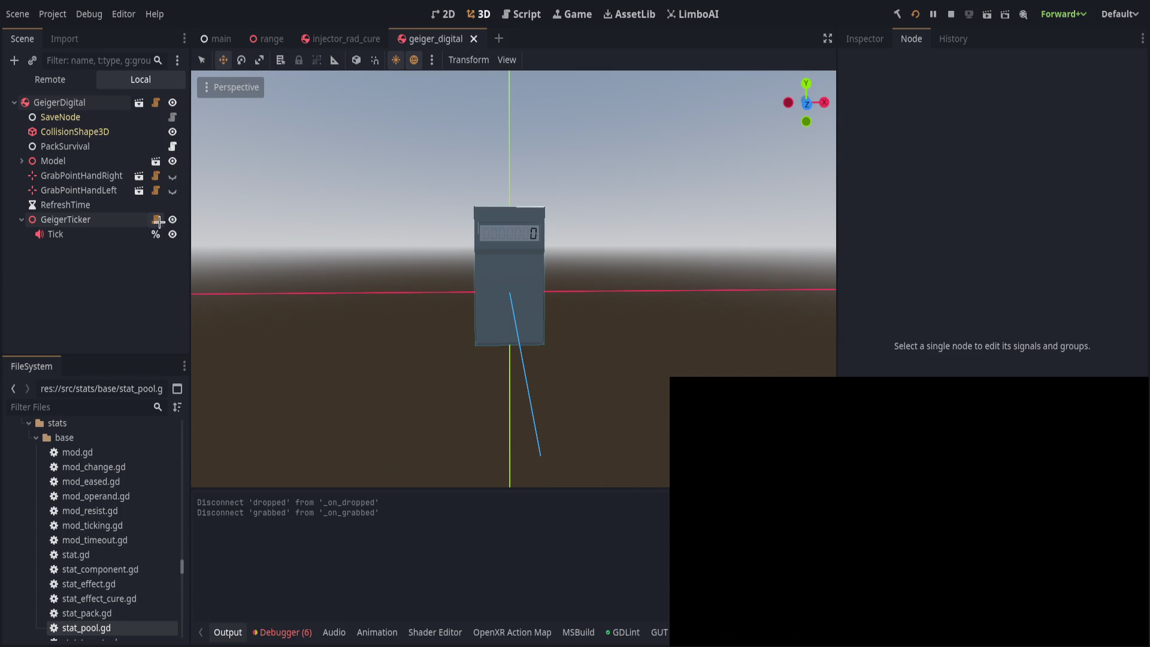
pyautogui.click(156, 219)
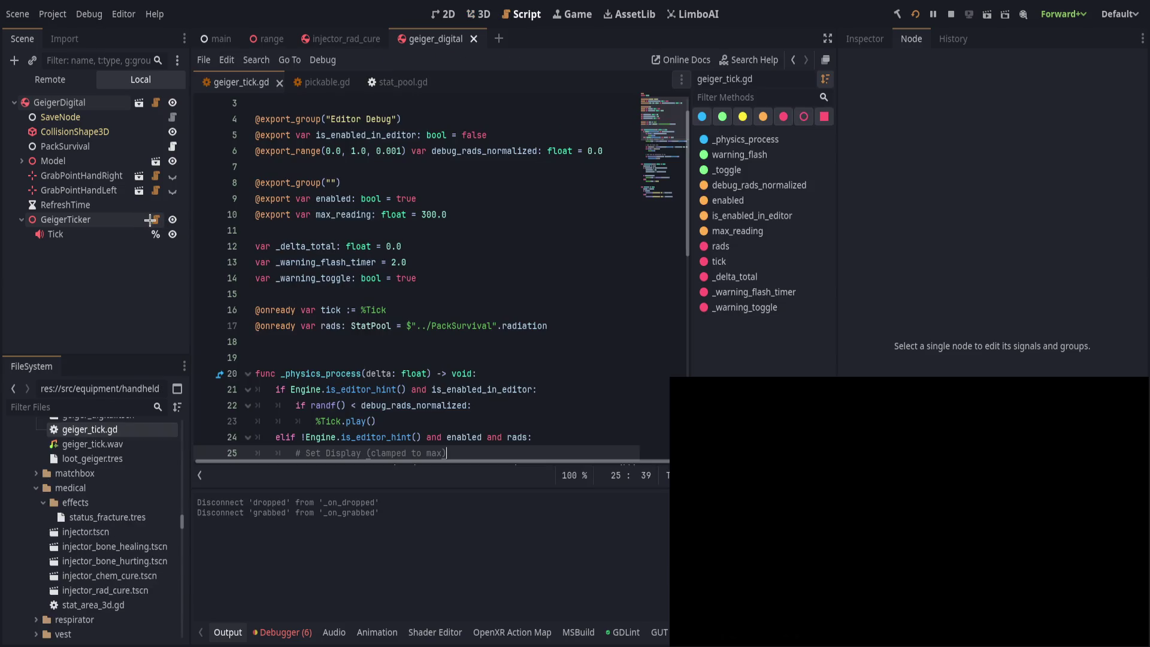
# Step: Widen the script editor and read through the top of geiger_tick.gd
pyautogui.moveTo(834, 328); pyautogui.dragTo(923, 329)
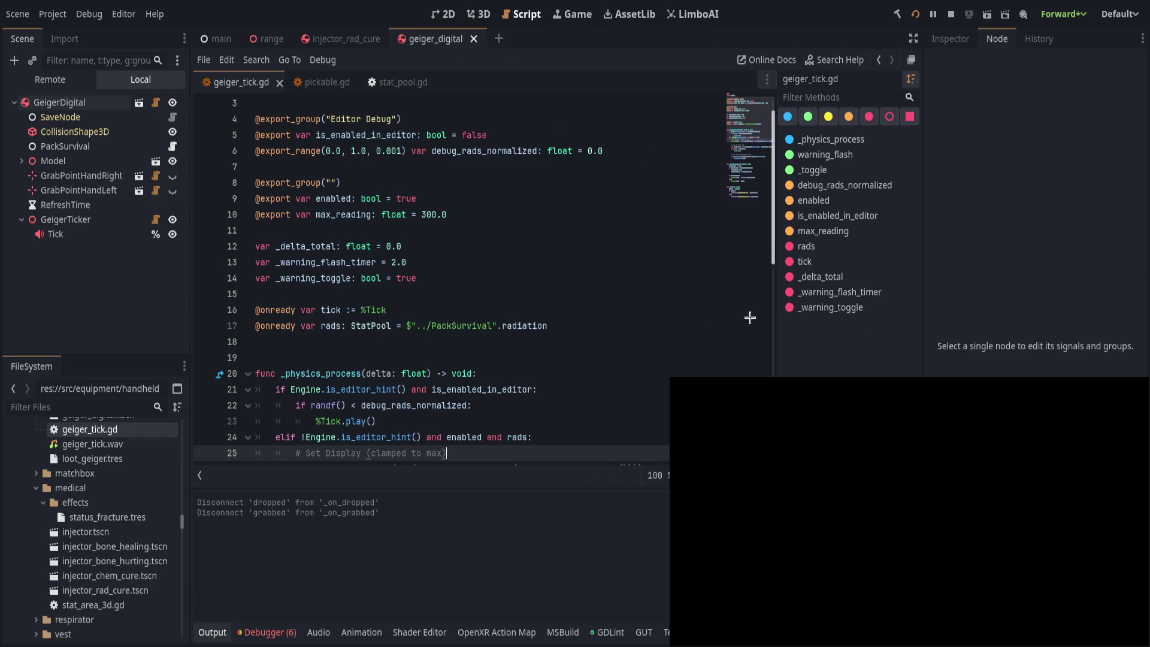
pyautogui.click(579, 303)
pyautogui.scroll(-3, 580, 301)
pyautogui.scroll(-7, 579, 301)
pyautogui.scroll(5, 577, 299)
pyautogui.scroll(-3, 575, 299)
pyautogui.scroll(9, 575, 299)
pyautogui.click(567, 296)
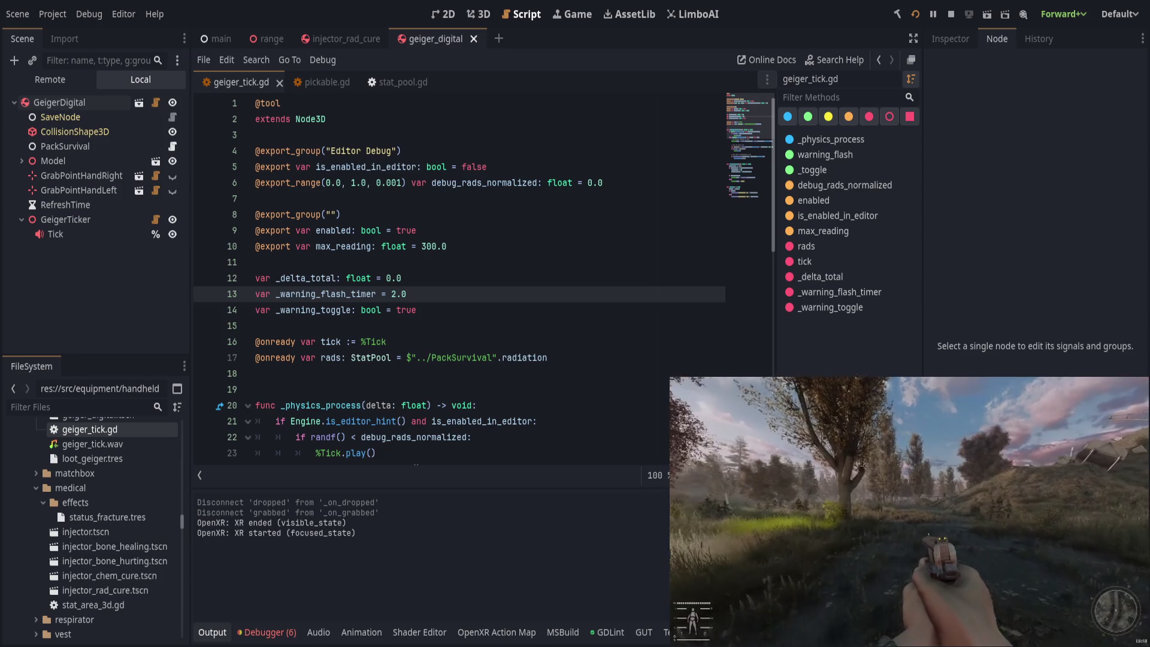
# Step: Read further down geiger_tick.gd, checking where enabled is defined, then switch to injector_rad_cure
pyautogui.scroll(-1, 490, 363)
pyautogui.scroll(-2, 490, 363)
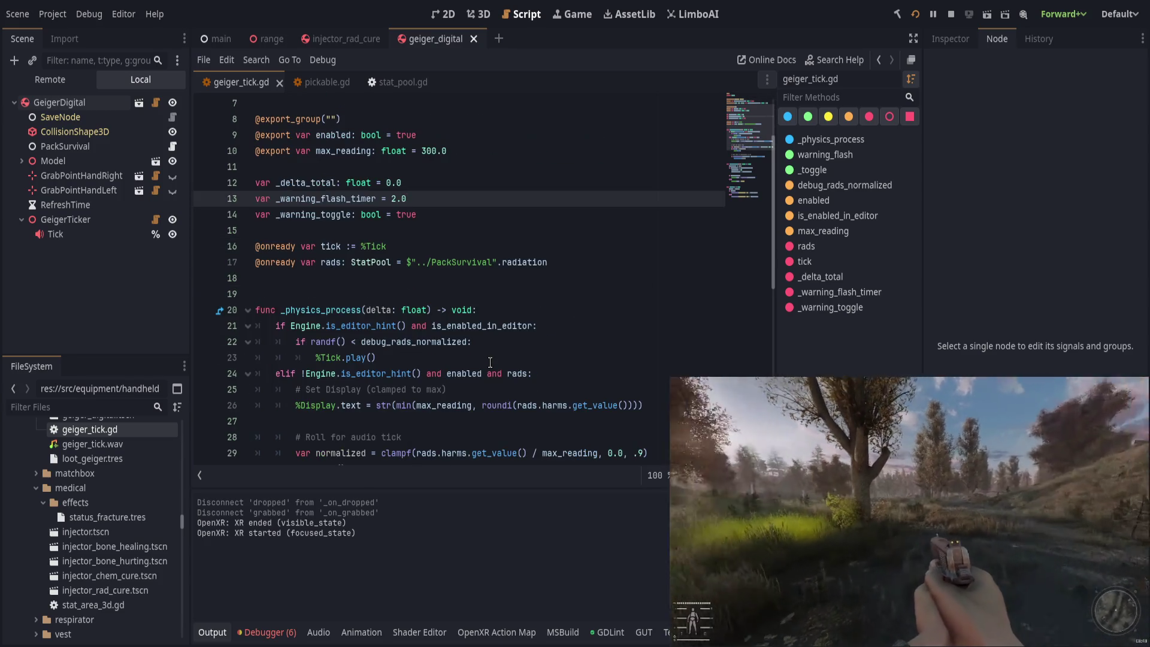
pyautogui.scroll(-1, 490, 363)
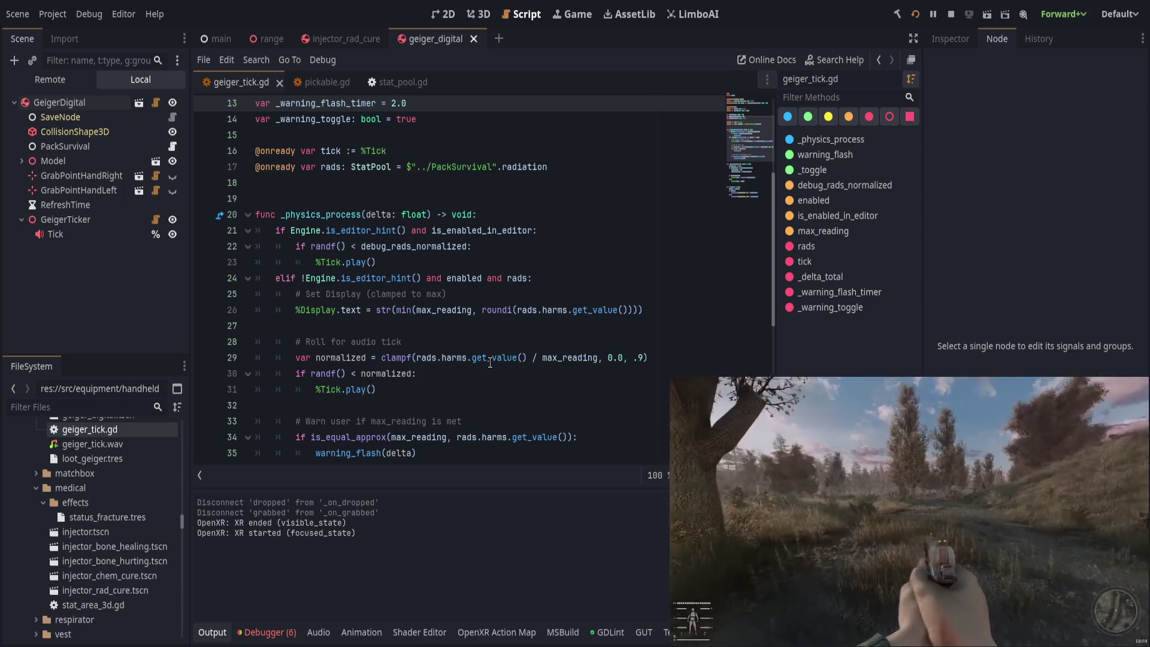
pyautogui.scroll(2, 490, 363)
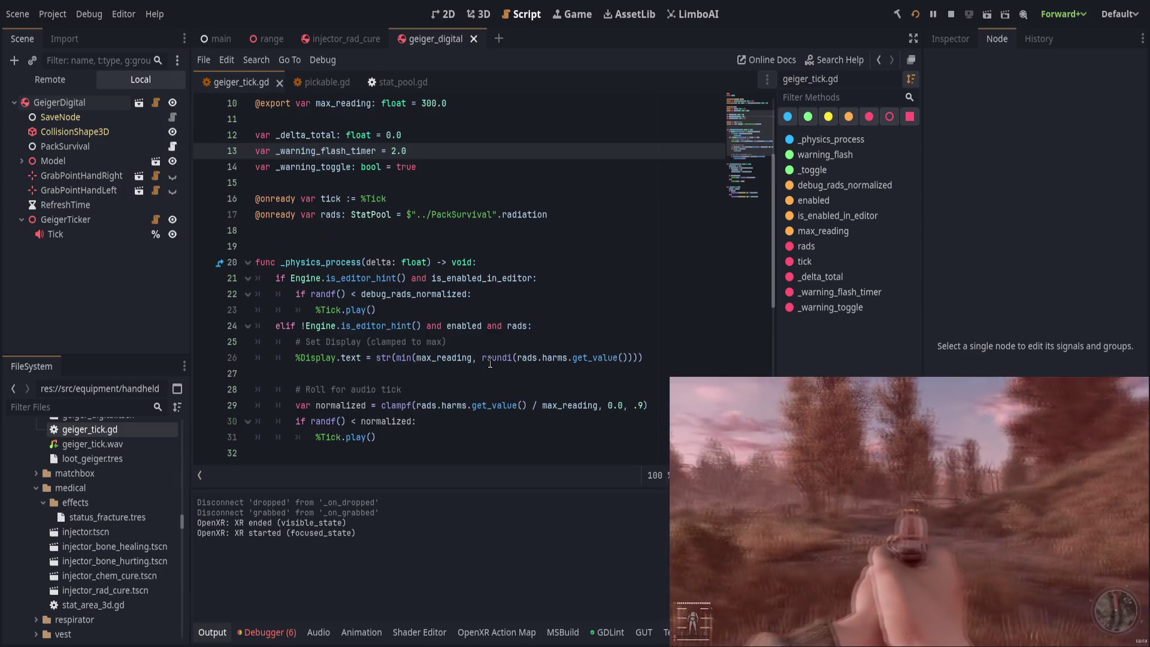
pyautogui.keyDown('ctrl'); pyautogui.click(461, 370); pyautogui.keyUp('ctrl')
pyautogui.scroll(-6, 458, 359)
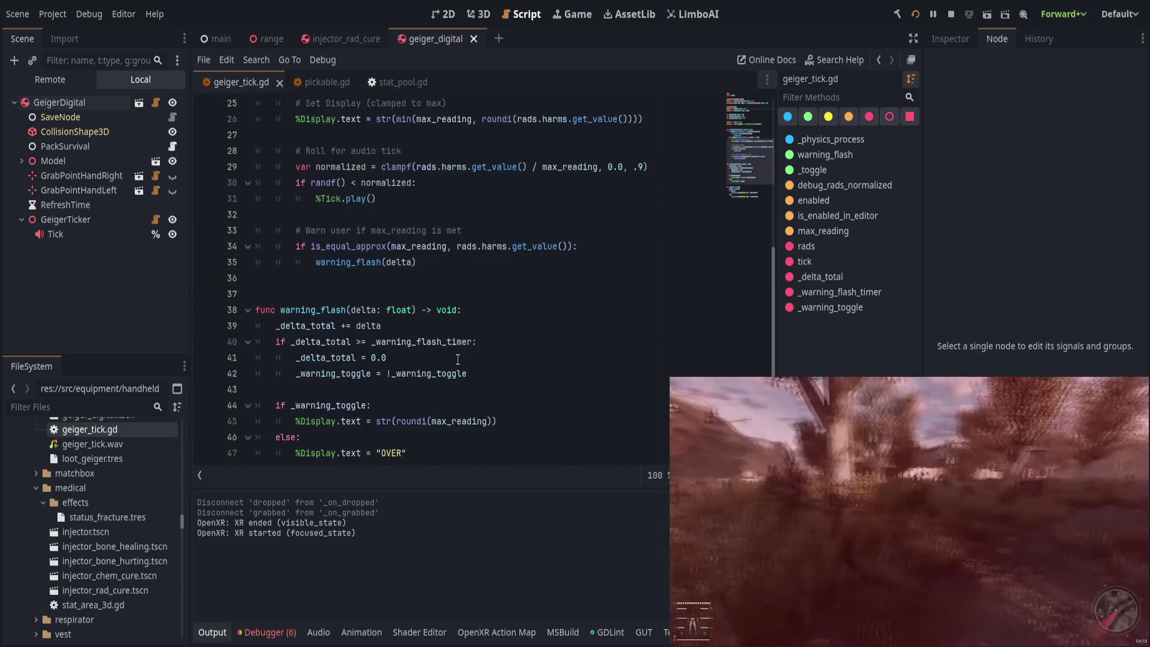
pyautogui.scroll(5, 458, 359)
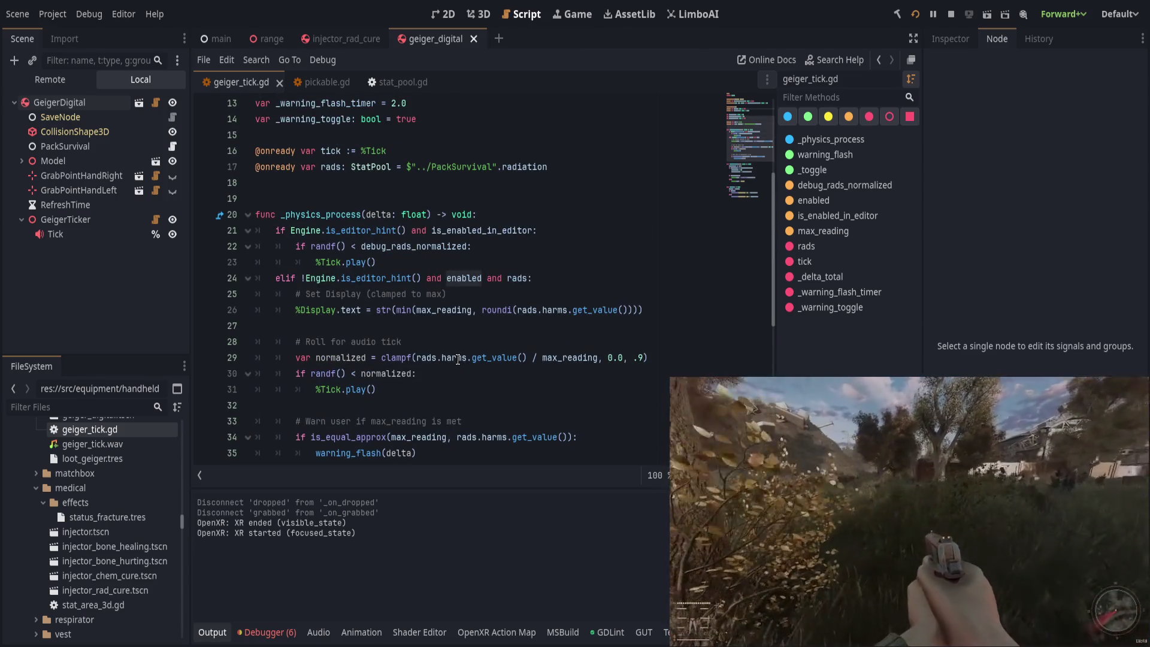
pyautogui.scroll(-7, 473, 358)
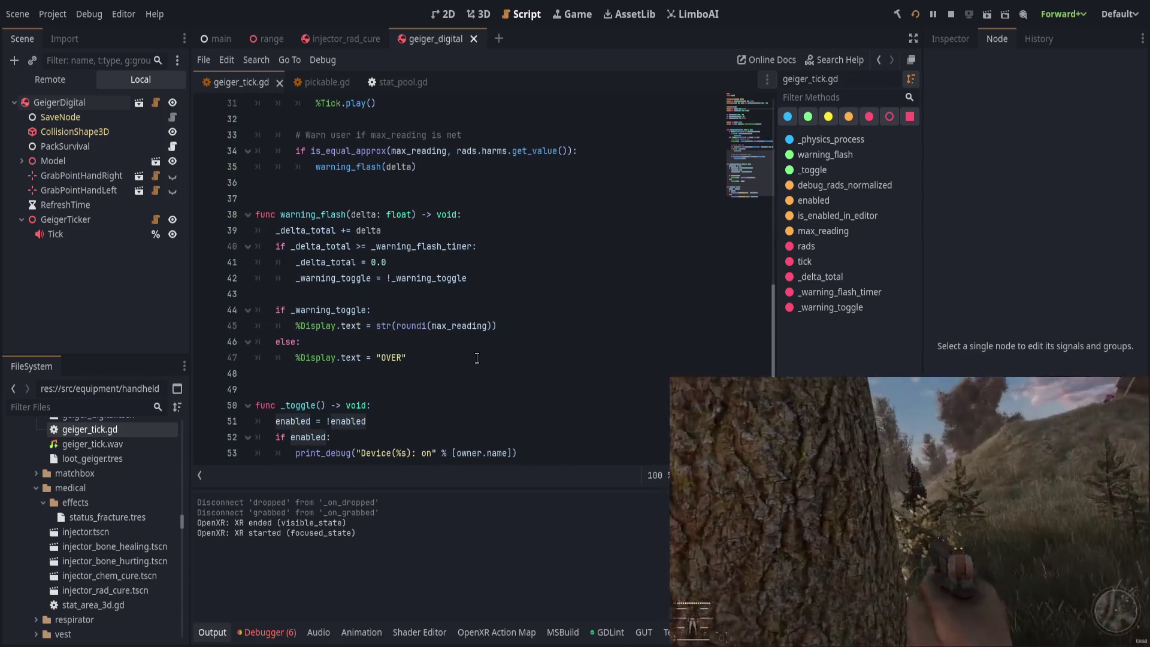
pyautogui.click(498, 353)
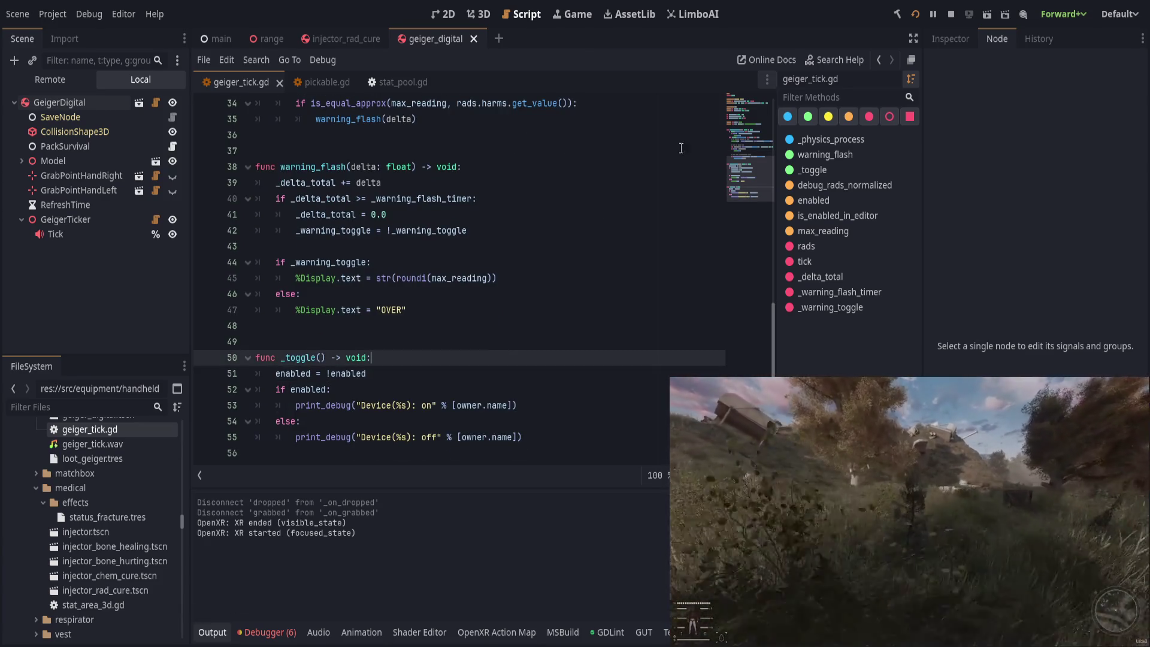
pyautogui.click(437, 214)
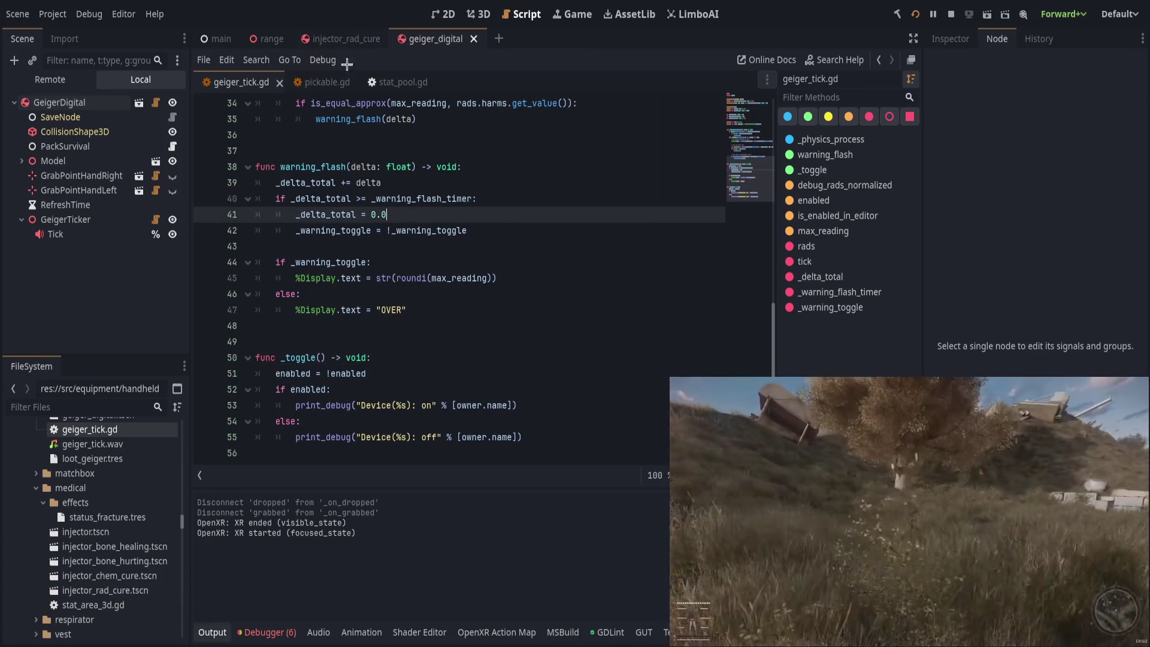
pyautogui.click(344, 39)
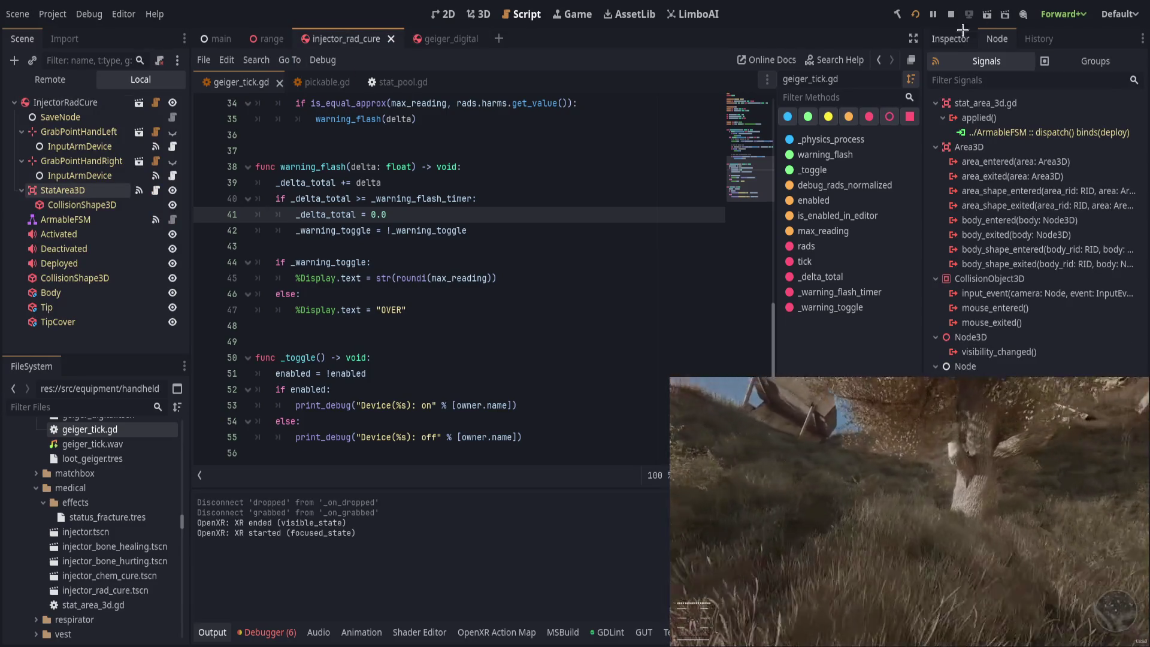
# Step: Inspect the right hand InputArmDevice's trigger_click condition in the Inspector
pyautogui.click(960, 39)
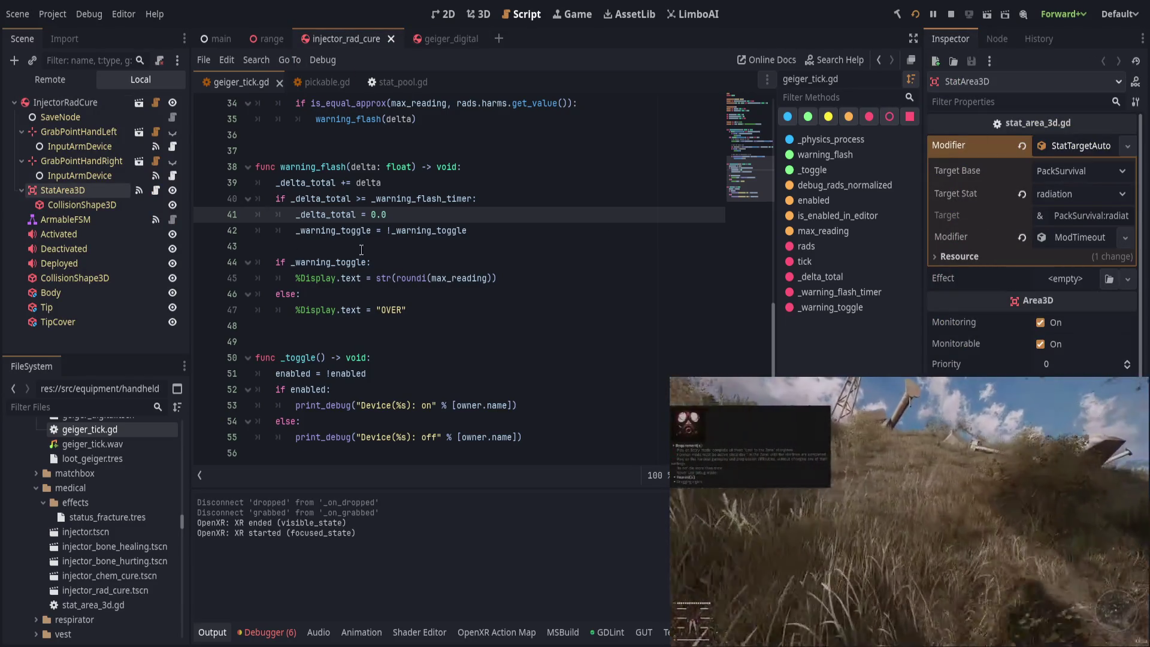
pyautogui.click(77, 219)
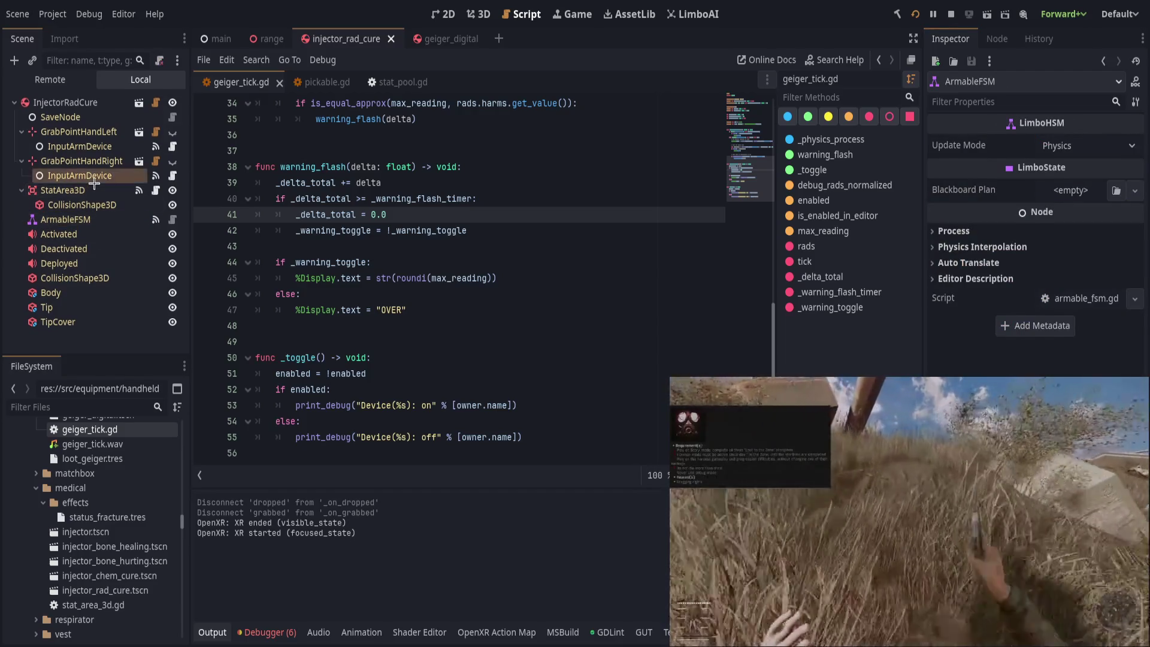
pyautogui.click(95, 182)
pyautogui.click(1069, 188)
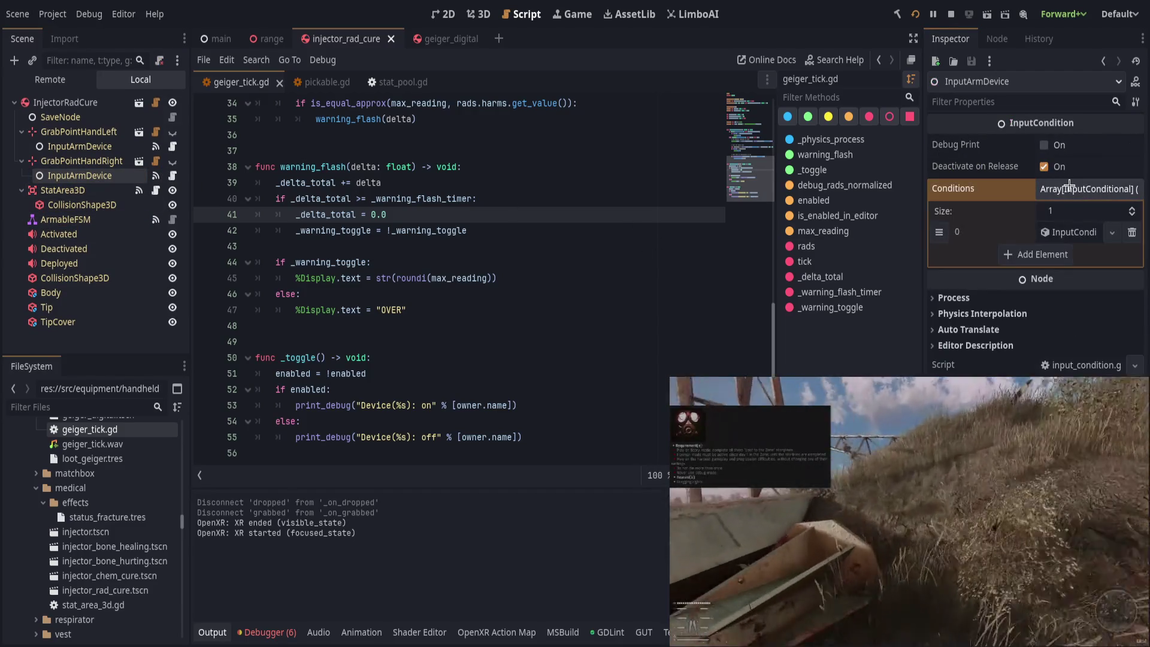
pyautogui.click(1067, 234)
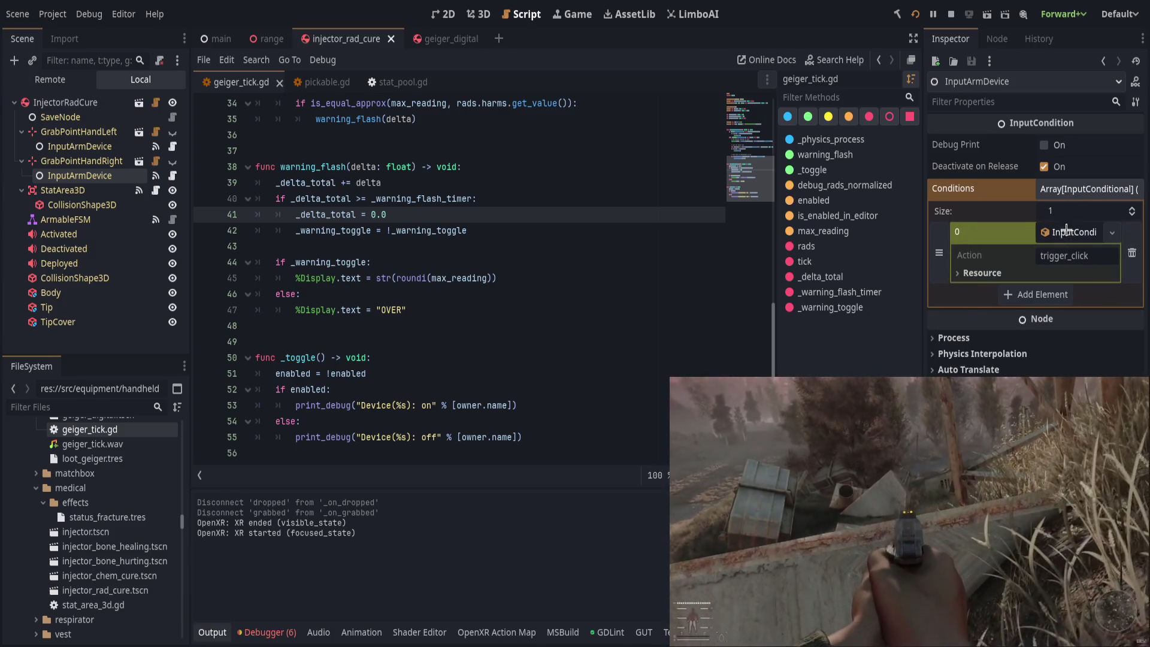
pyautogui.click(1067, 228)
pyautogui.click(1078, 189)
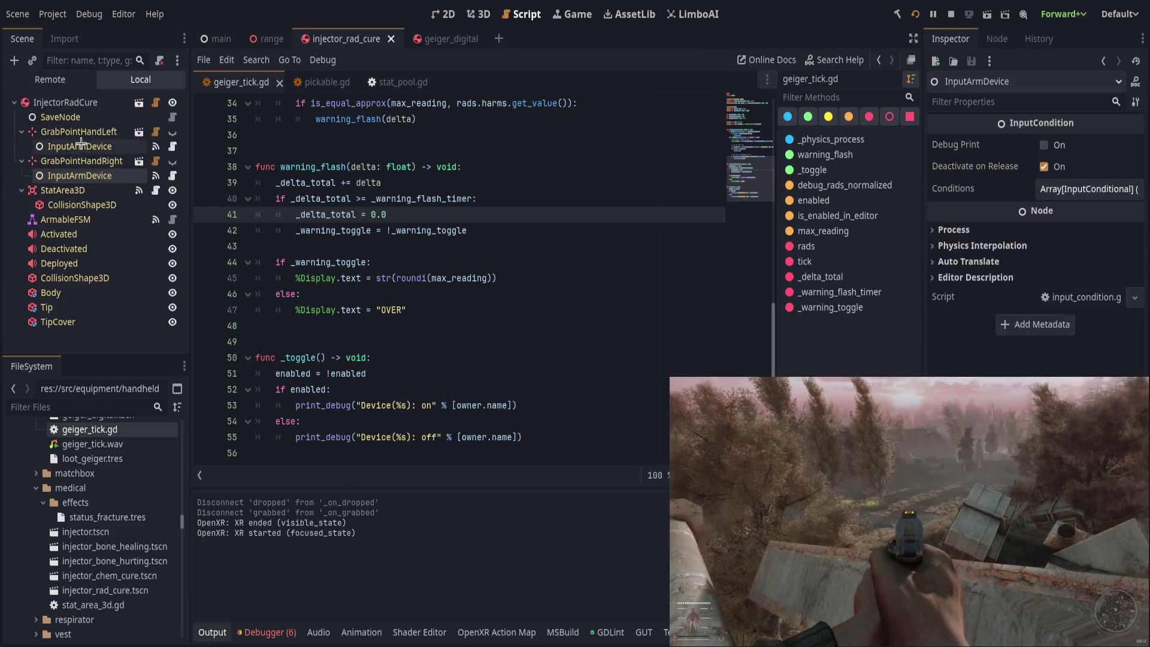
# Step: Select the left hand's InputArmDevice, save the injector_rad_cure scene, and switch to 3D view
pyautogui.click(81, 146)
pyautogui.click(479, 170)
pyautogui.hotkey('ctrl', 's')
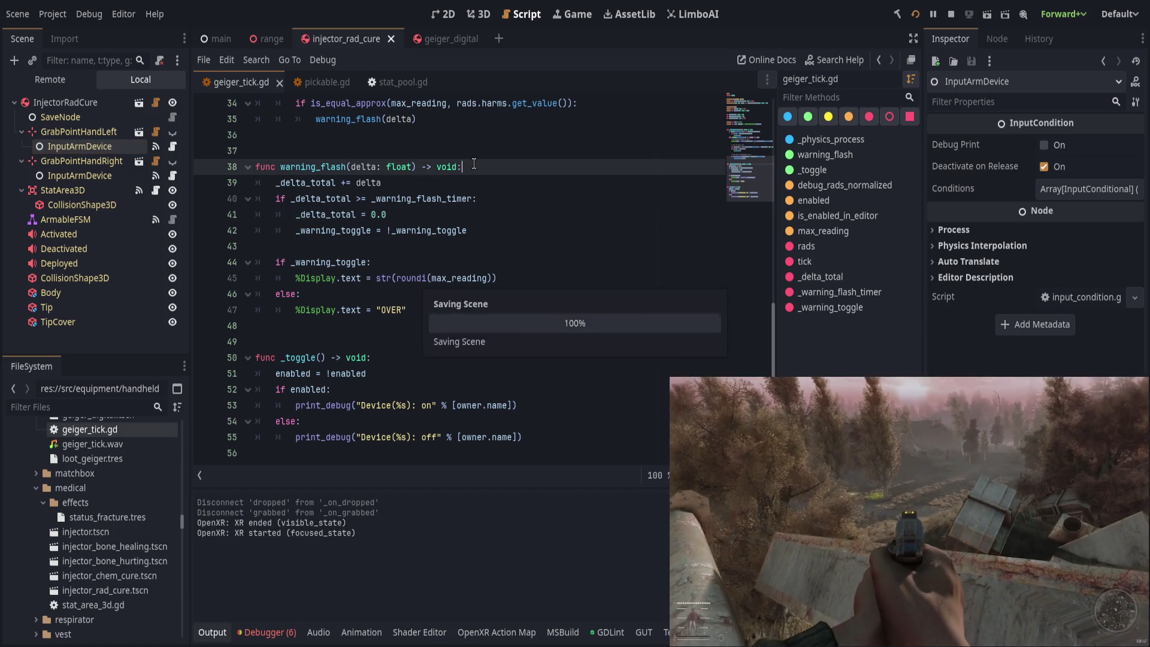
pyautogui.click(479, 14)
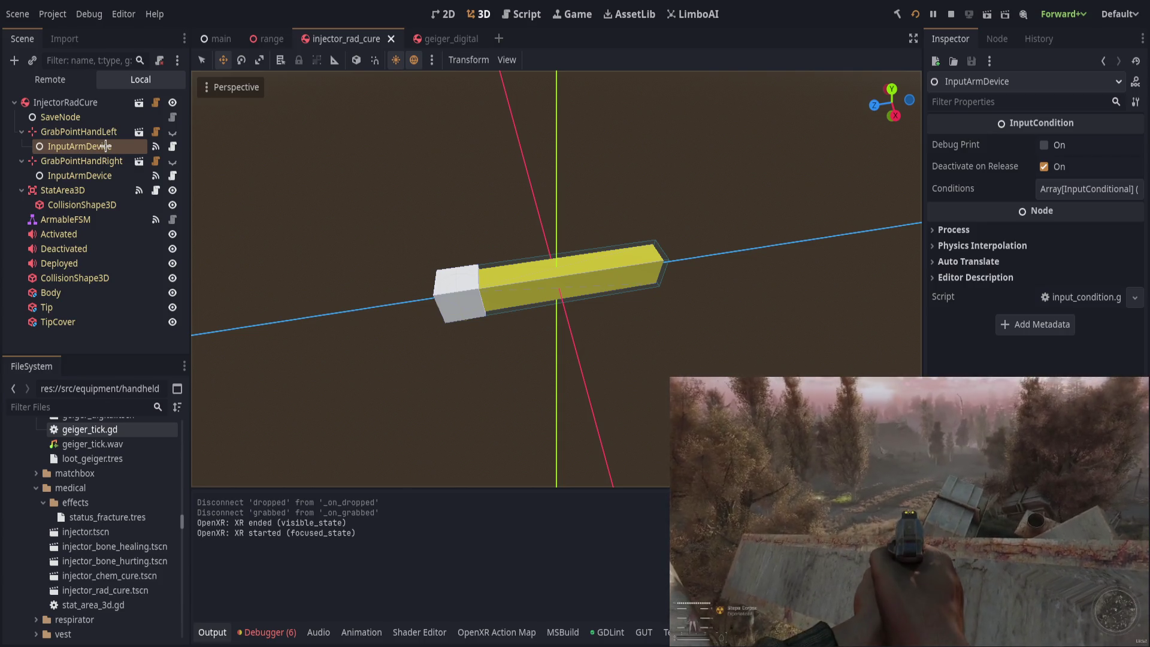
# Step: In the range scene, toggle Editable Children on InjectorRadCure, then undo it
pyautogui.click(66, 190)
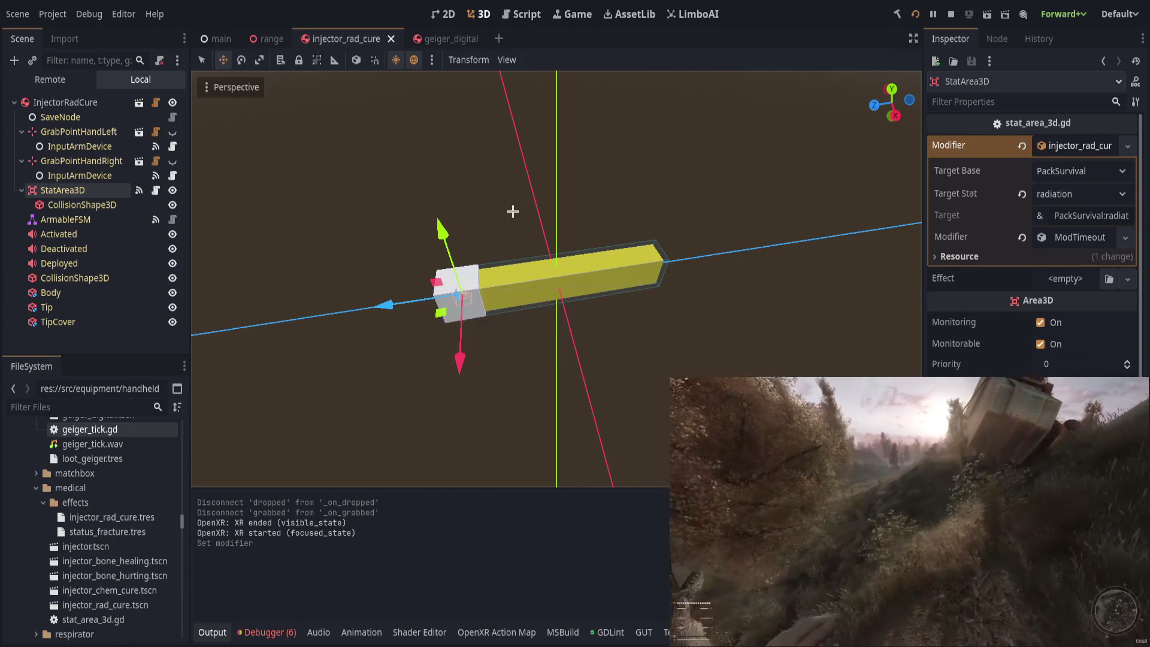
pyautogui.click(258, 38)
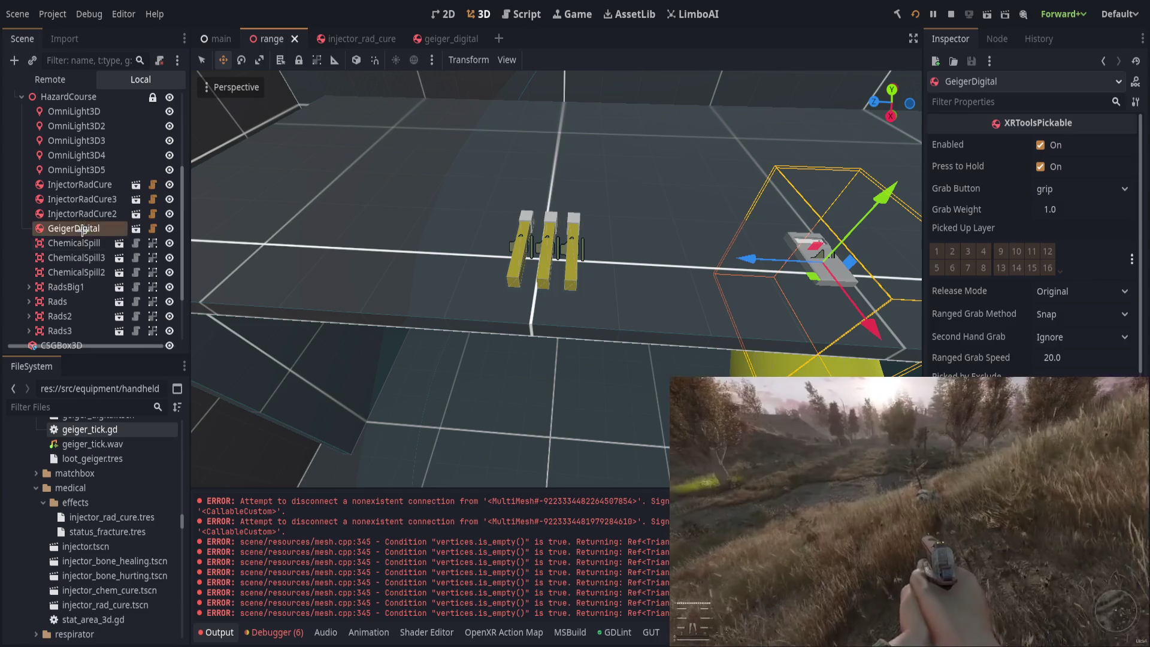
pyautogui.click(110, 187)
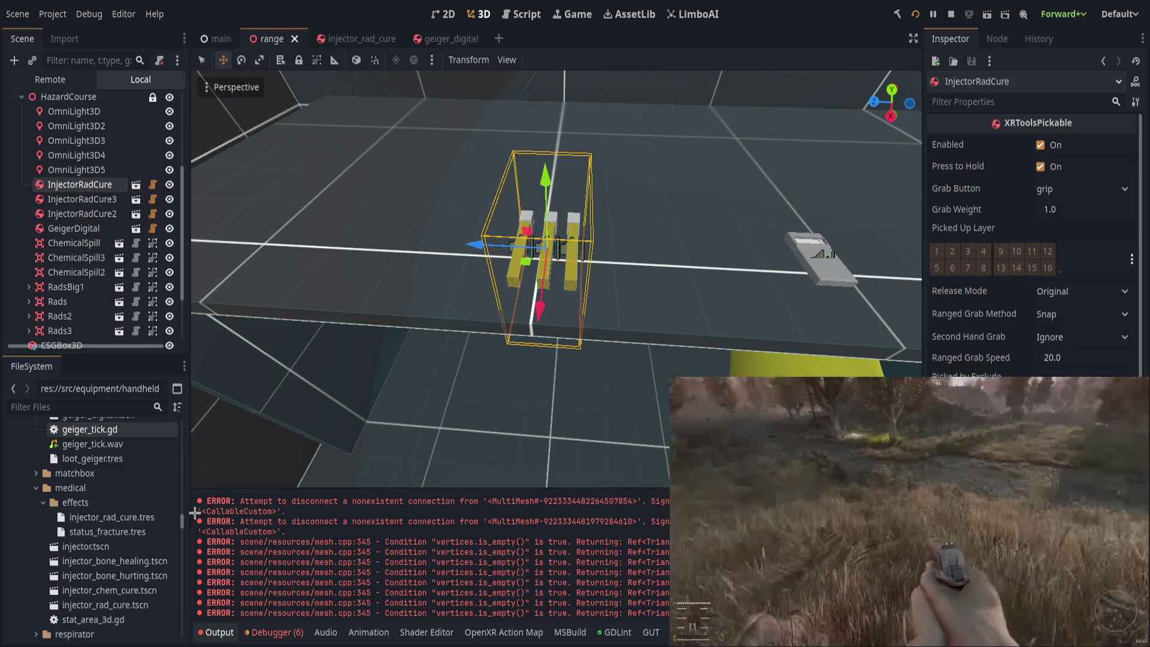
pyautogui.hotkey('ctrl', 'e')
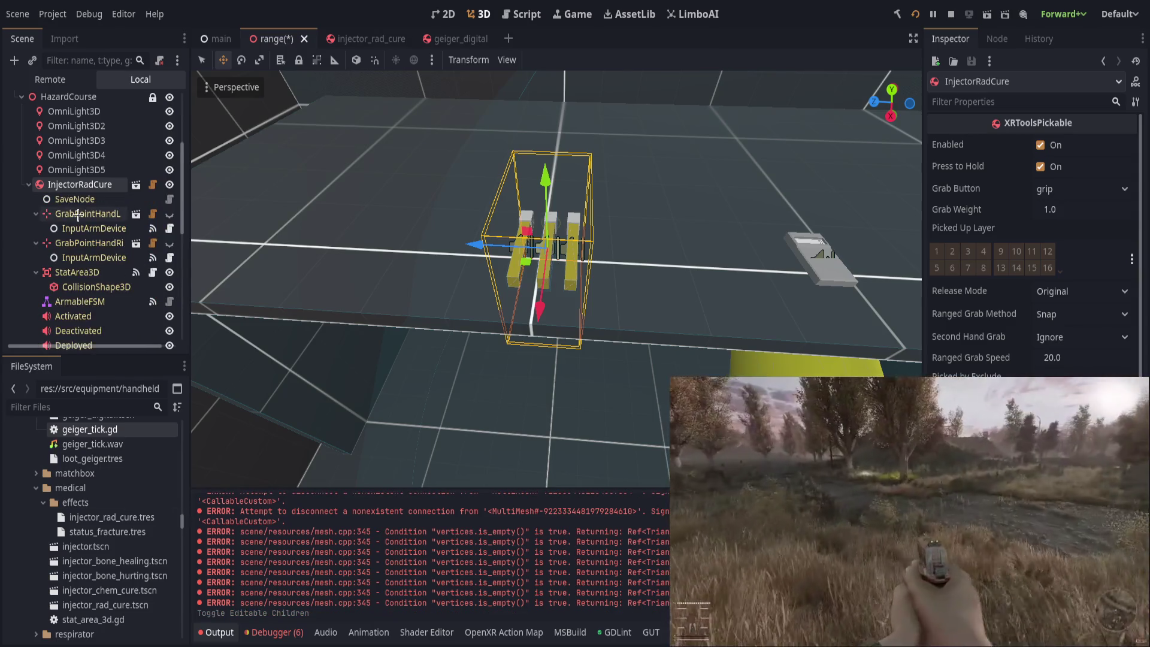
pyautogui.click(82, 274)
pyautogui.hotkey('ctrl', 'z')
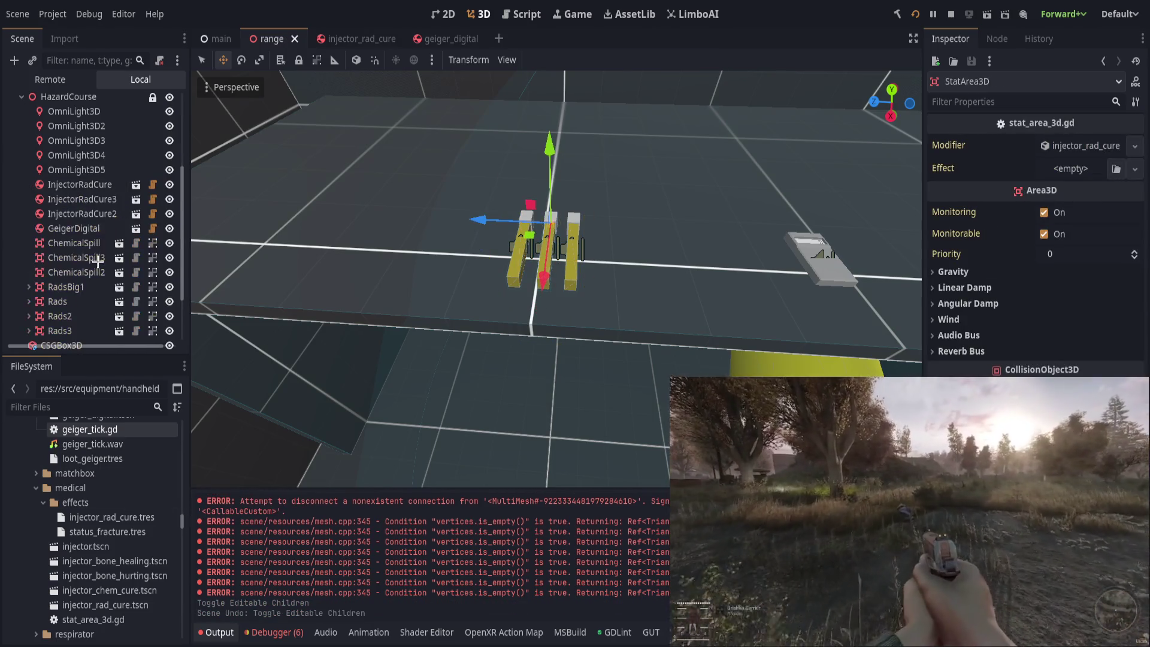
# Step: Orbit the range view, clear the selection, and save the range scene
pyautogui.scroll(-2, 524, 281)
pyautogui.moveTo(426, 127); pyautogui.dragTo(569, 282)
pyautogui.click(668, 371)
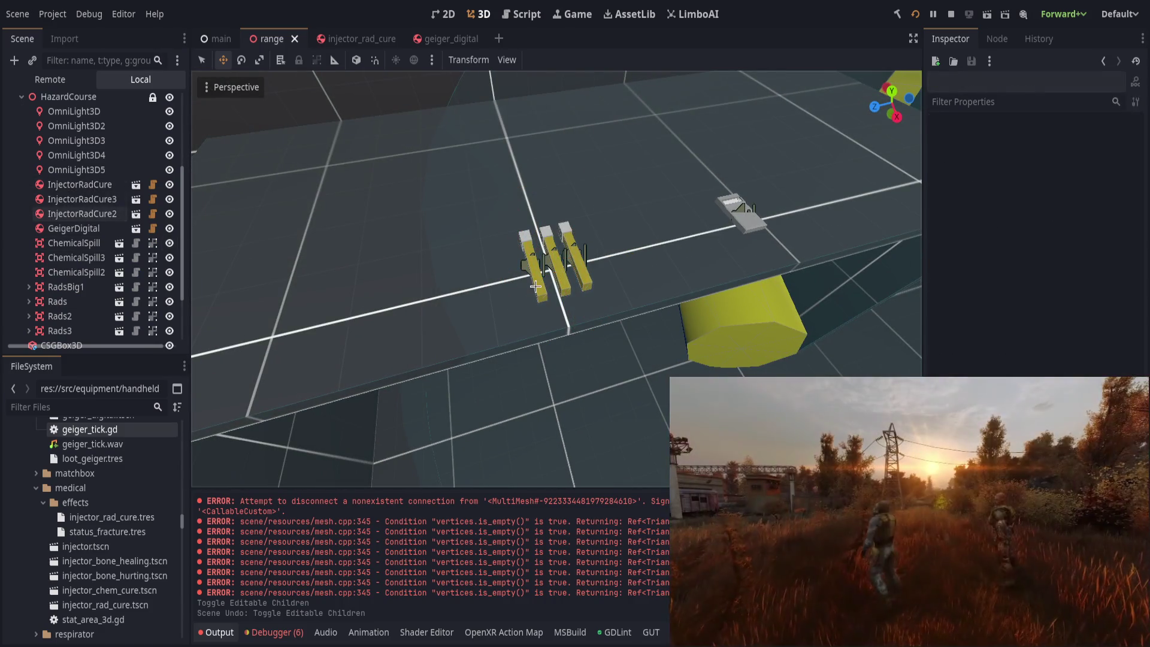
pyautogui.hotkey('ctrl', 's')
# Step: Review ArmableFSM's signal connections in injector_rad_cure and open the base injector scene
pyautogui.click(345, 40)
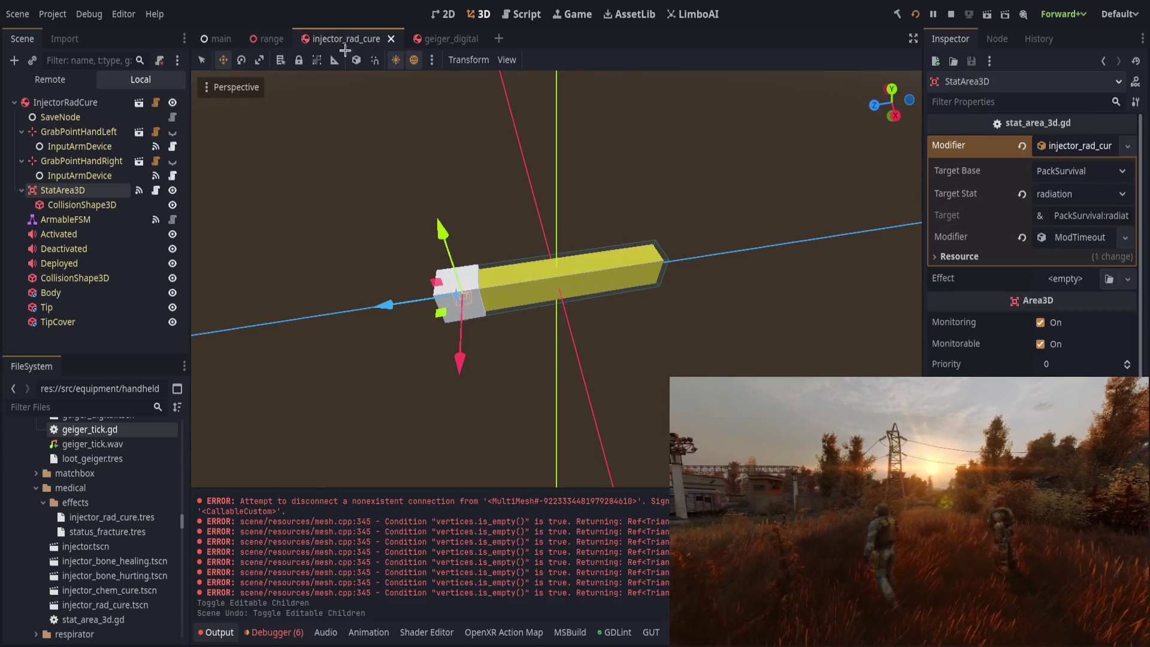
pyautogui.click(92, 219)
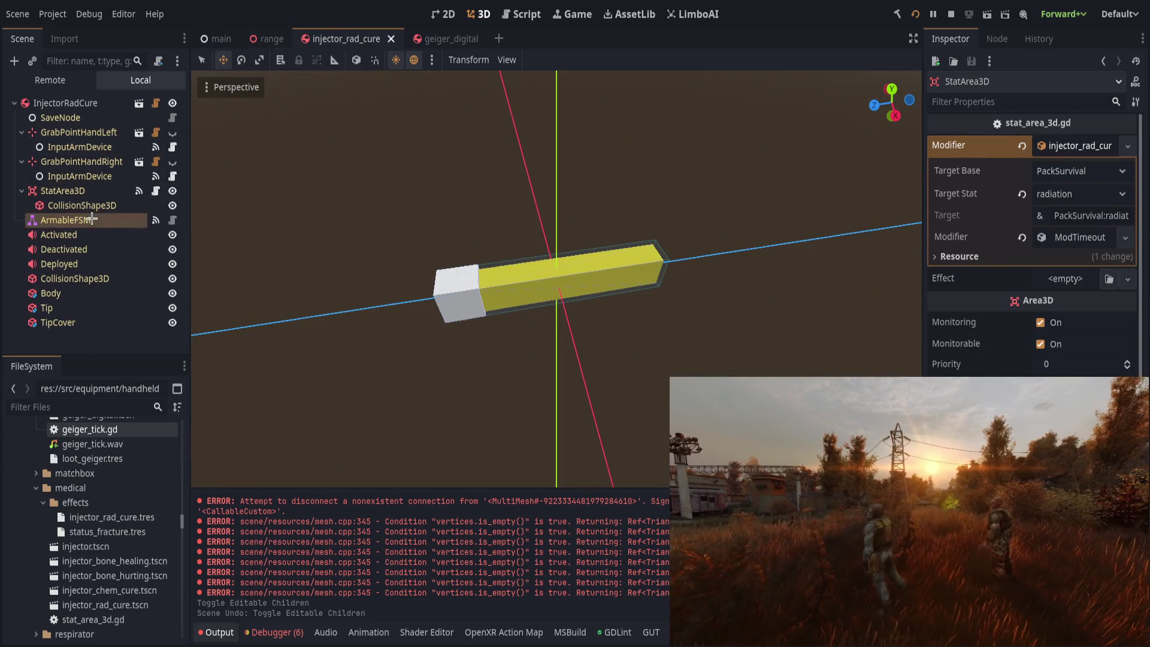
pyautogui.click(979, 39)
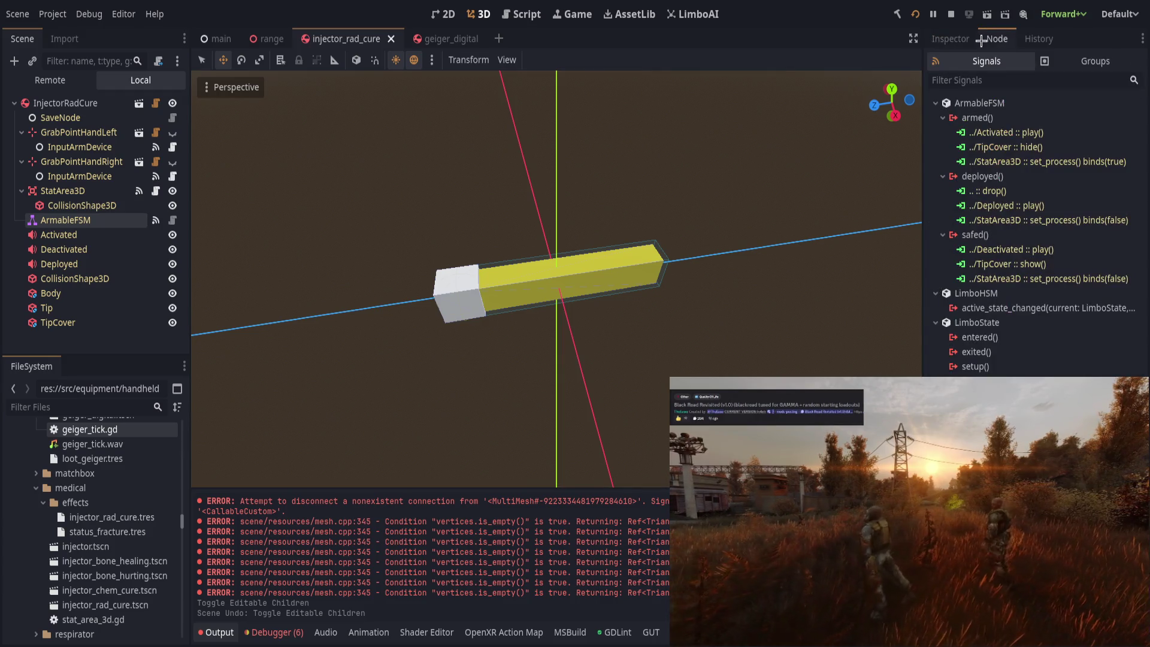
pyautogui.click(139, 103)
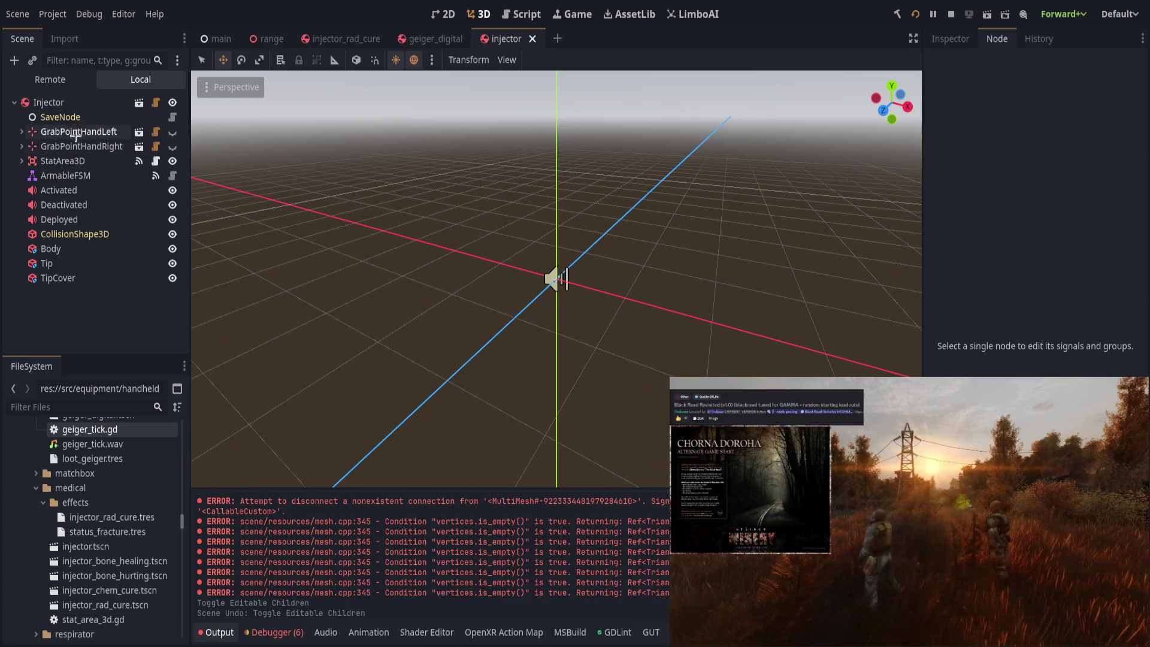
# Step: Retarget ArmableFSM's signal connections to CollisionShape3D set_disabled with false/true/true binds, then run the project
pyautogui.click(66, 176)
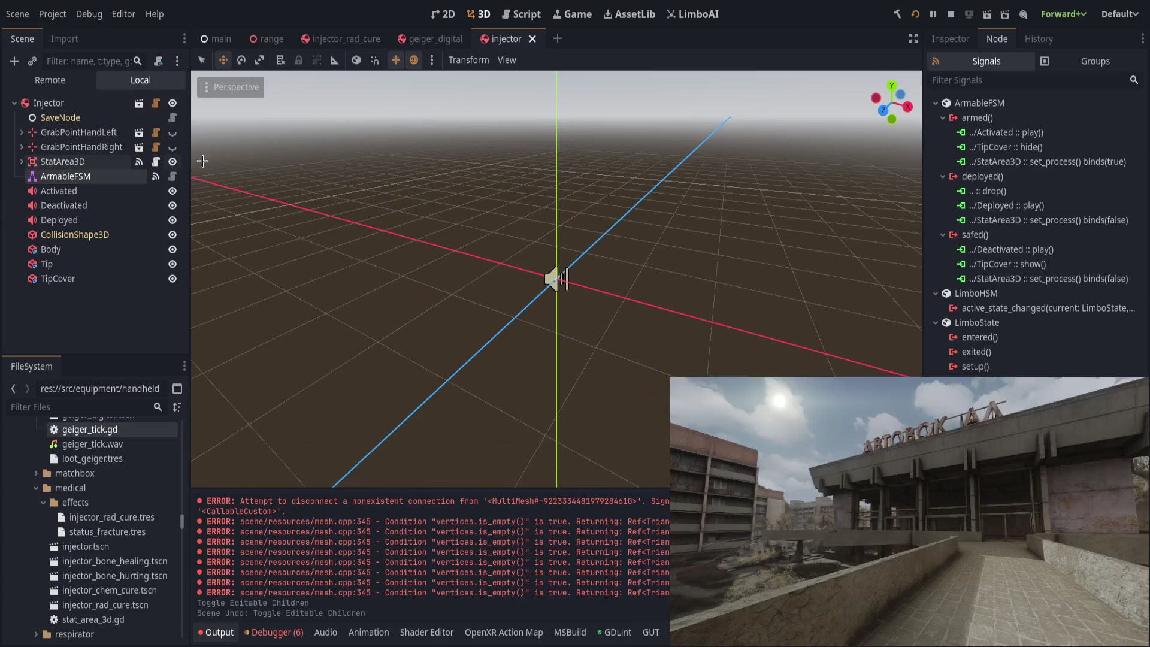
pyautogui.click(1021, 163)
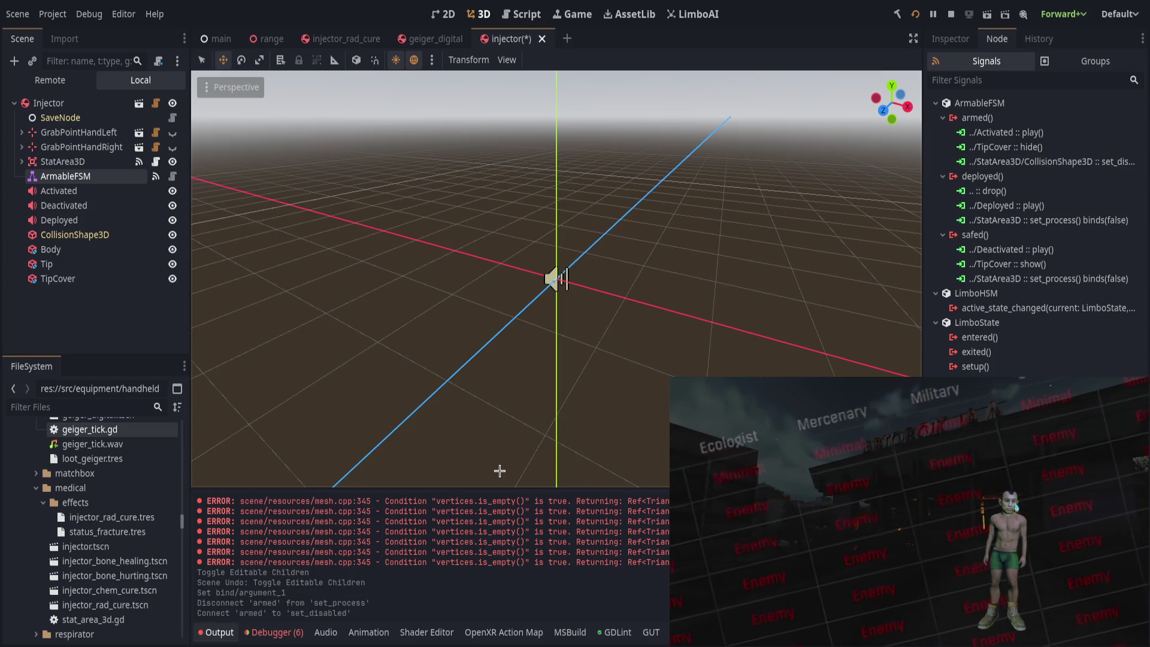
pyautogui.moveTo(920, 225)
pyautogui.mouseDown()
pyautogui.moveTo(765, 225)
pyautogui.moveTo(795, 226)
pyautogui.mouseUp()
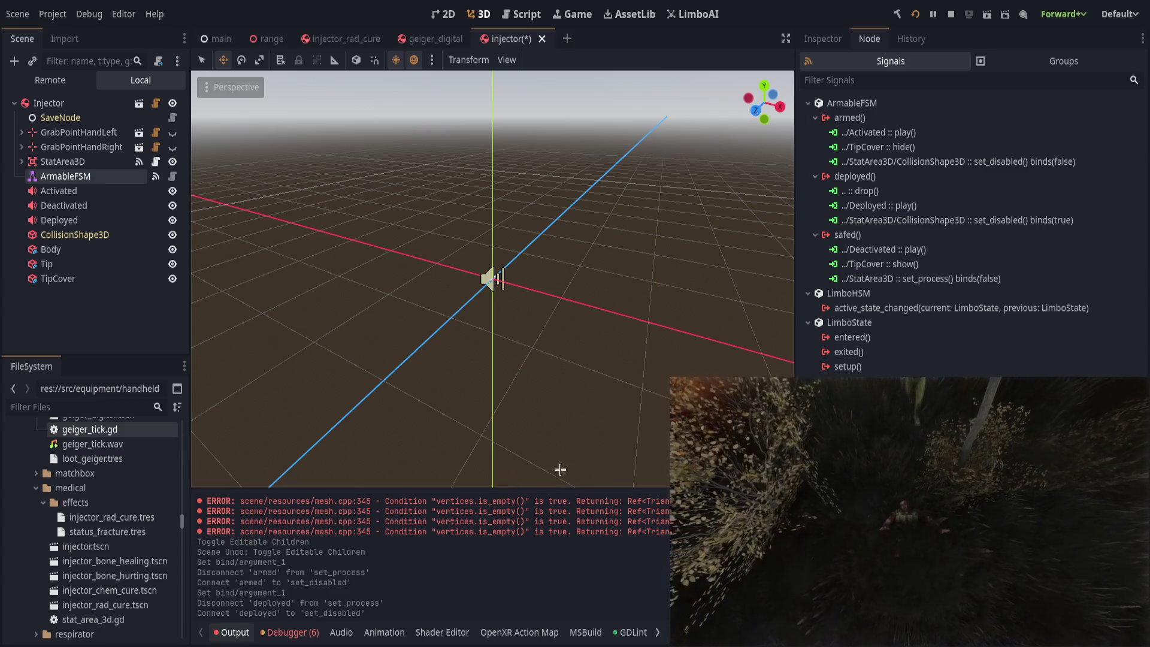
pyautogui.click(899, 279)
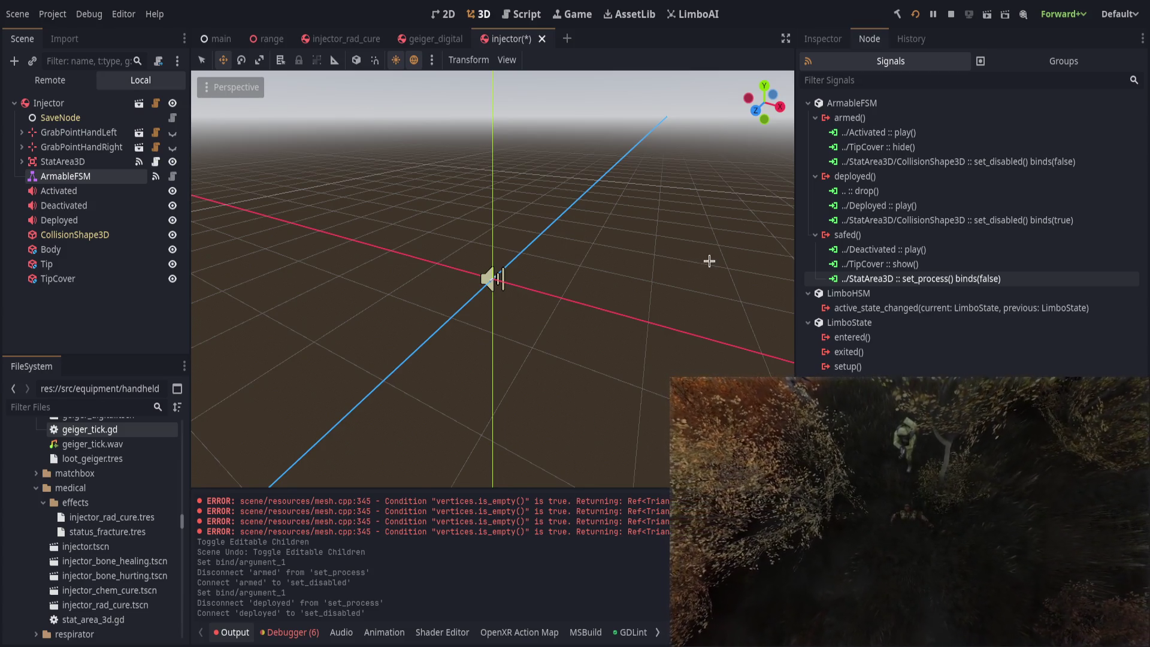
pyautogui.press('Return')
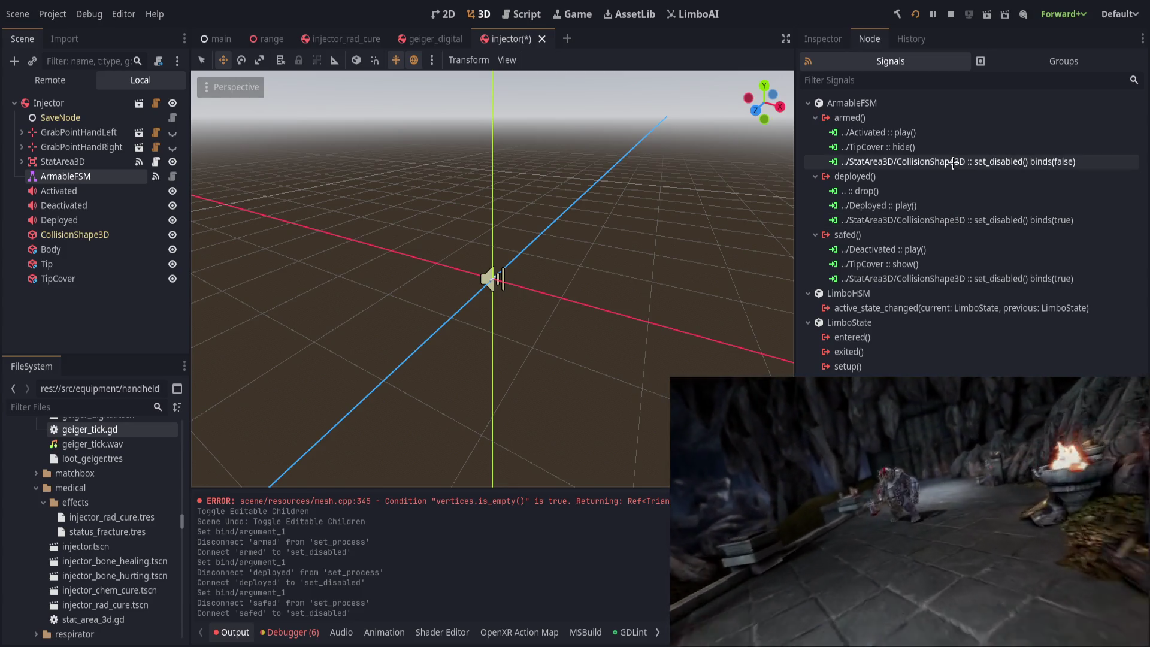
pyautogui.moveTo(795, 192)
pyautogui.mouseDown()
pyautogui.moveTo(926, 204)
pyautogui.moveTo(773, 210)
pyautogui.moveTo(952, 213)
pyautogui.mouseUp()
pyautogui.click(915, 14)
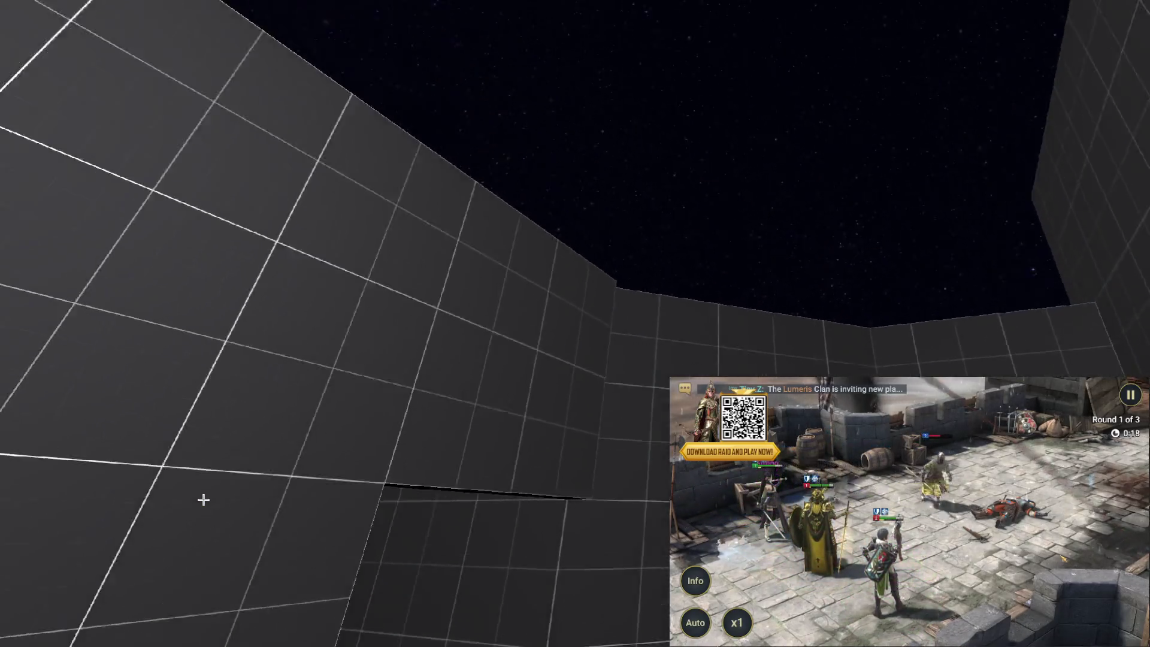
# Step: Return from the VR test to the Godot editor
pyautogui.hotkey('alt', 'Tab')
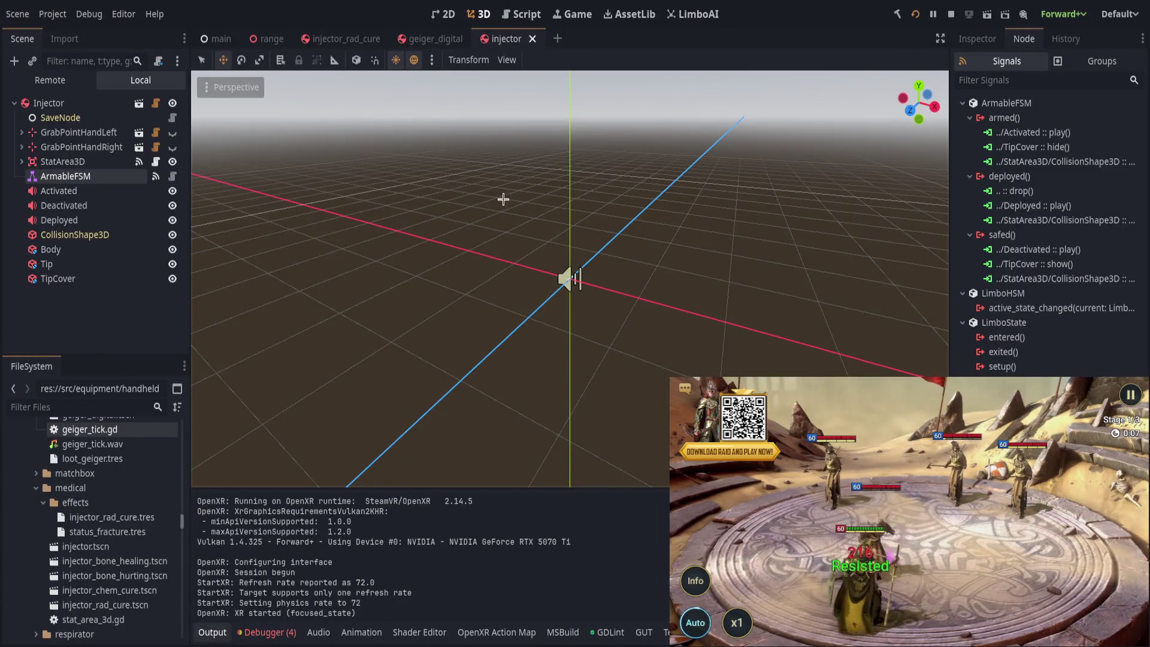
# Step: Stop the game and add a CharacterBody3D under GeigerDigital in geiger_digital
pyautogui.click(952, 14)
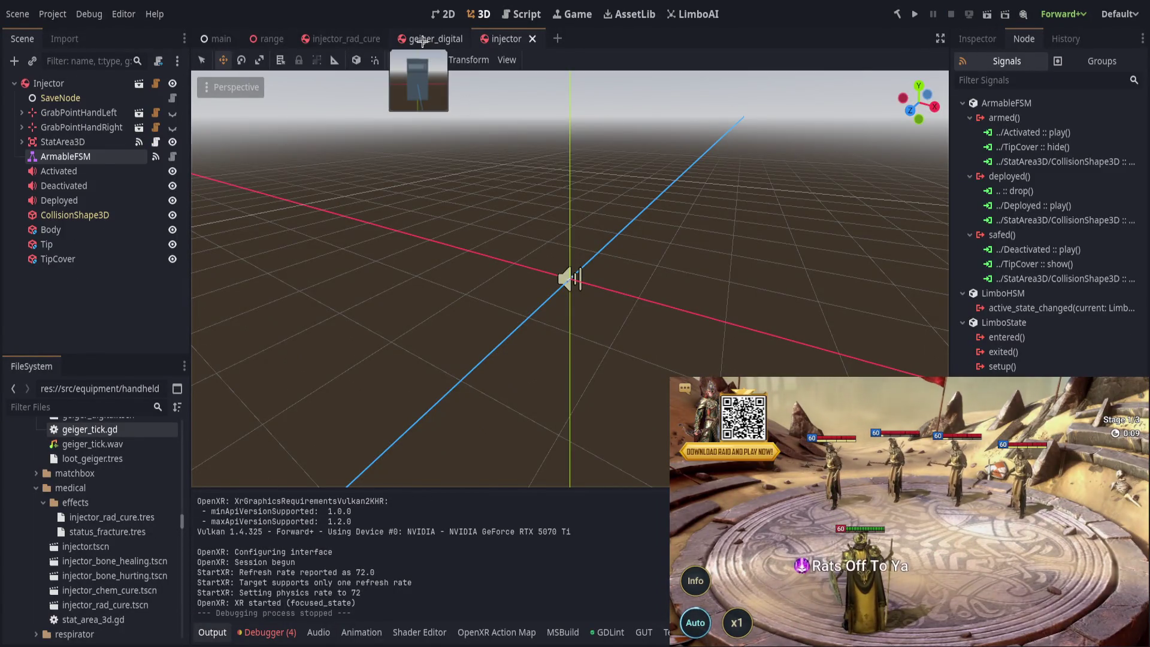
pyautogui.click(428, 39)
pyautogui.click(60, 83)
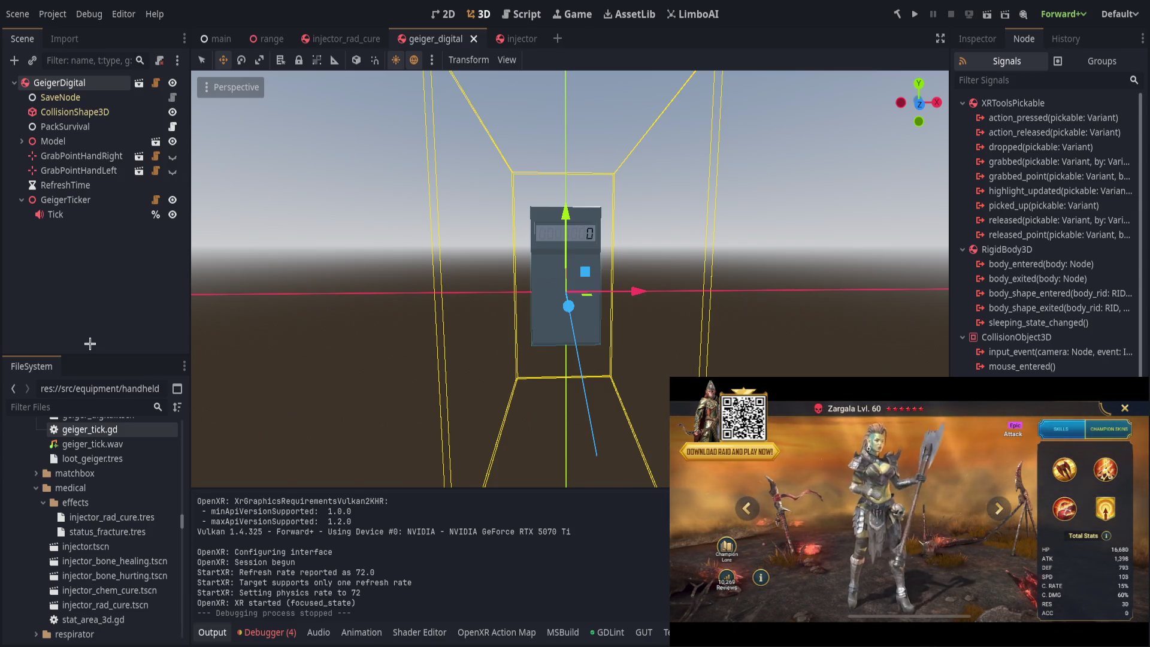
pyautogui.hotkey('ctrl', 'a')
pyautogui.press('Return')
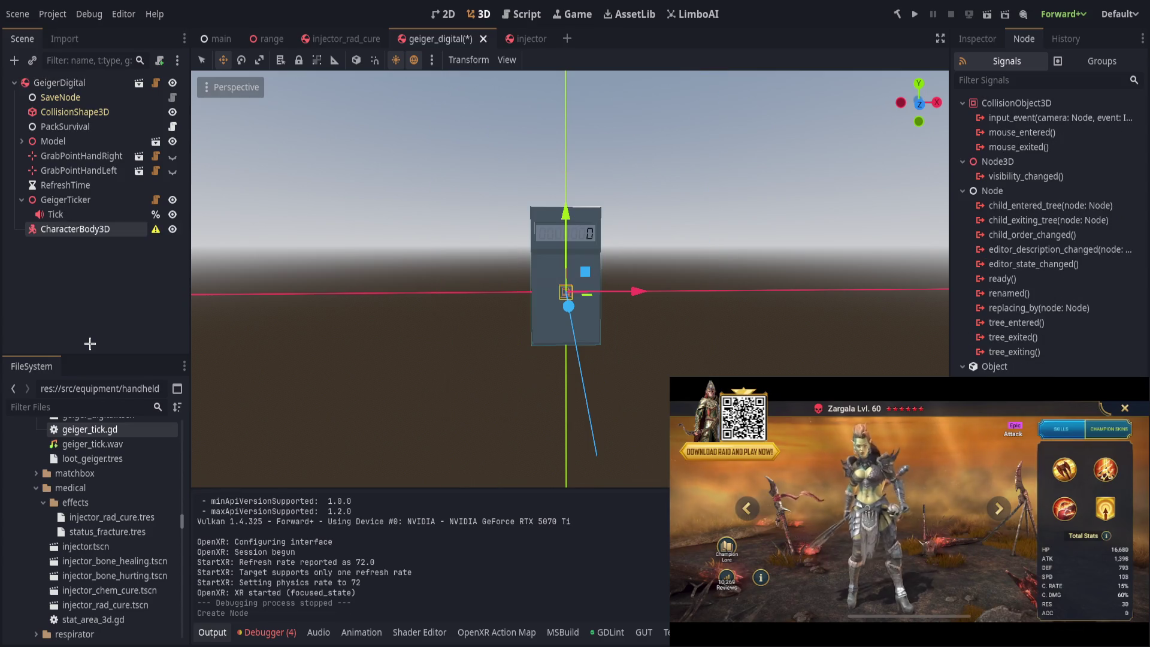
# Step: Rename the new CharacterBody3D to RadDetect
pyautogui.click(75, 112)
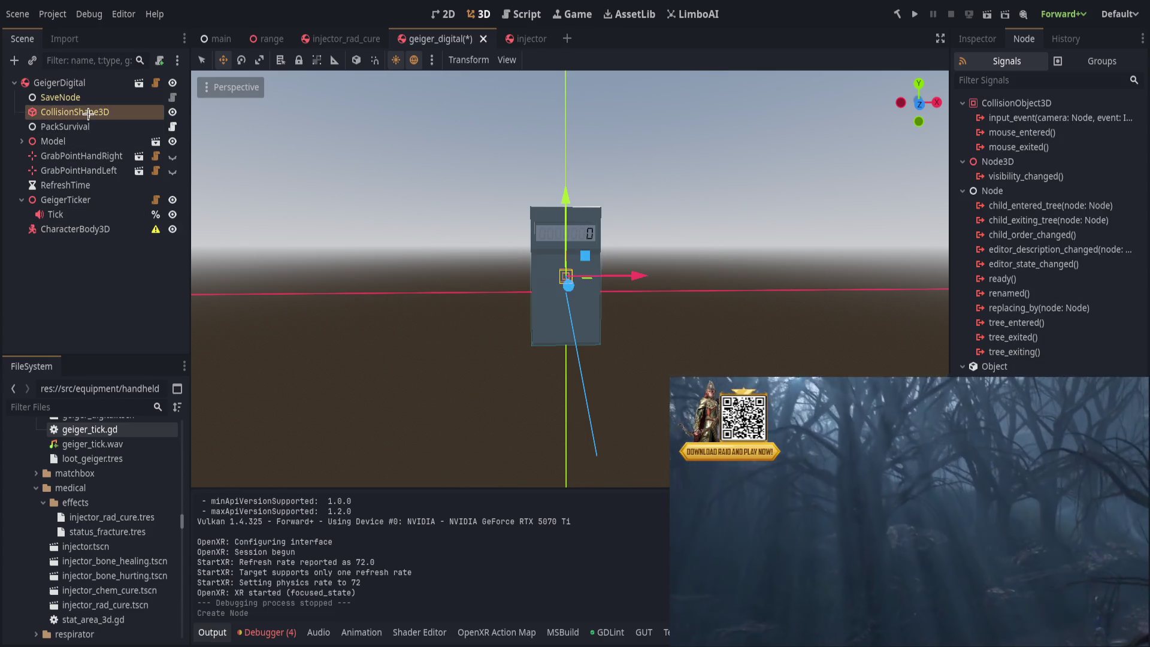
pyautogui.click(77, 228)
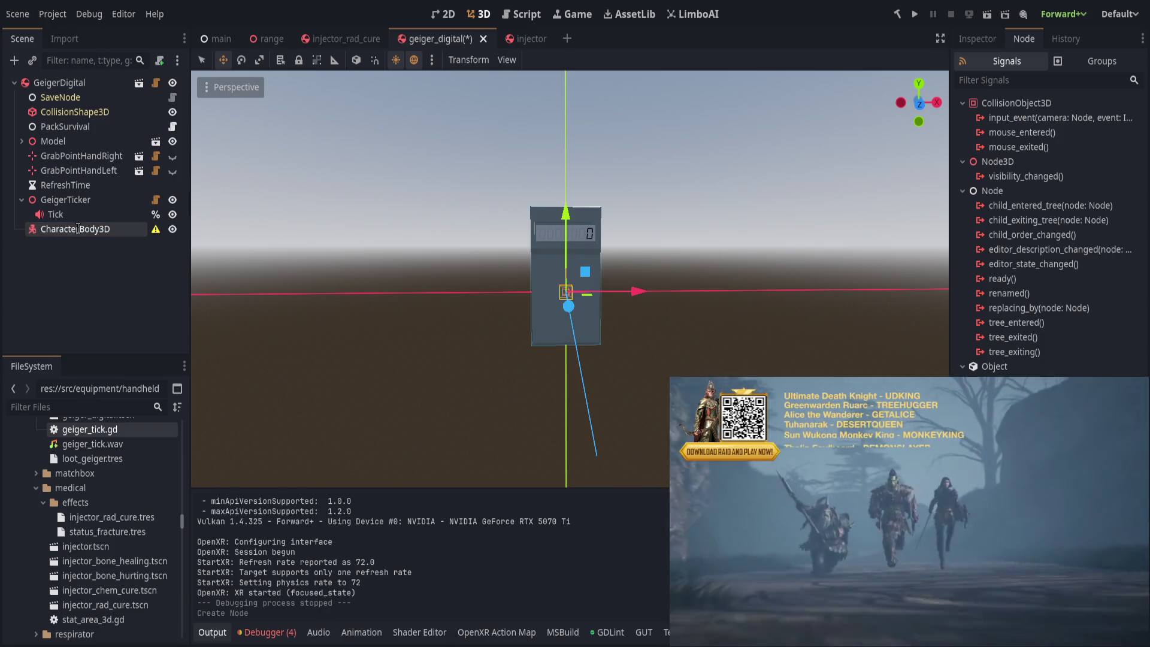
pyautogui.write('RadDetect')
pyautogui.press('Return')
pyautogui.click(967, 39)
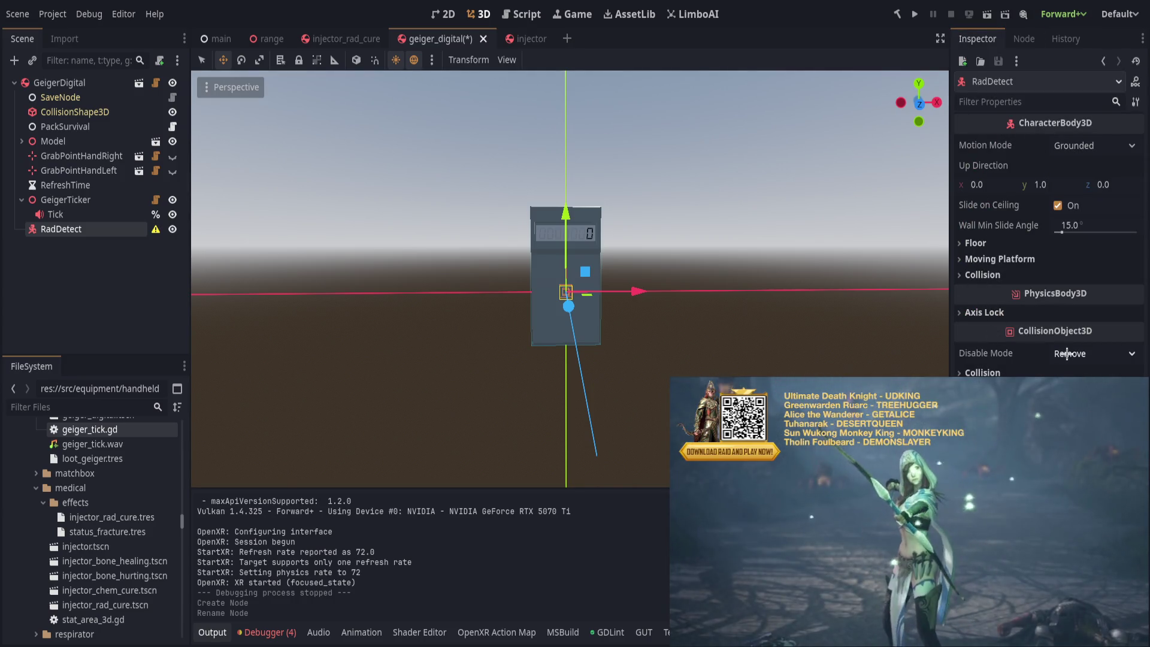
# Step: Set RadDetect's disable mode to Keep Active and clear the selection
pyautogui.click(992, 368)
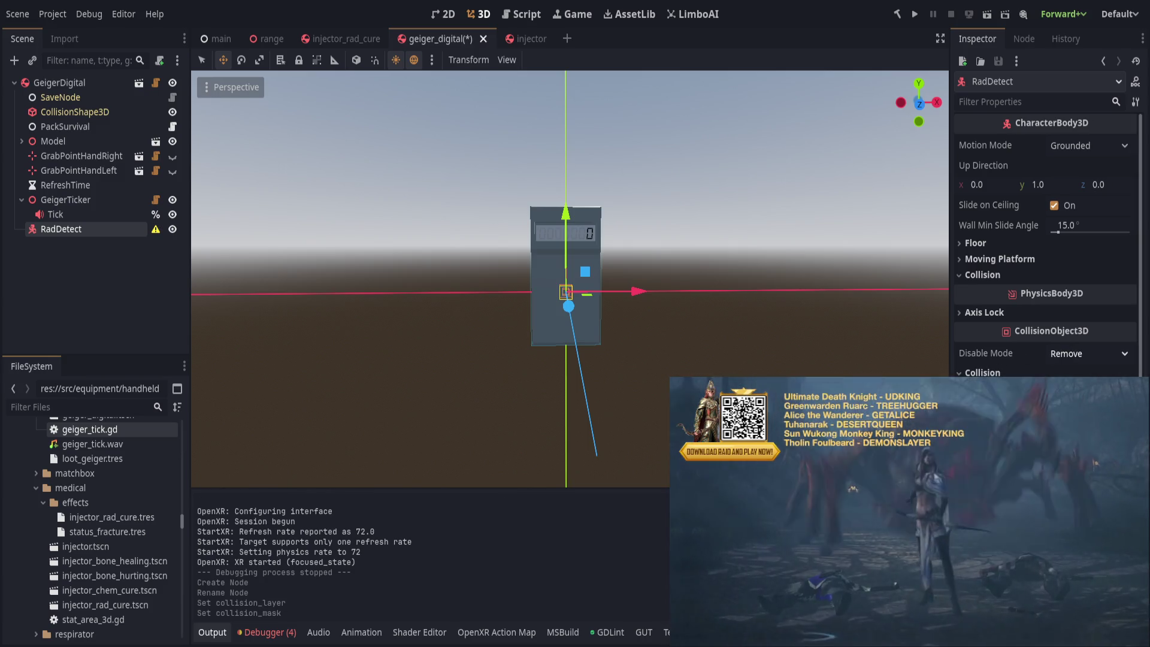
pyautogui.click(1073, 400)
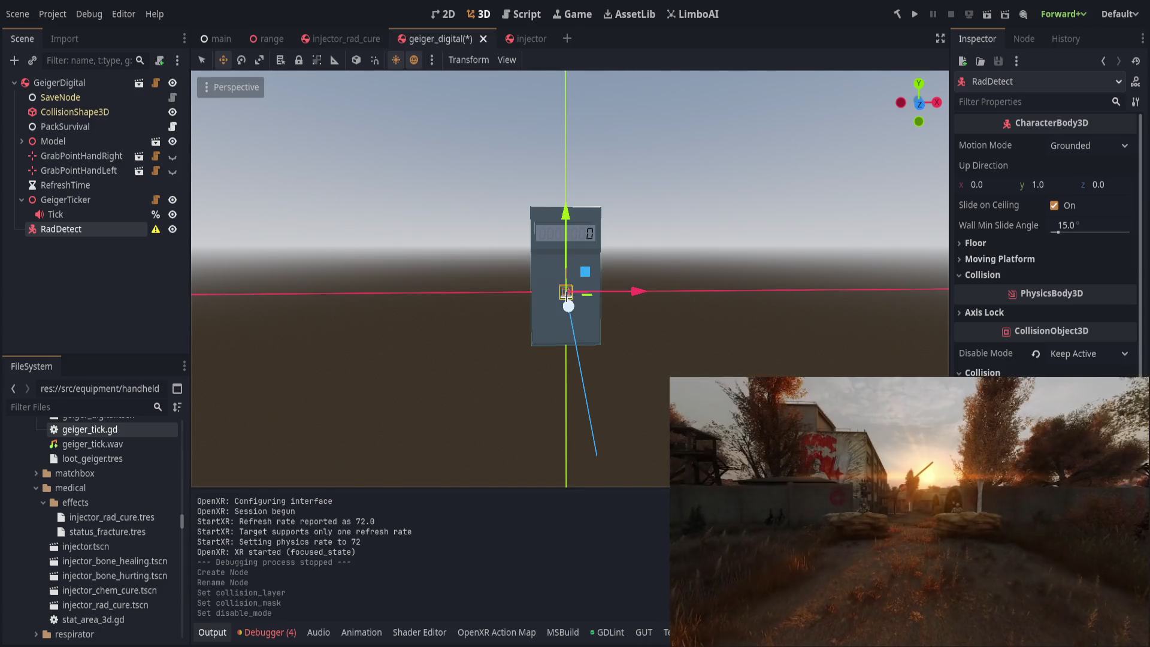
pyautogui.click(93, 269)
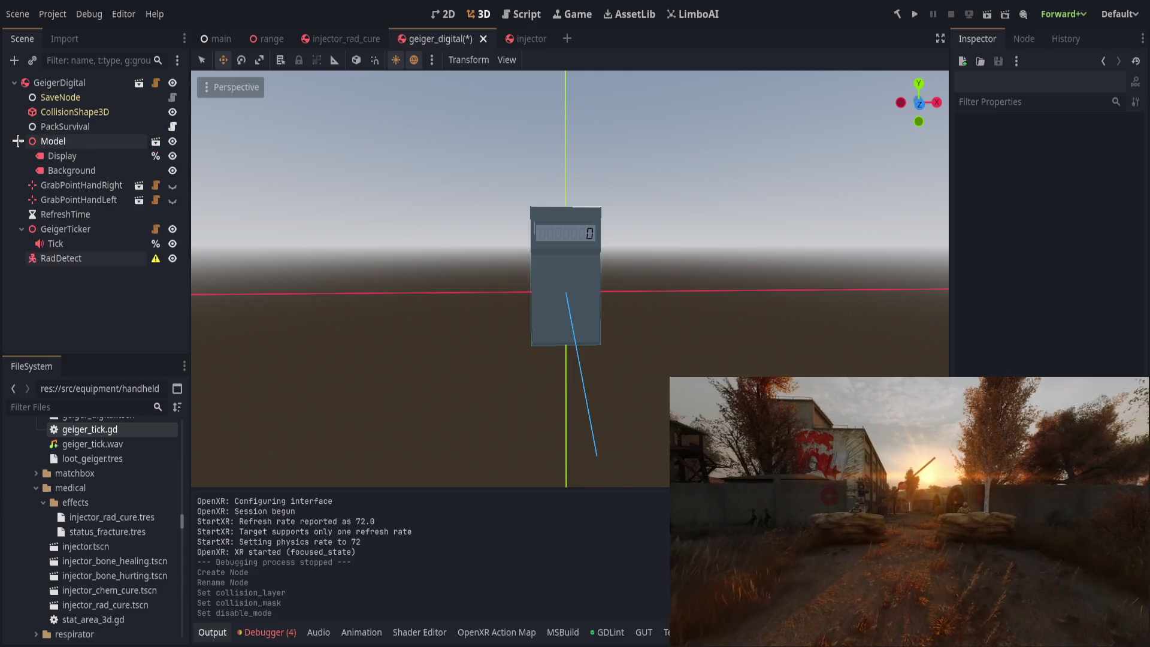
# Step: Move PackSurvival under RadDetect and add a CollisionShape3D child to RadDetect
pyautogui.moveTo(56, 127); pyautogui.dragTo(80, 228)
pyautogui.click(78, 214)
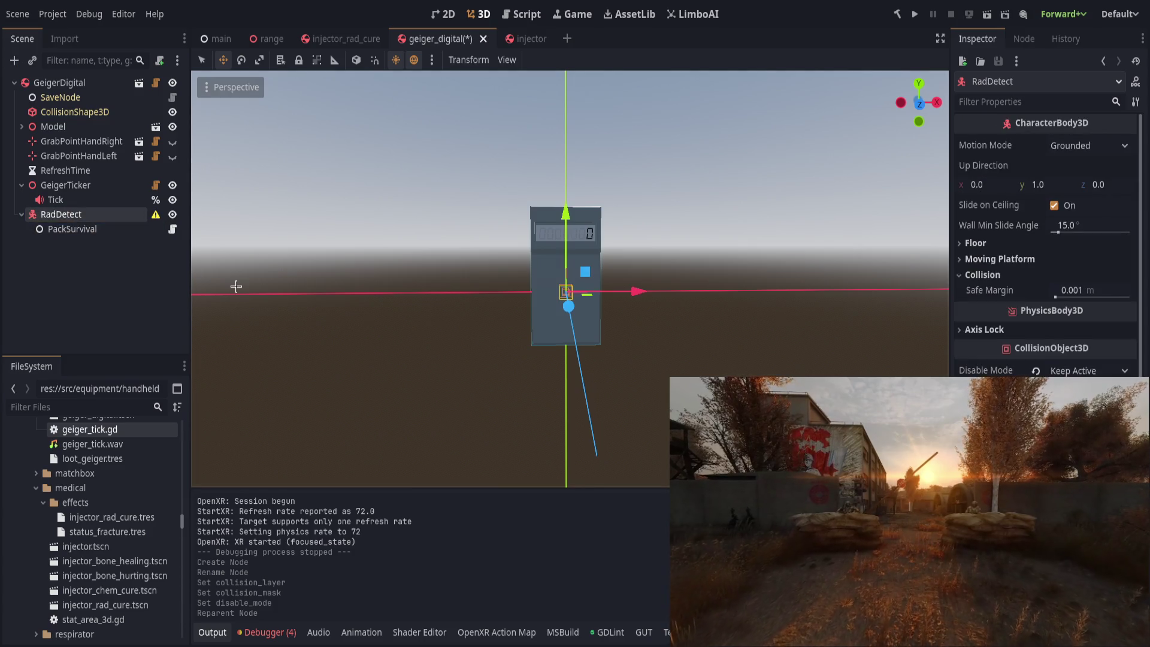
pyautogui.hotkey('ctrl', 'a')
pyautogui.press('Return')
# Step: Give the collision shape a SphereShape with radius 0.2 m
pyautogui.scroll(-3, 470, 236)
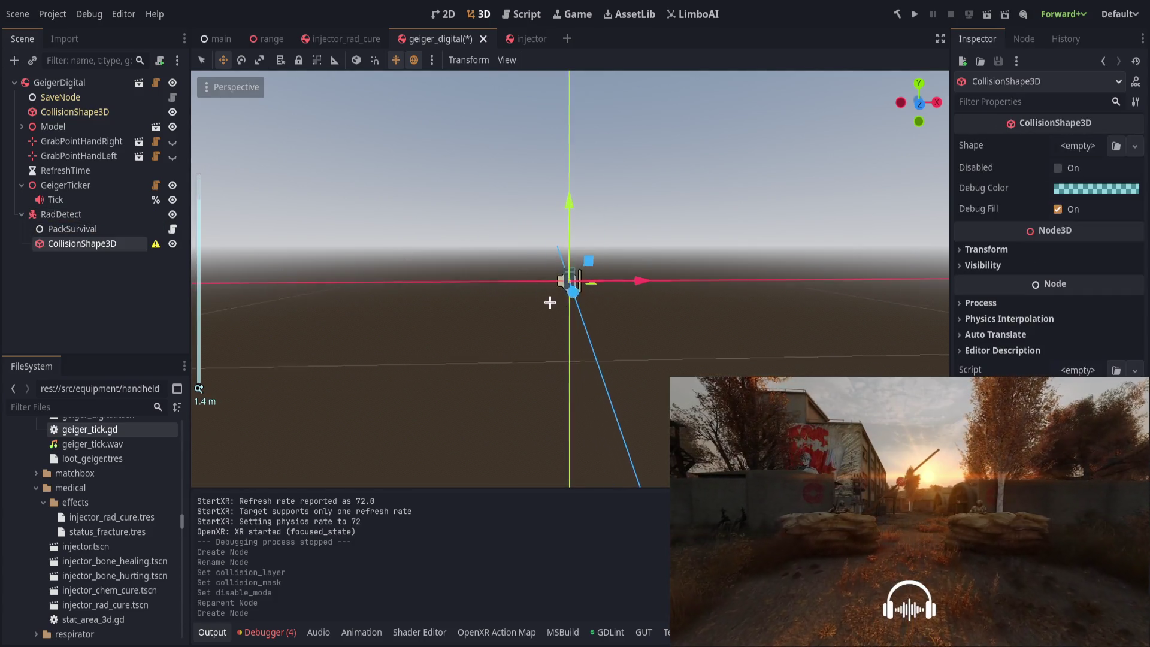
pyautogui.moveTo(647, 246); pyautogui.dragTo(597, 274)
pyautogui.scroll(5, 602, 287)
pyautogui.moveTo(694, 277); pyautogui.dragTo(684, 275)
pyautogui.click(1073, 148)
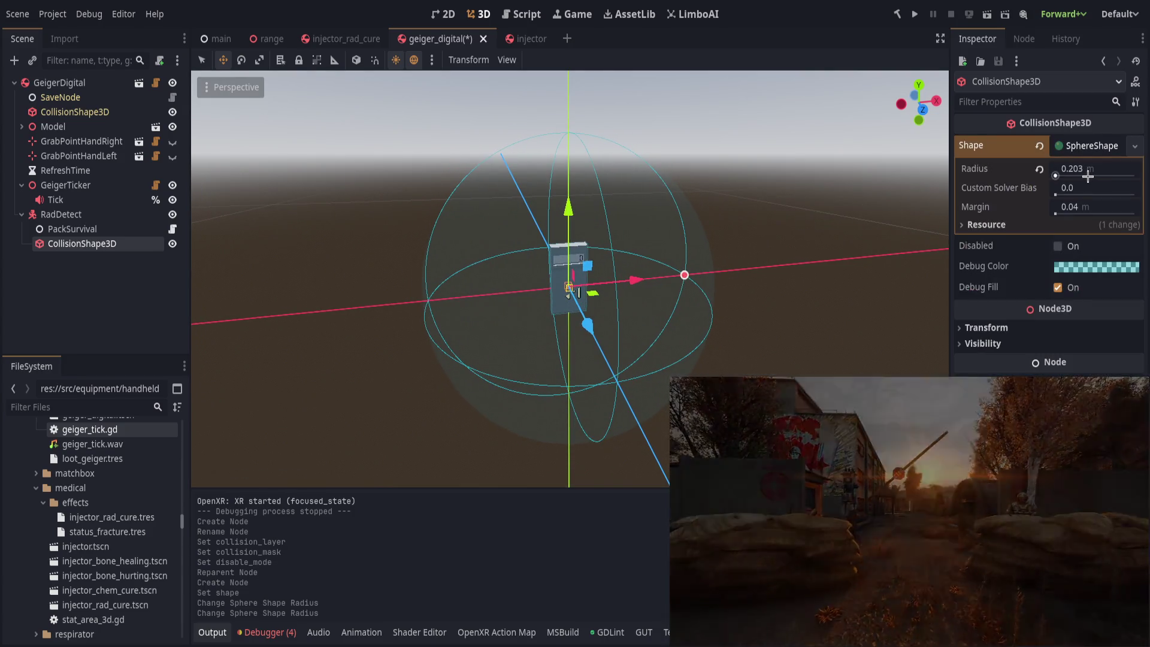
pyautogui.click(1092, 169)
pyautogui.write('0.2')
pyautogui.press('Return')
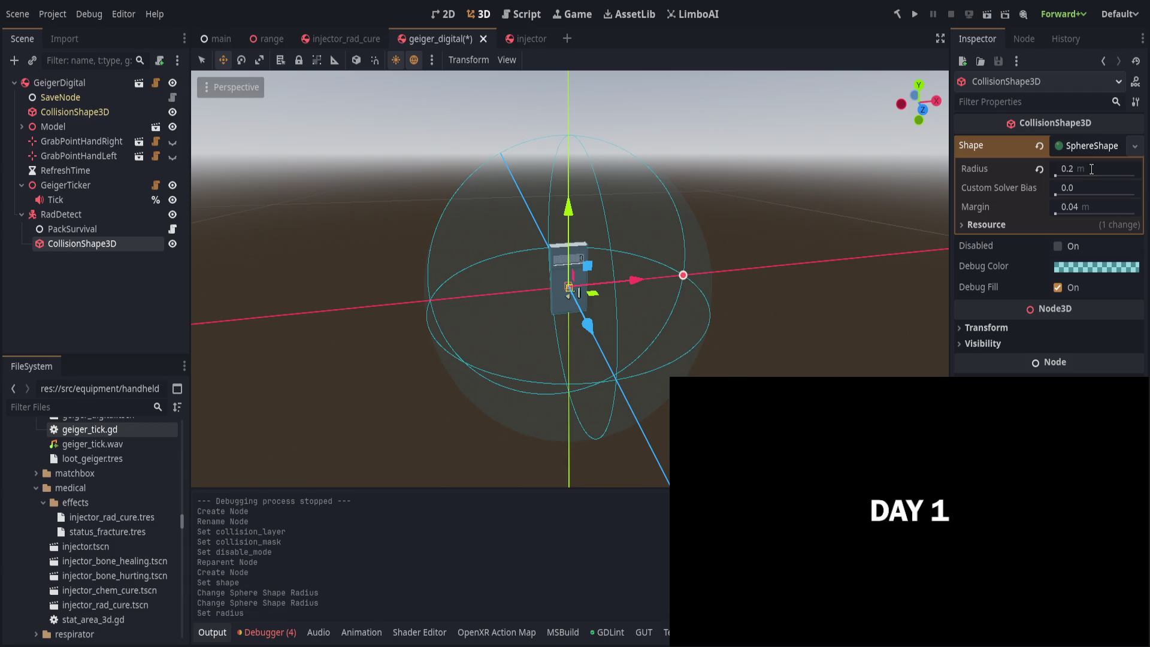
# Step: Turn off the collision shape's debug fill and save the geiger_digital scene
pyautogui.click(1090, 144)
pyautogui.click(1058, 208)
pyautogui.click(85, 300)
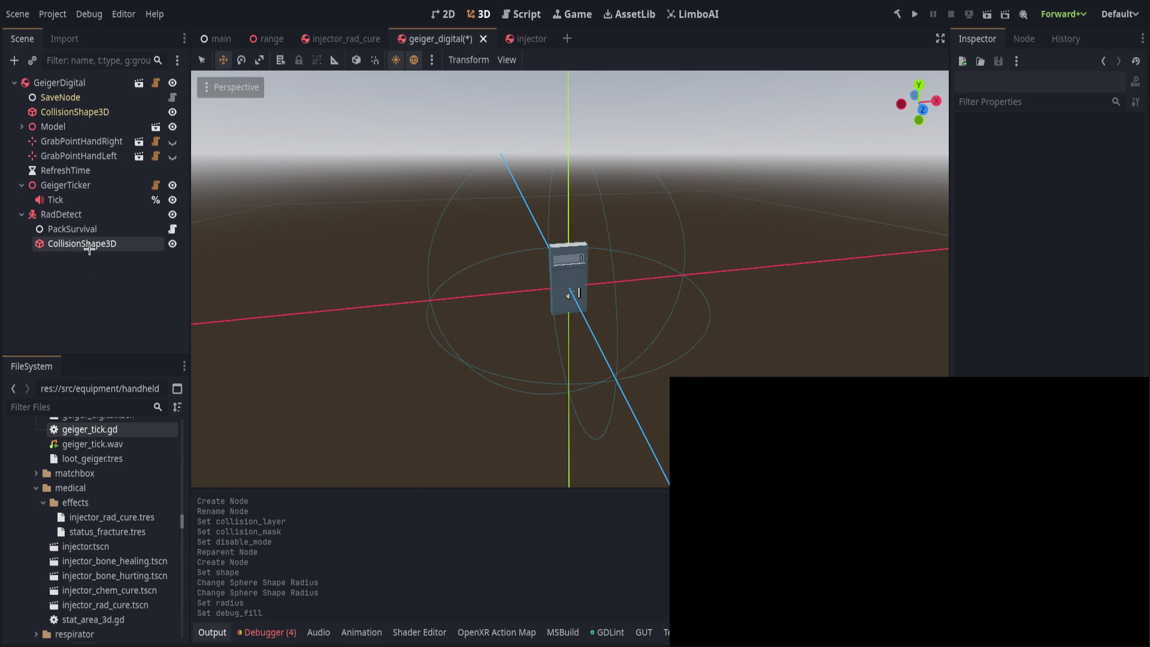
pyautogui.click(89, 249)
pyautogui.hotkey('ctrl', 's')
pyautogui.click(94, 213)
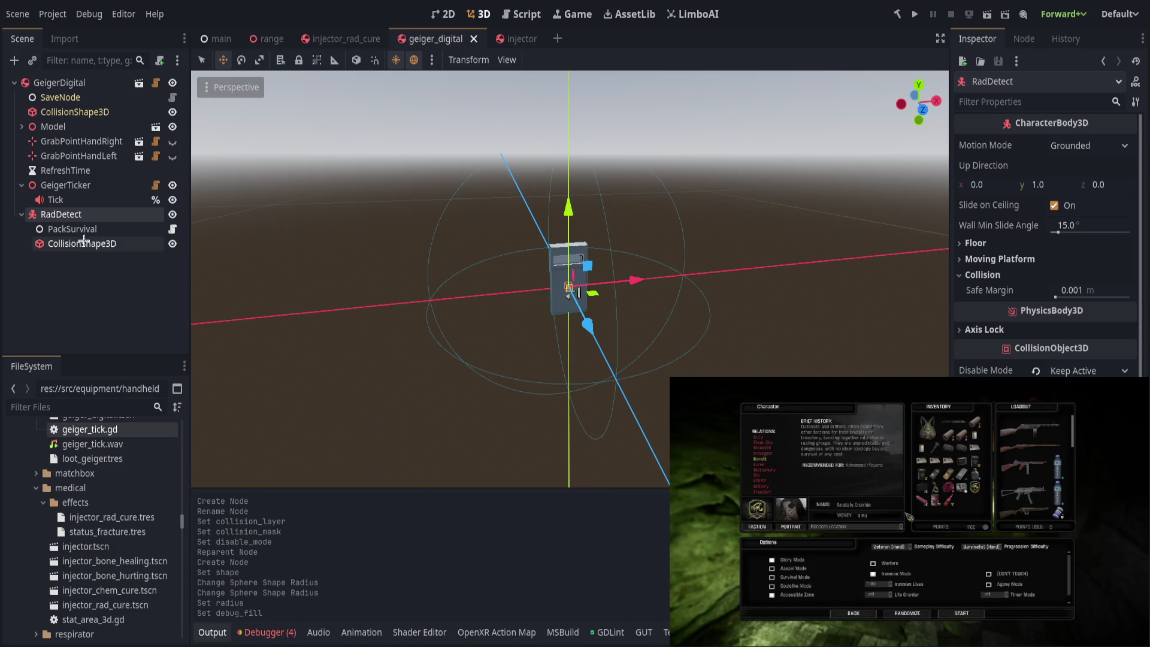
# Step: Check the PackSurvival path on line 17 of geiger_tick.gd, then move GeigerTicker under RadDetect
pyautogui.click(89, 230)
pyautogui.click(66, 200)
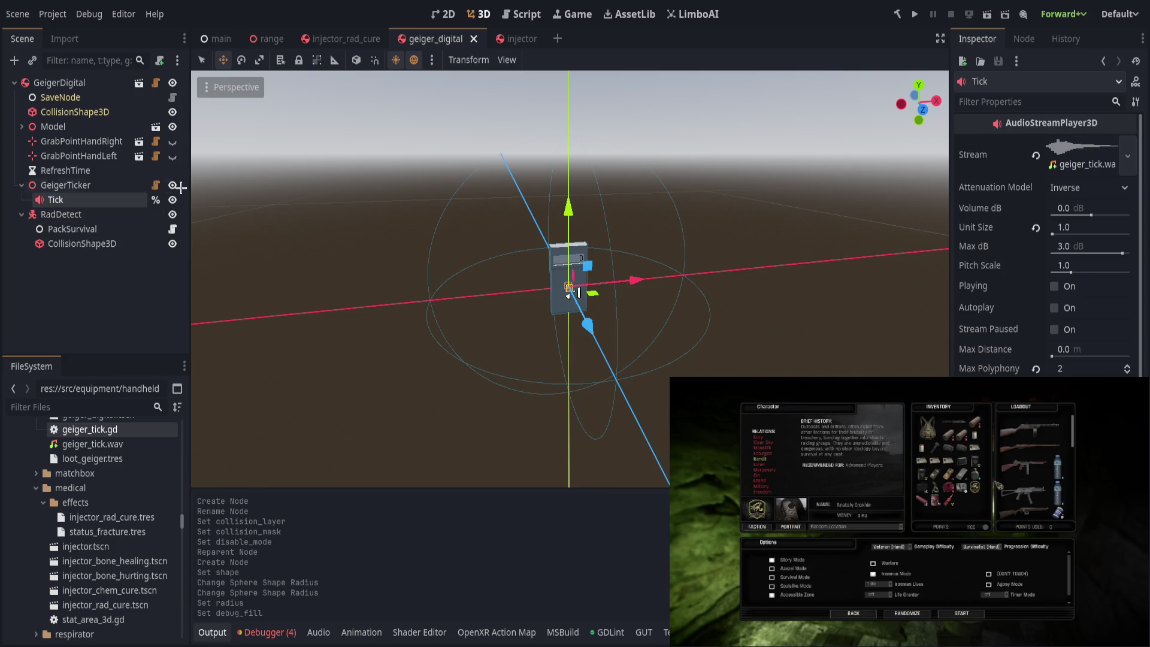
pyautogui.click(155, 185)
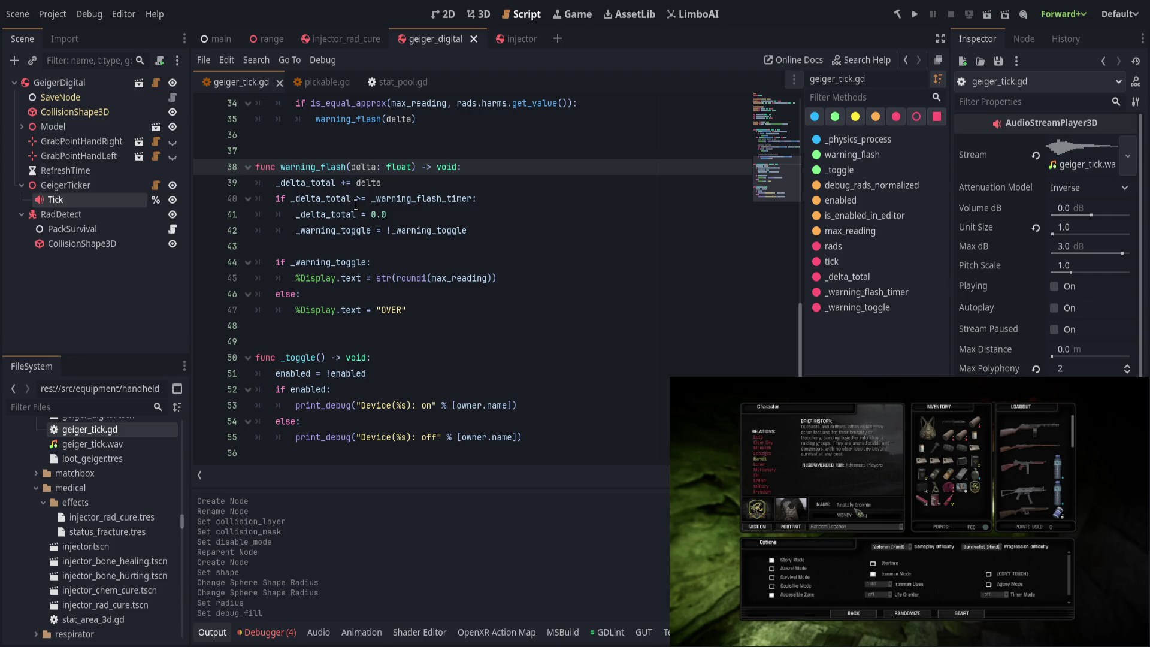
pyautogui.scroll(10, 316, 354)
pyautogui.click(591, 256)
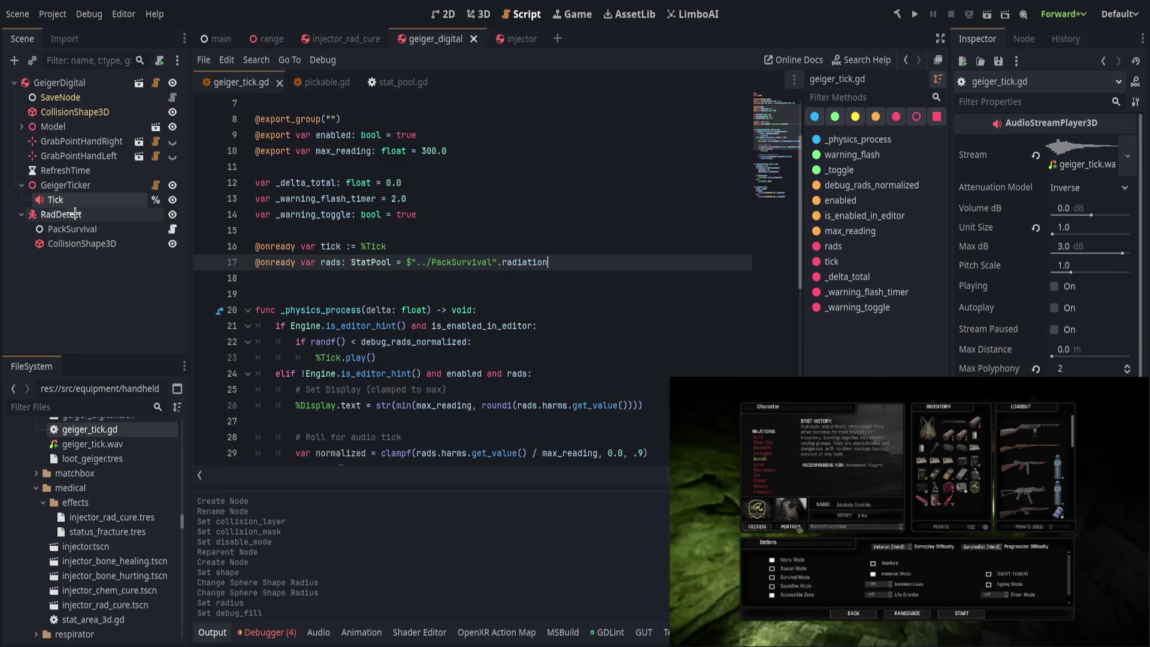
pyautogui.moveTo(76, 188)
pyautogui.mouseDown()
pyautogui.moveTo(99, 211)
pyautogui.moveTo(84, 190)
pyautogui.moveTo(97, 188)
pyautogui.moveTo(126, 253)
pyautogui.moveTo(112, 187)
pyautogui.moveTo(98, 189)
pyautogui.moveTo(94, 214)
pyautogui.mouseUp()
# Step: Make GeigerTicker a child of RadDetect in the Scene dock
pyautogui.click(110, 186)
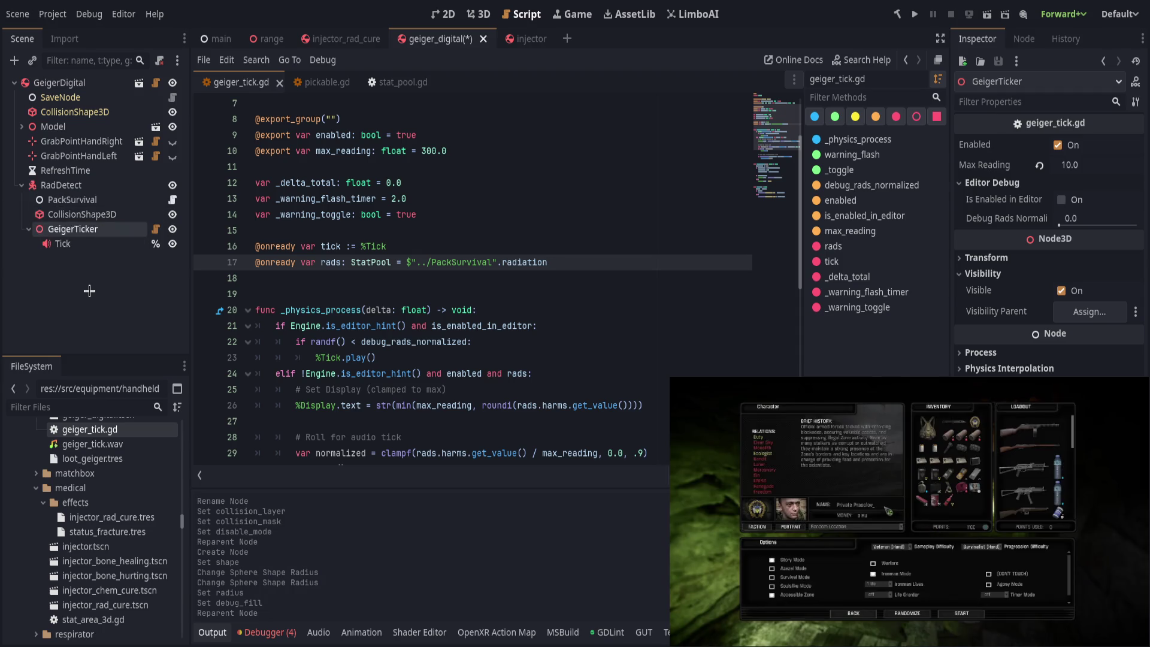
pyautogui.click(89, 291)
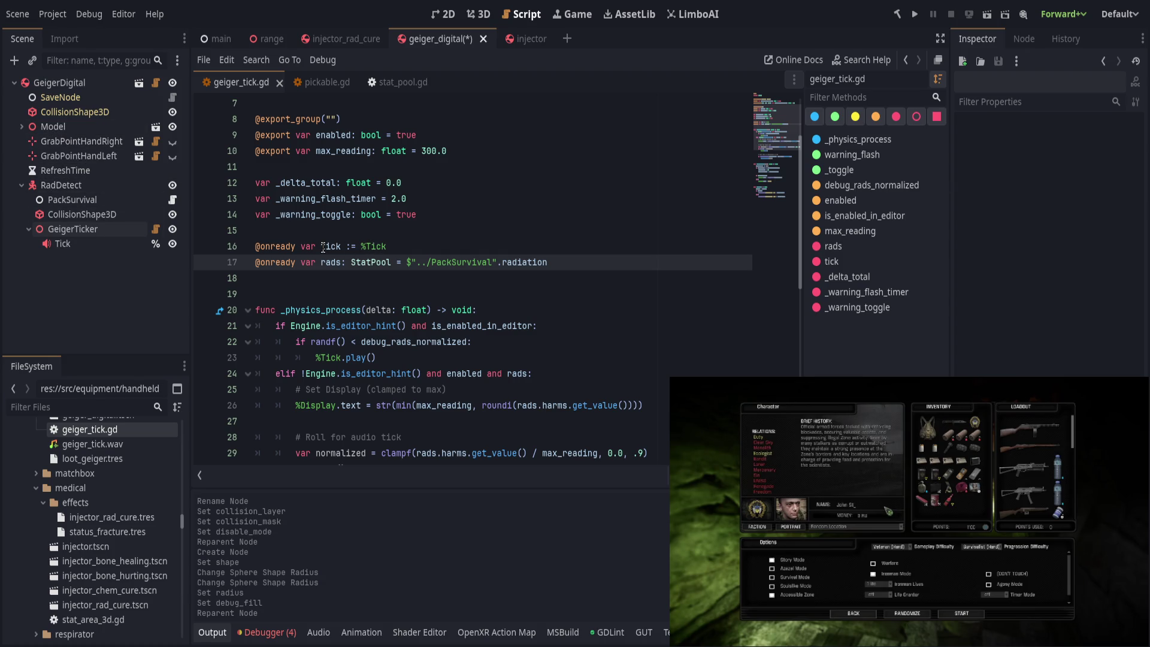
pyautogui.click(22, 127)
pyautogui.click(22, 127)
# Step: Check the PackSurvival node path on line 17 of geiger_tick.gd and save the scene
pyautogui.click(412, 246)
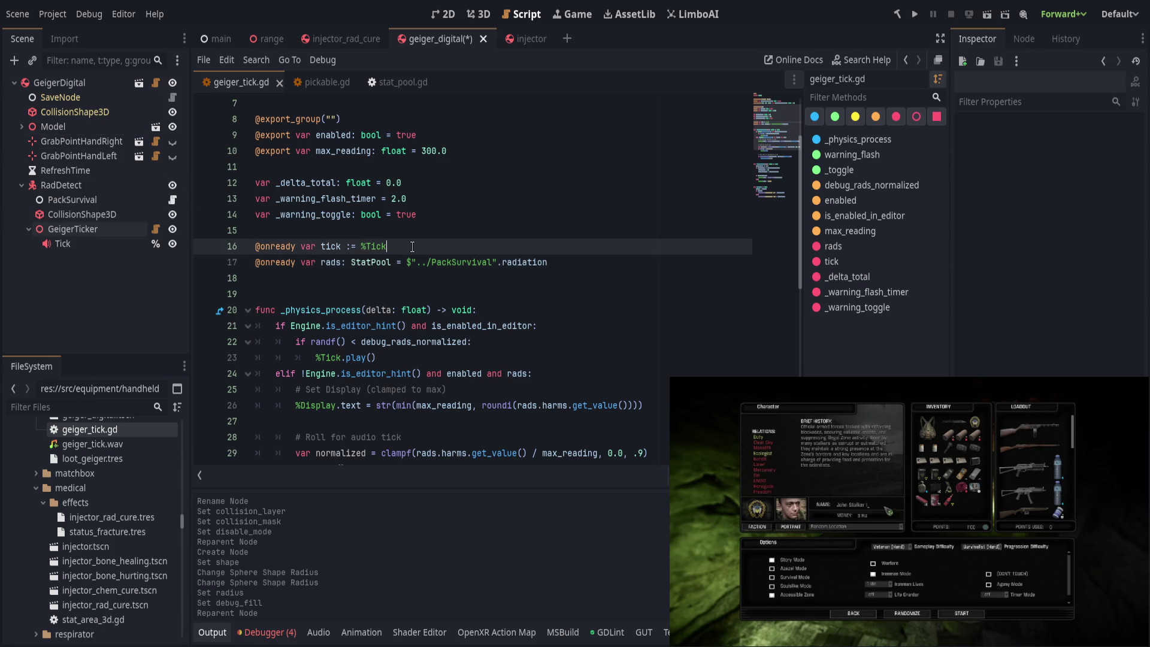
pyautogui.click(553, 260)
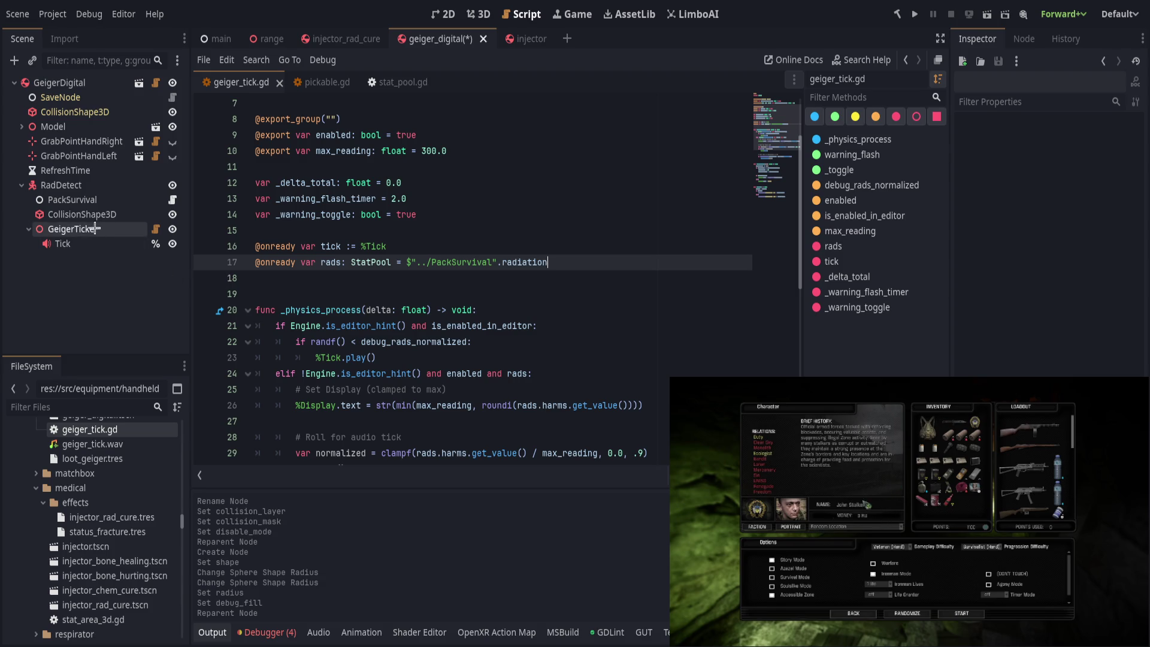
pyautogui.moveTo(406, 263); pyautogui.dragTo(605, 266)
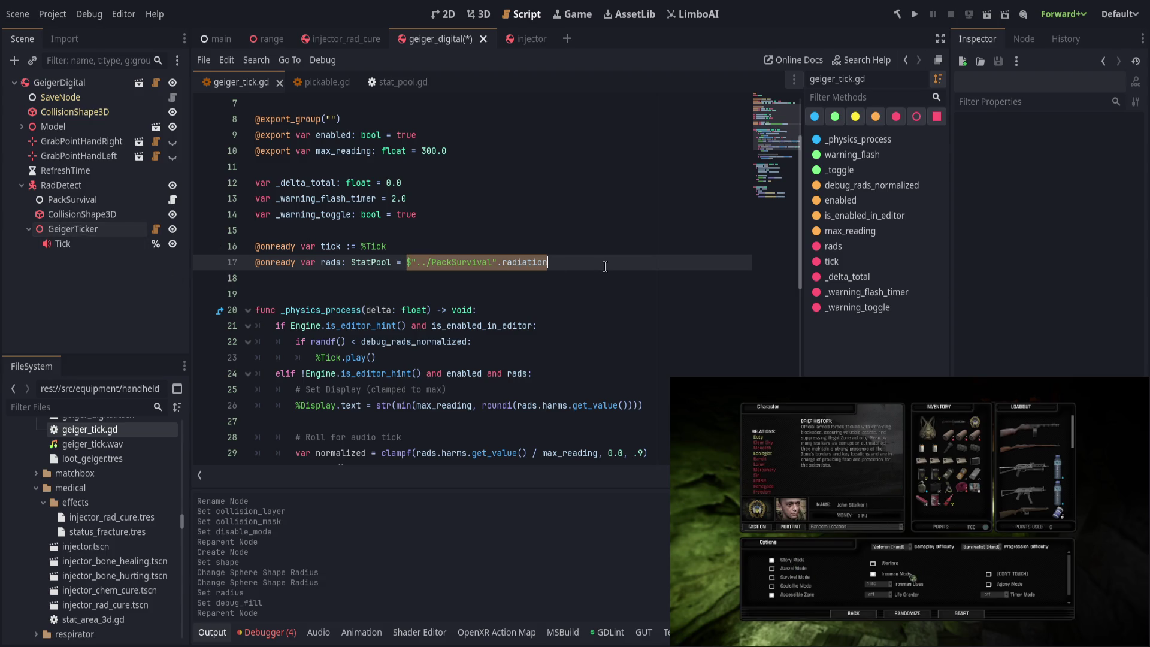
pyautogui.click(527, 262)
pyautogui.moveTo(498, 262); pyautogui.dragTo(396, 268)
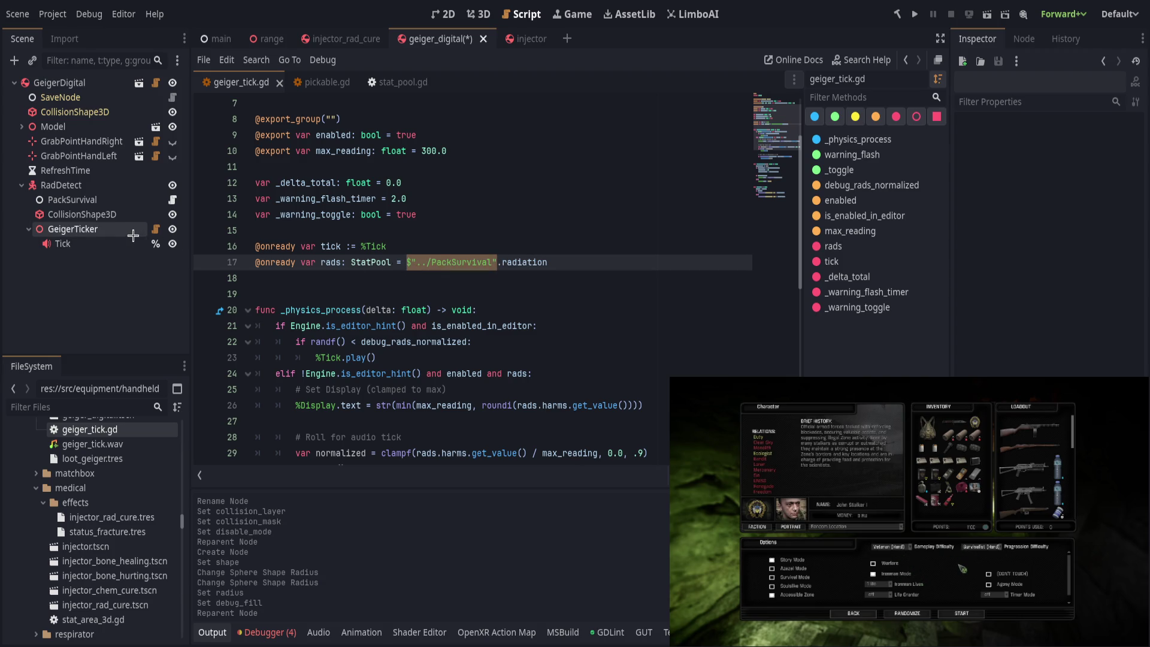
pyautogui.moveTo(72, 200); pyautogui.dragTo(424, 262)
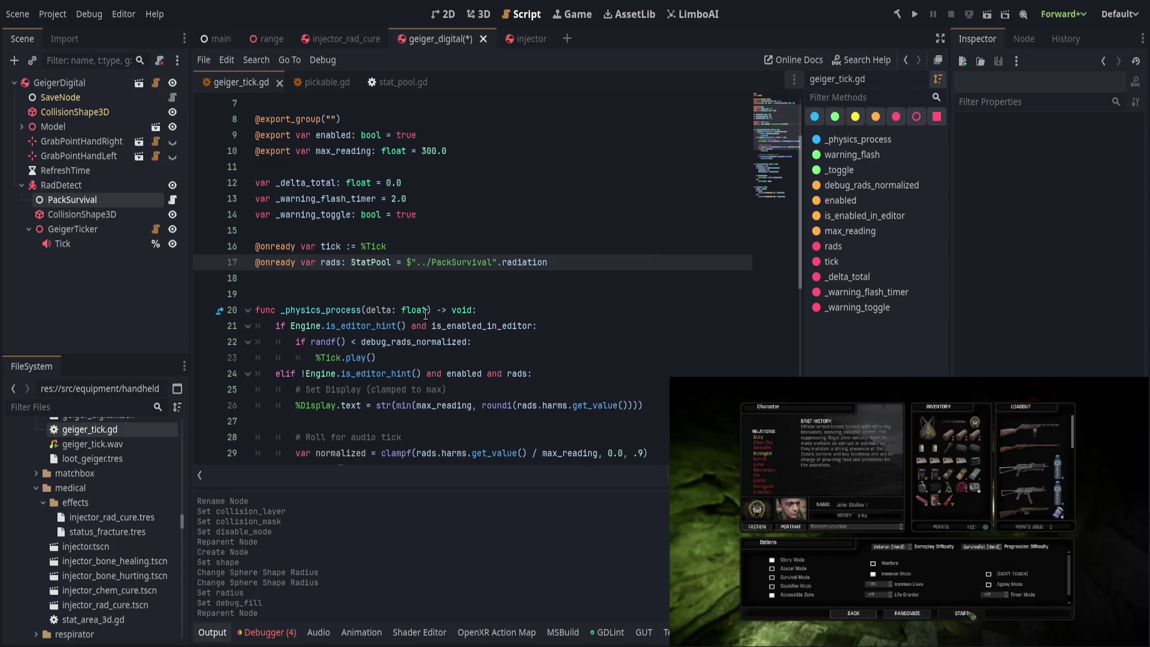
pyautogui.click(556, 234)
pyautogui.hotkey('ctrl', 's')
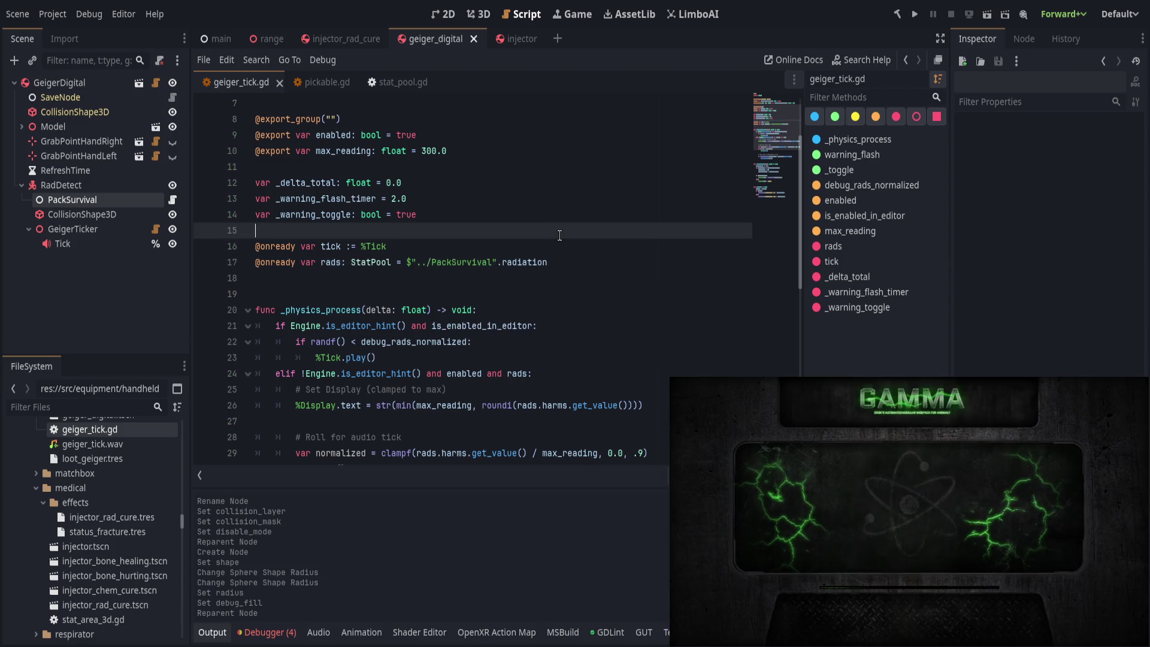
# Step: Select GeigerTicker and review its script from line 14 downward
pyautogui.scroll(2, 560, 235)
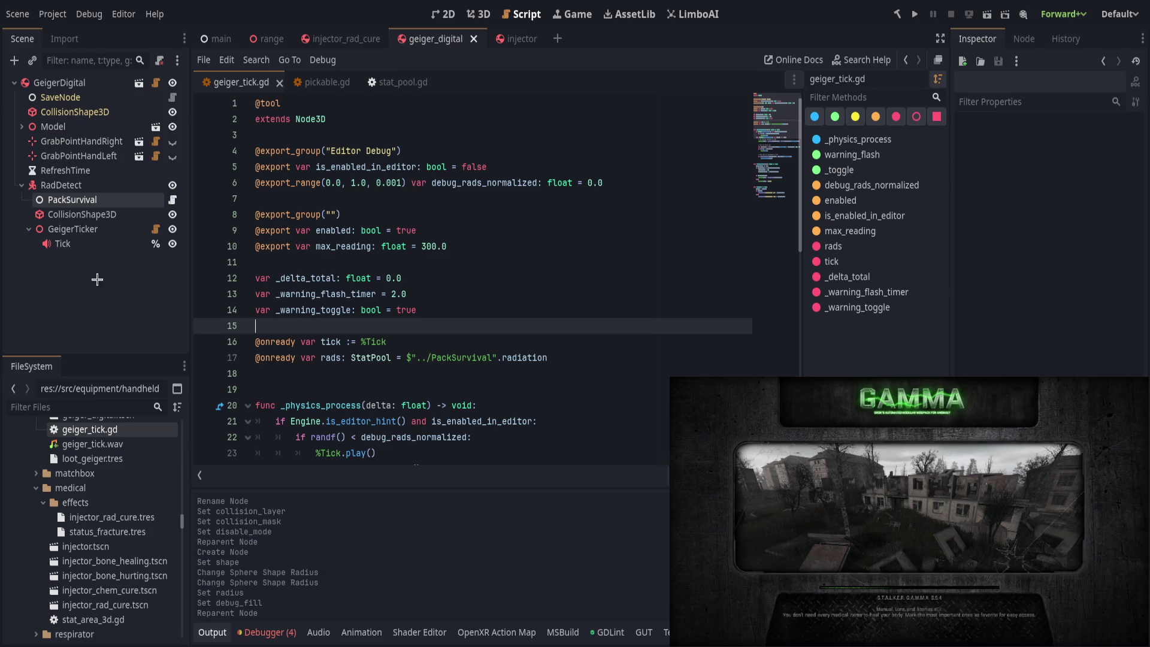
pyautogui.click(73, 228)
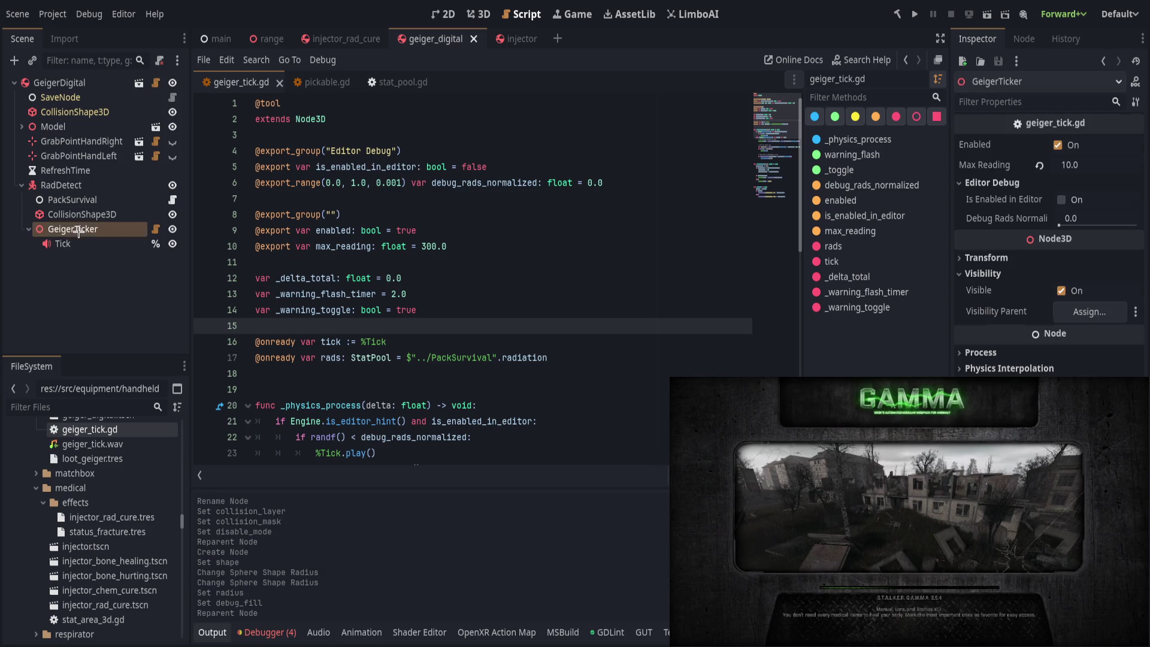
pyautogui.click(621, 316)
pyautogui.scroll(-3, 340, 340)
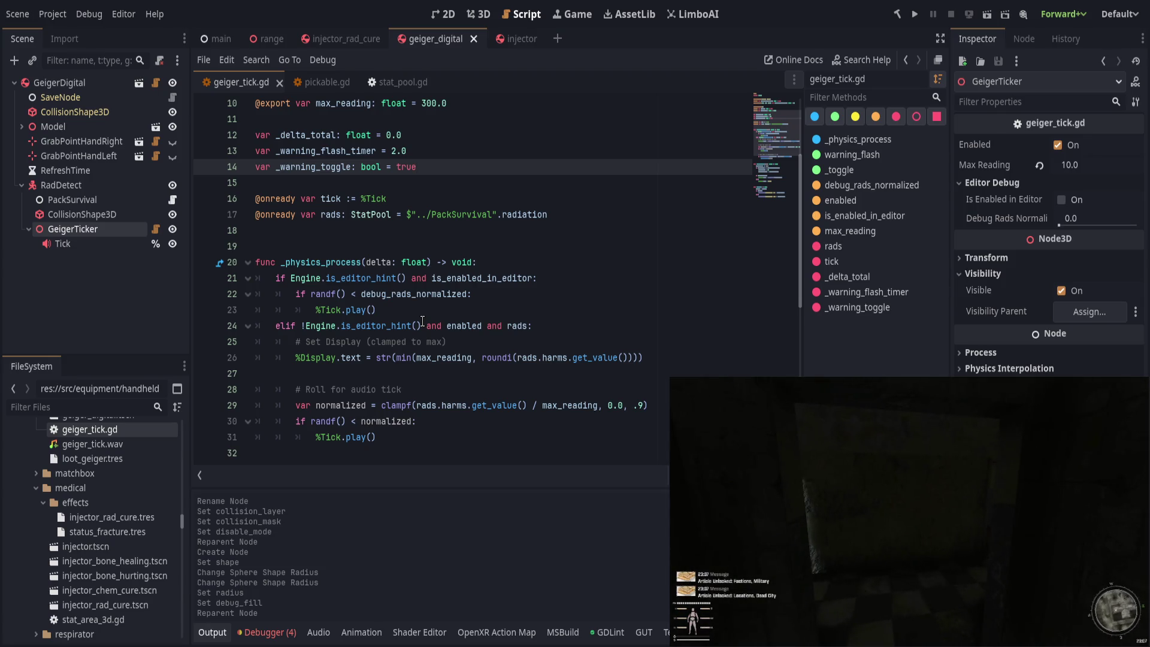
pyautogui.scroll(-5, 423, 322)
# Step: Review the warning flash timer check, then go to the get_value() call on line 34
pyautogui.click(469, 348)
pyautogui.click(469, 355)
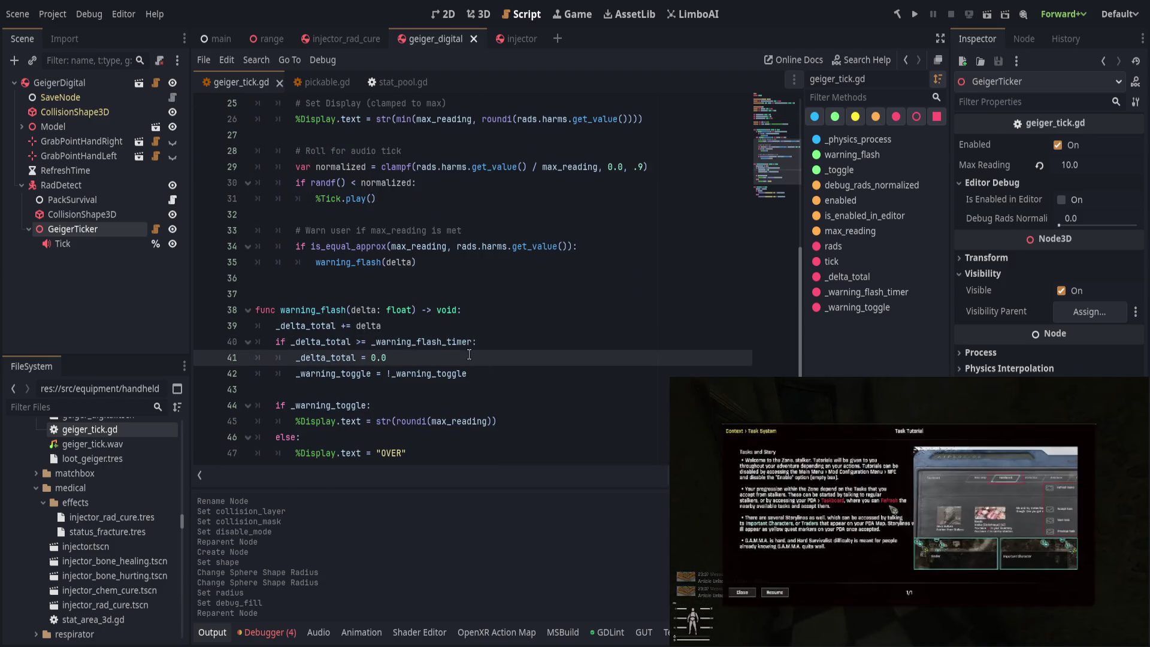
pyautogui.scroll(-1, 470, 354)
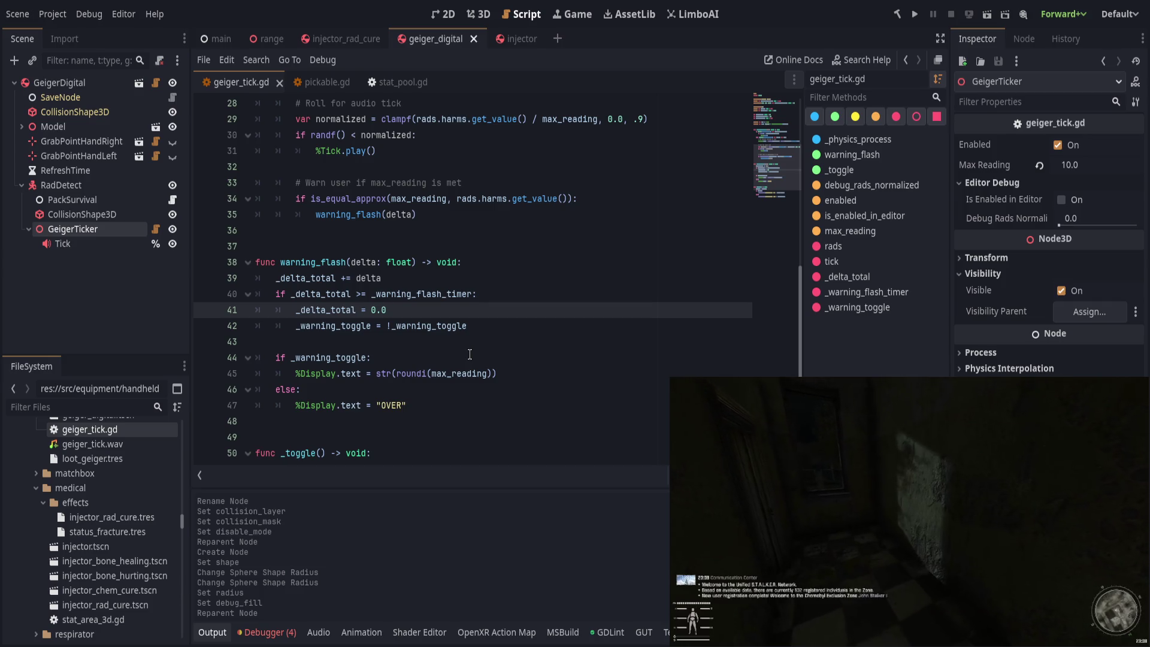
pyautogui.scroll(2, 540, 352)
pyautogui.scroll(1, 446, 342)
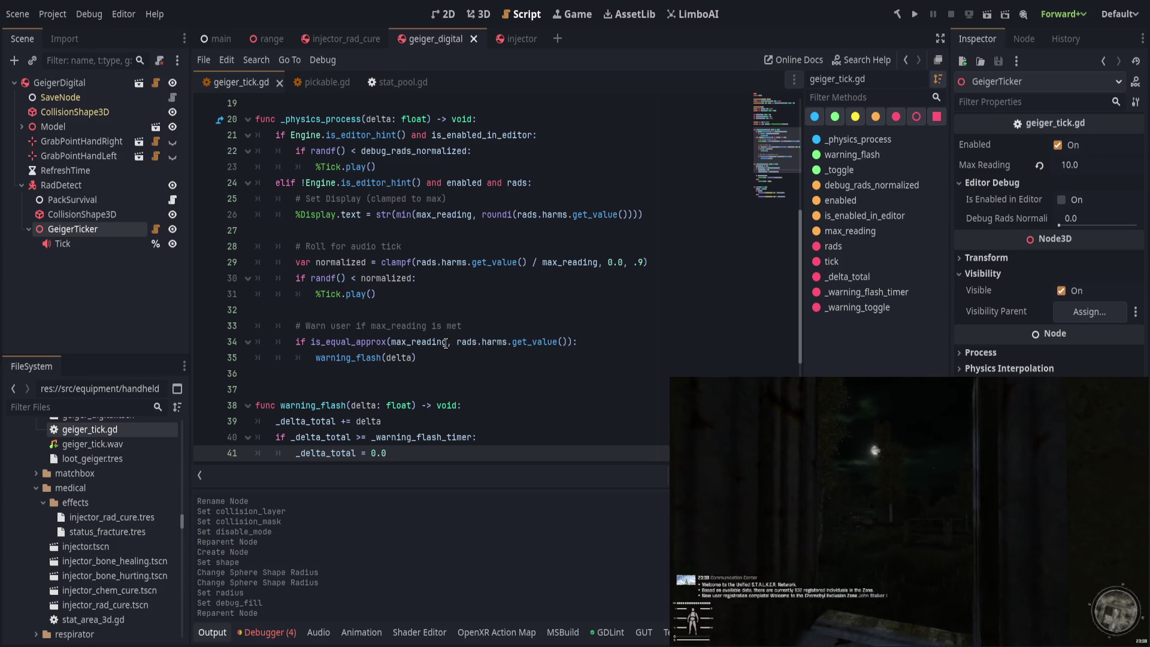
pyautogui.click(568, 342)
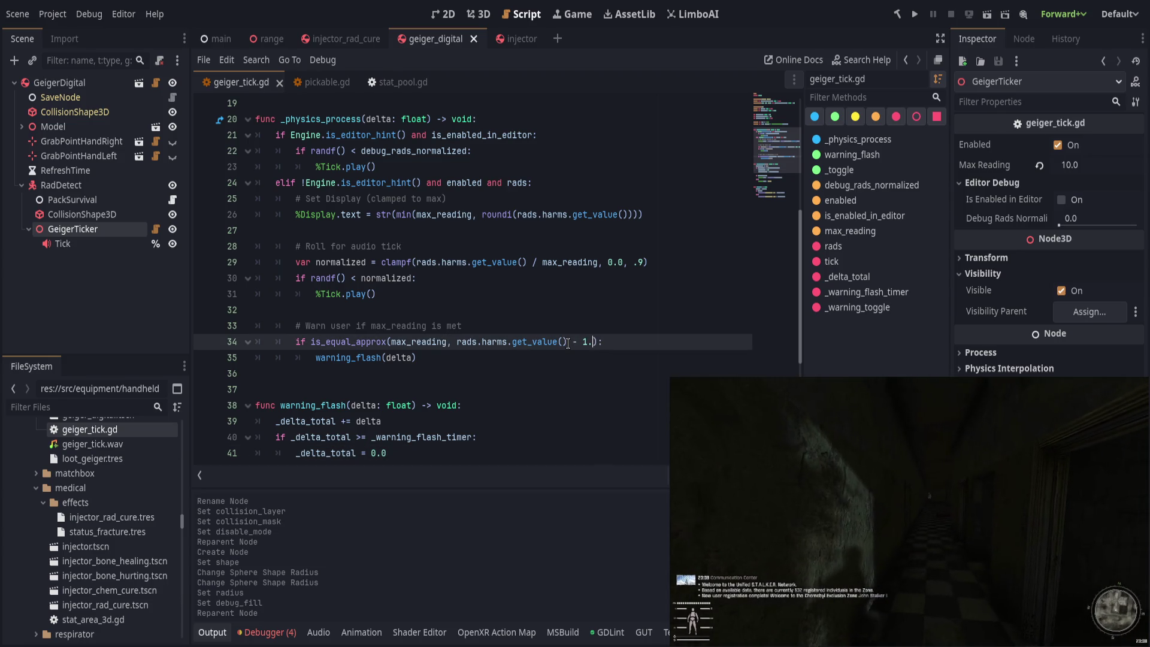
# Step: Remove 'is_equal_approx(' and the stray max_reading argument from line 34
pyautogui.hotkey('ctrl', 's')
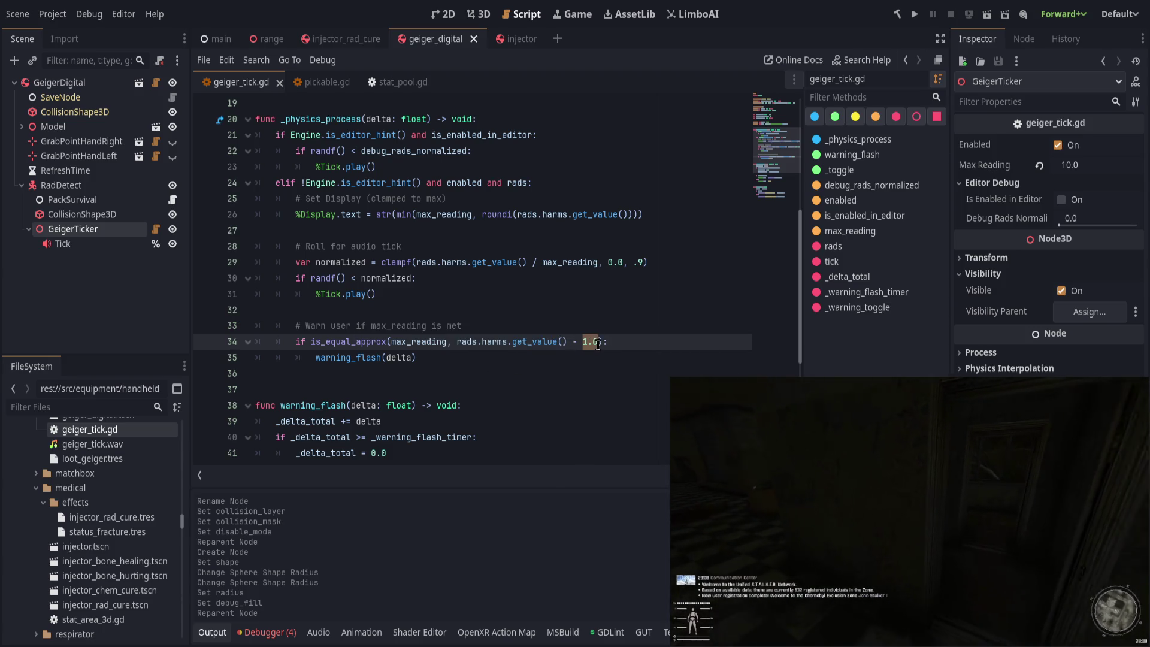
pyautogui.hotkey('ctrl', 's')
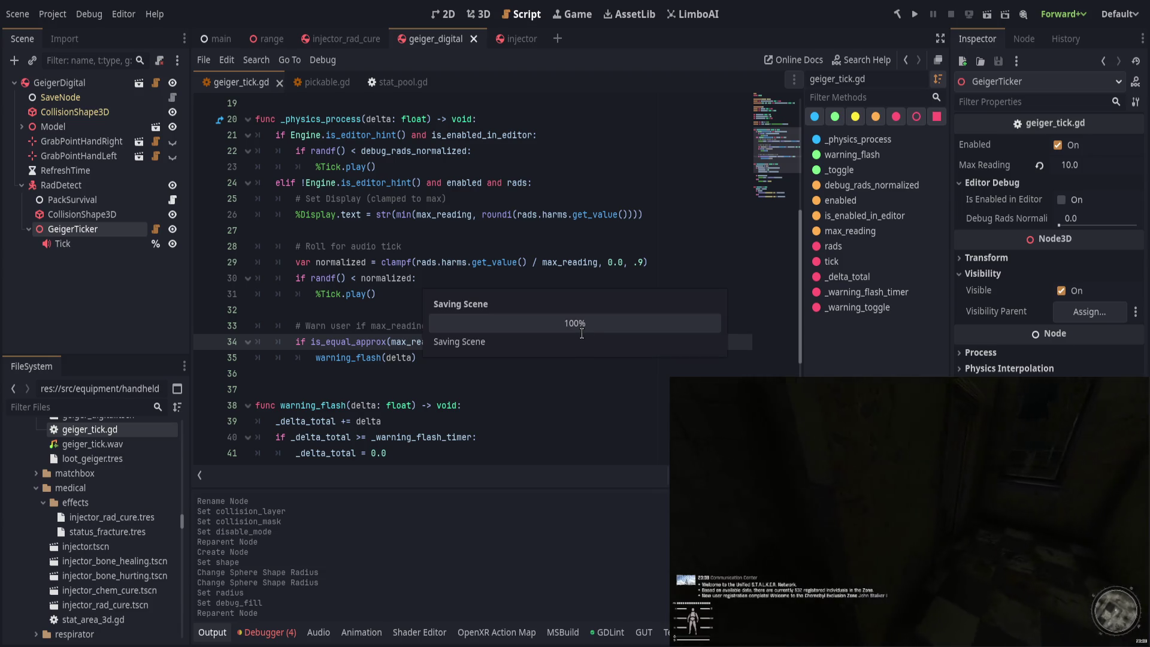
pyautogui.moveTo(310, 342); pyautogui.dragTo(390, 342)
pyautogui.press('BackSpace')
pyautogui.hotkey('ctrl', 'shift', 'Right')
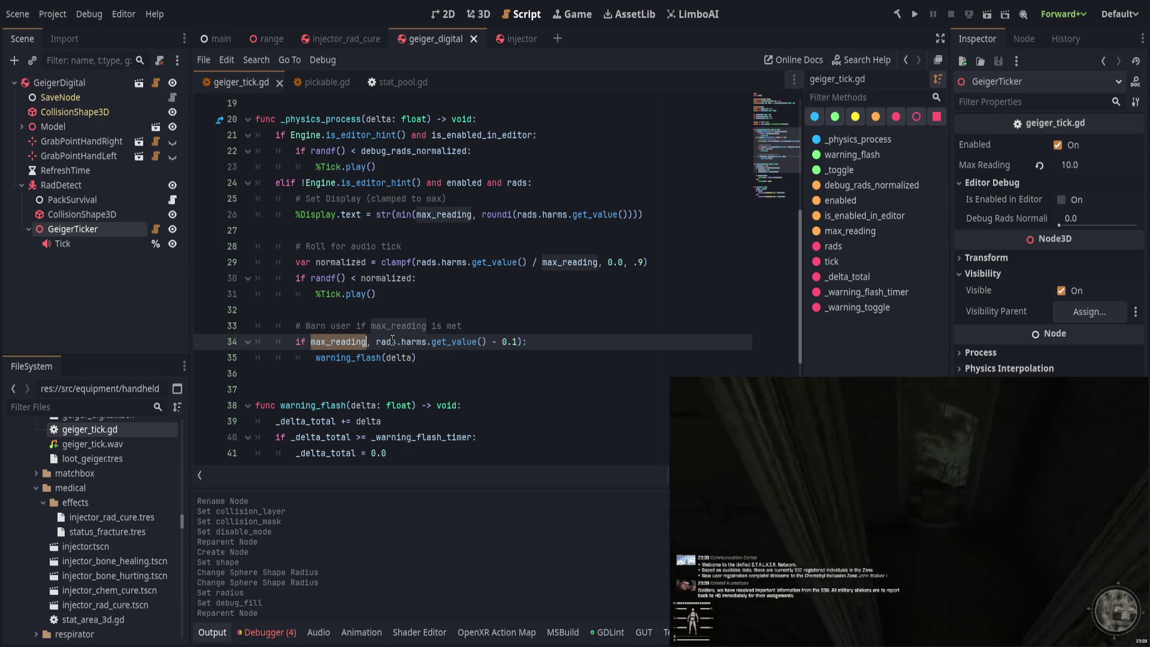
pyautogui.press('Delete')
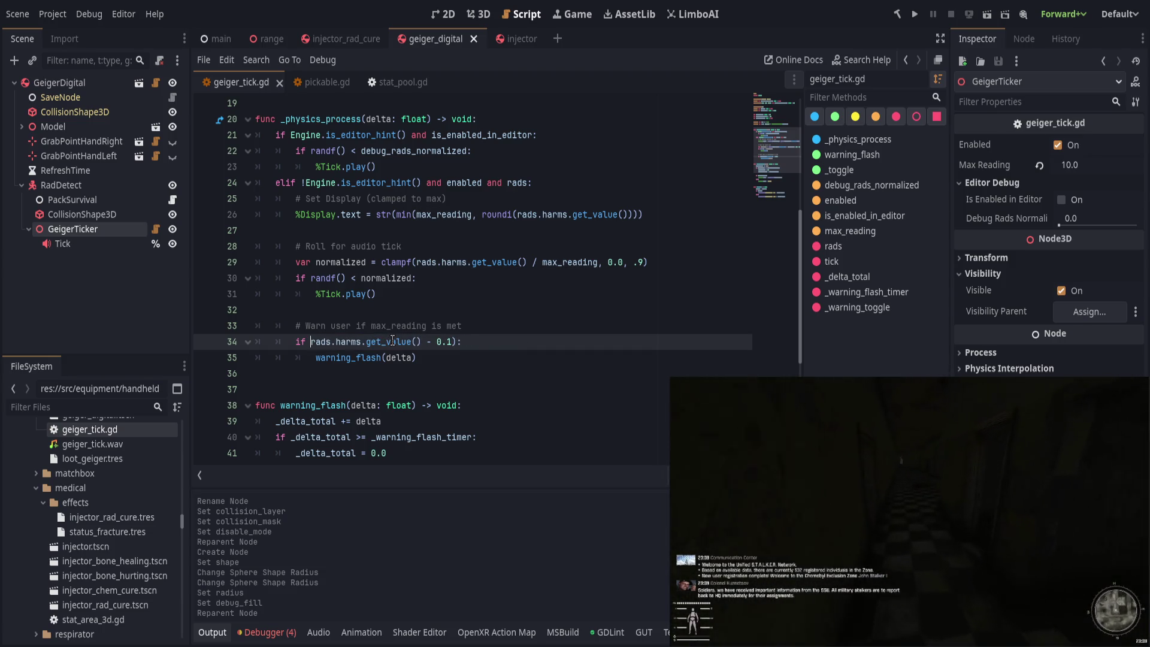
# Step: Make line 34 read 'max_reading <= rads.harms.get_value() - 0.1', drop the extra ')', and save
pyautogui.write('max_ra')
pyautogui.press('Return')
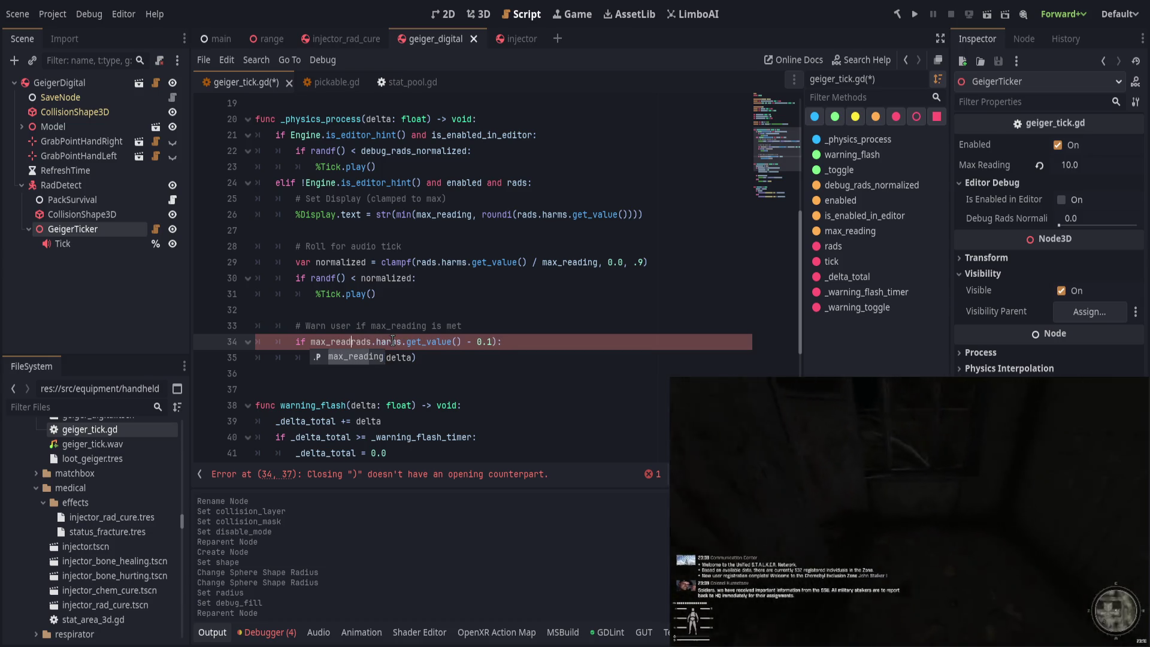
pyautogui.write('ing < -')
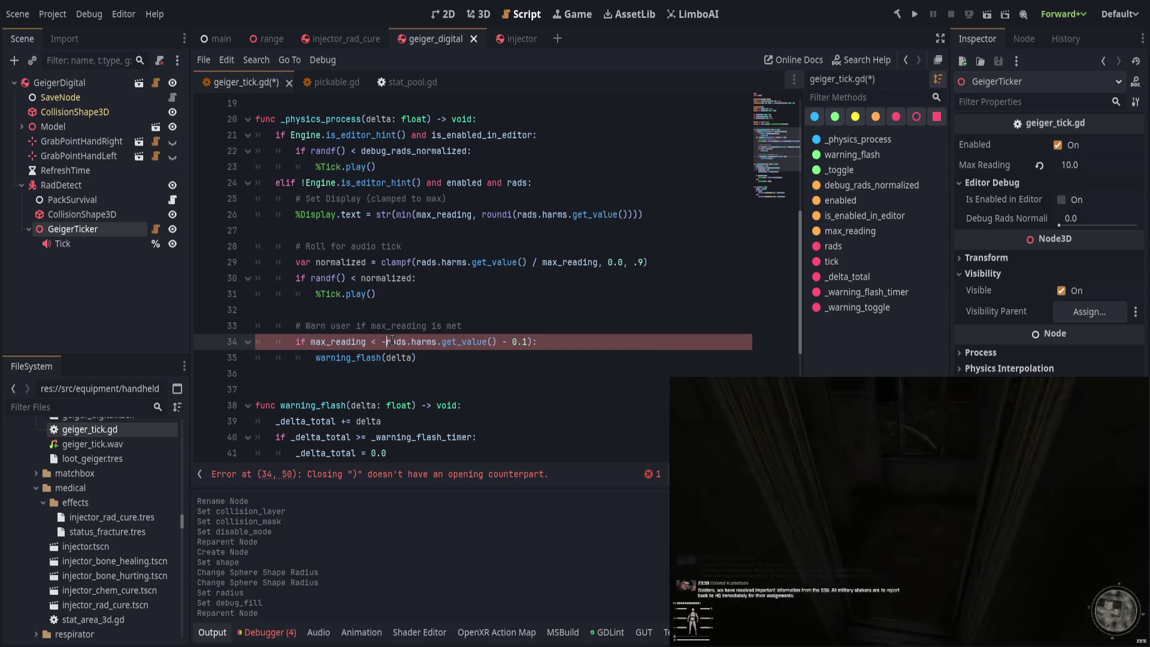
pyautogui.write('=')
pyautogui.press('End')
pyautogui.press('Left')
pyautogui.press('BackSpace')
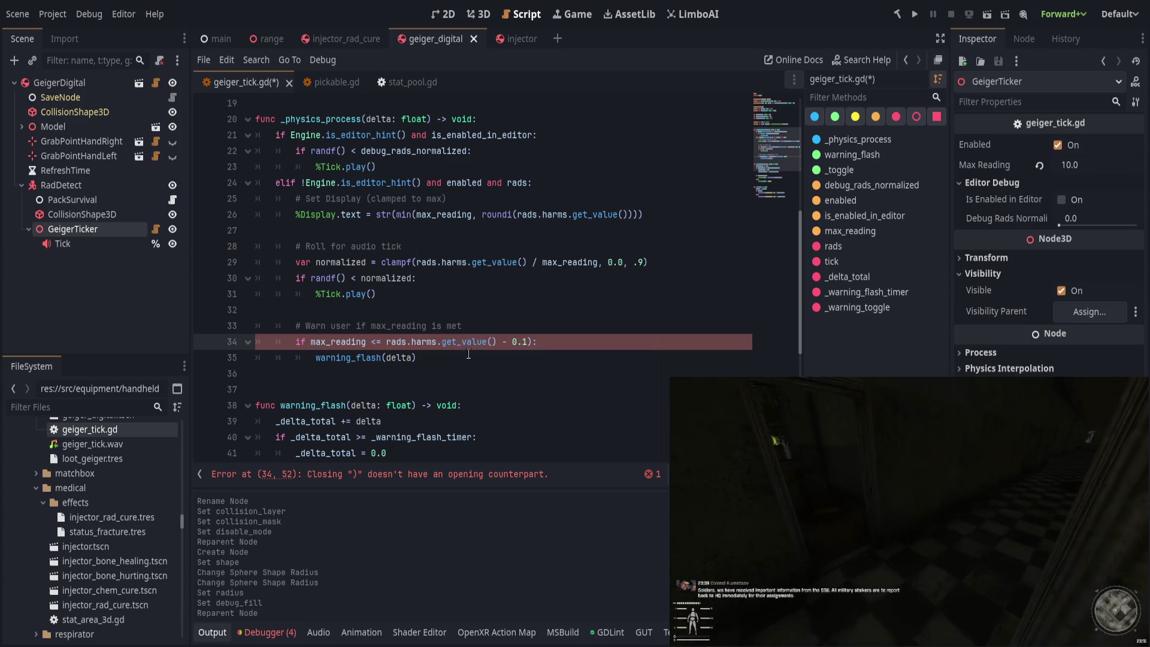
pyautogui.press('End')
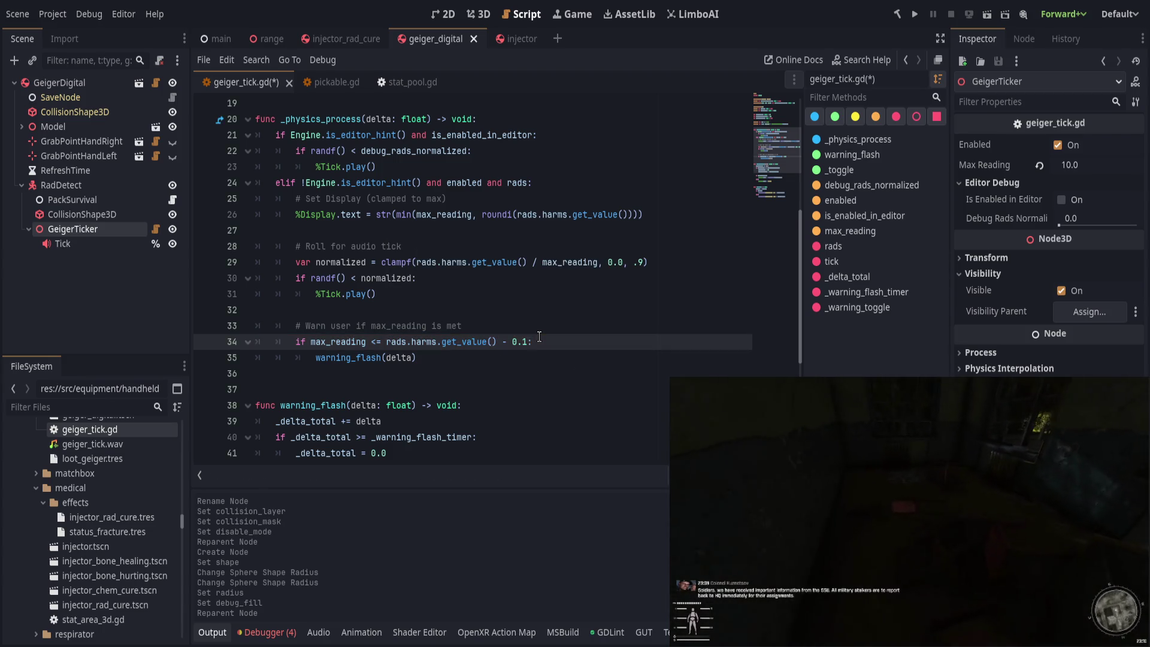
pyautogui.hotkey('ctrl', 's')
pyautogui.hotkey('ctrl', 's')
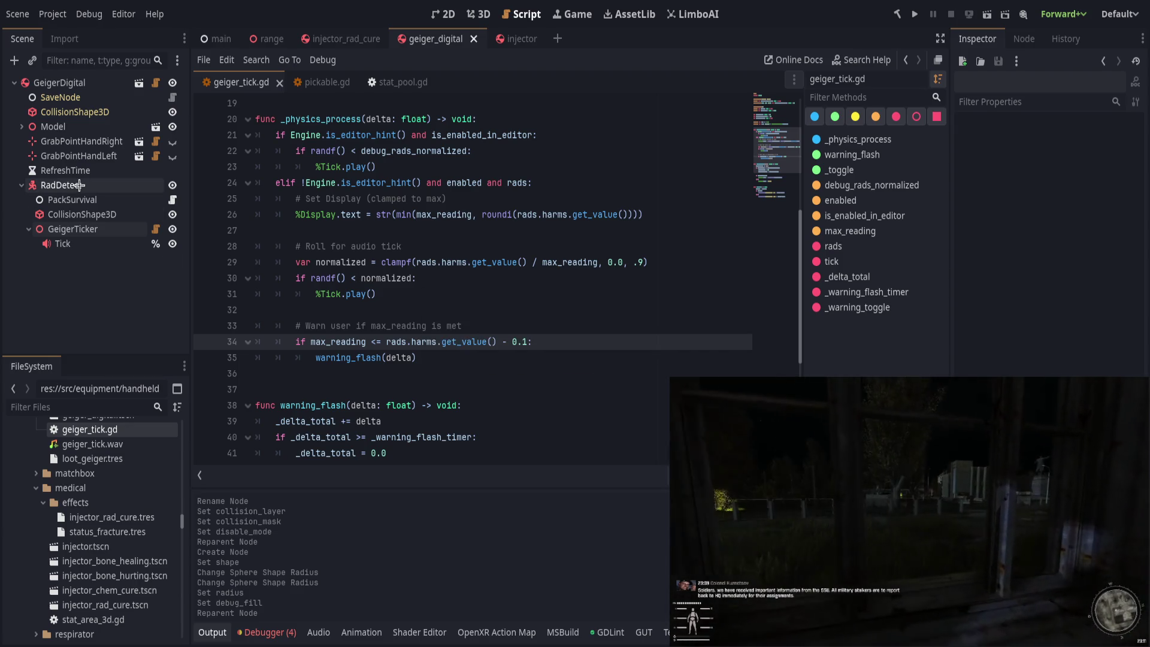
# Step: Select RadDetect and launch the project to test the updated geiger counter script
pyautogui.click(111, 187)
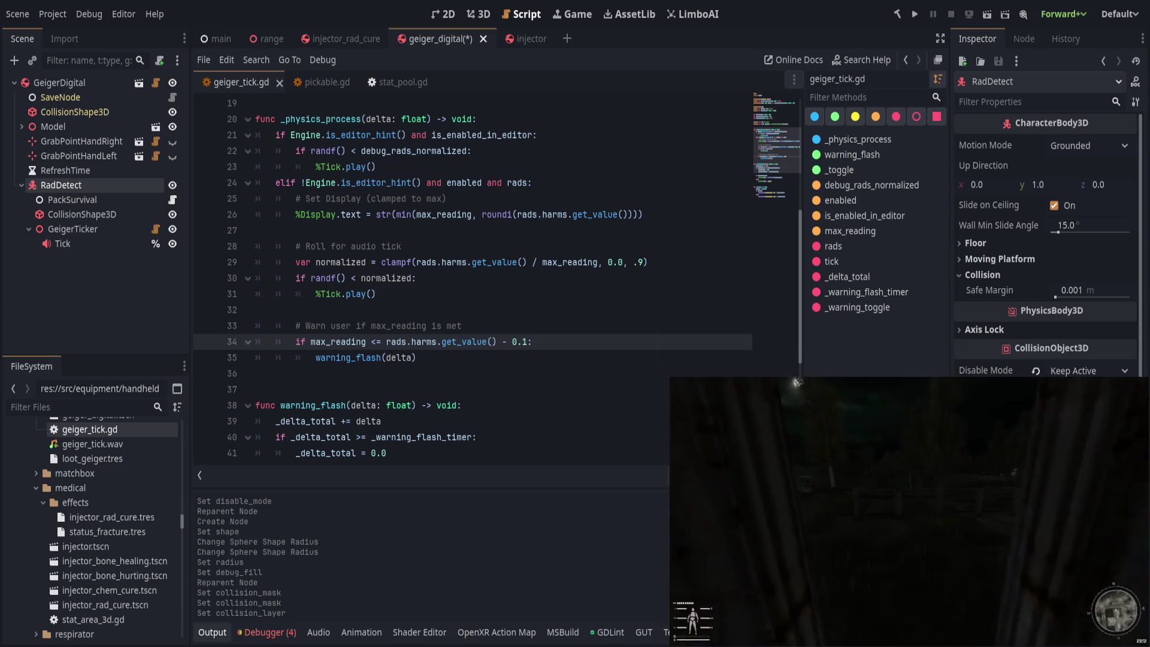
pyautogui.click(916, 14)
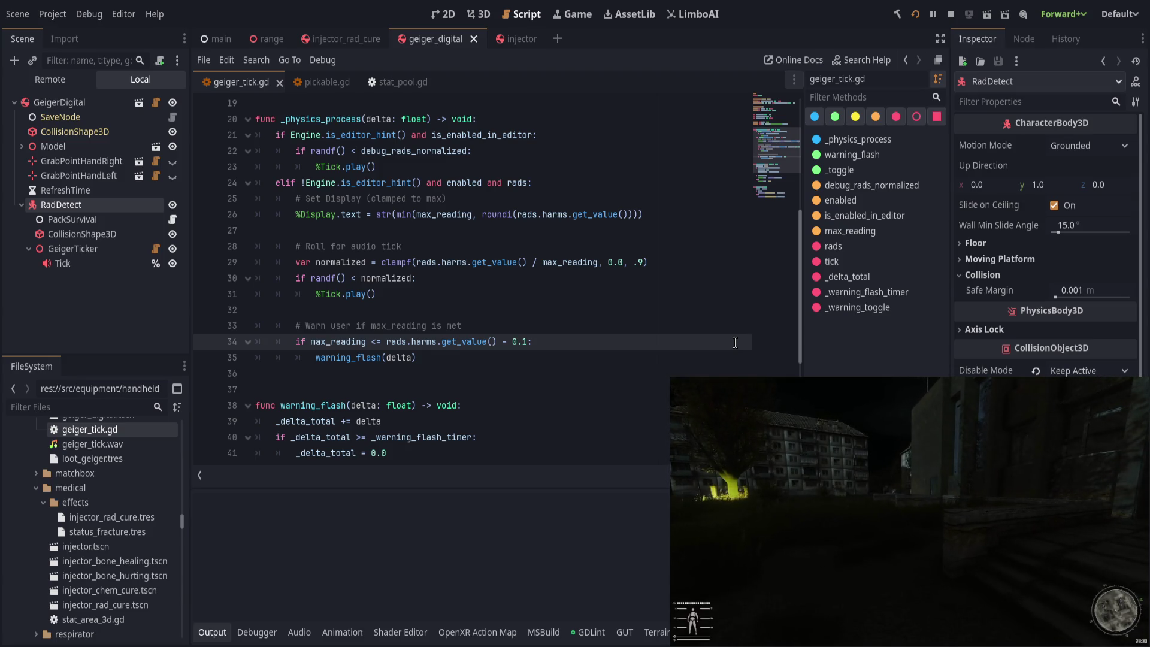
pyautogui.scroll(-5, 582, 407)
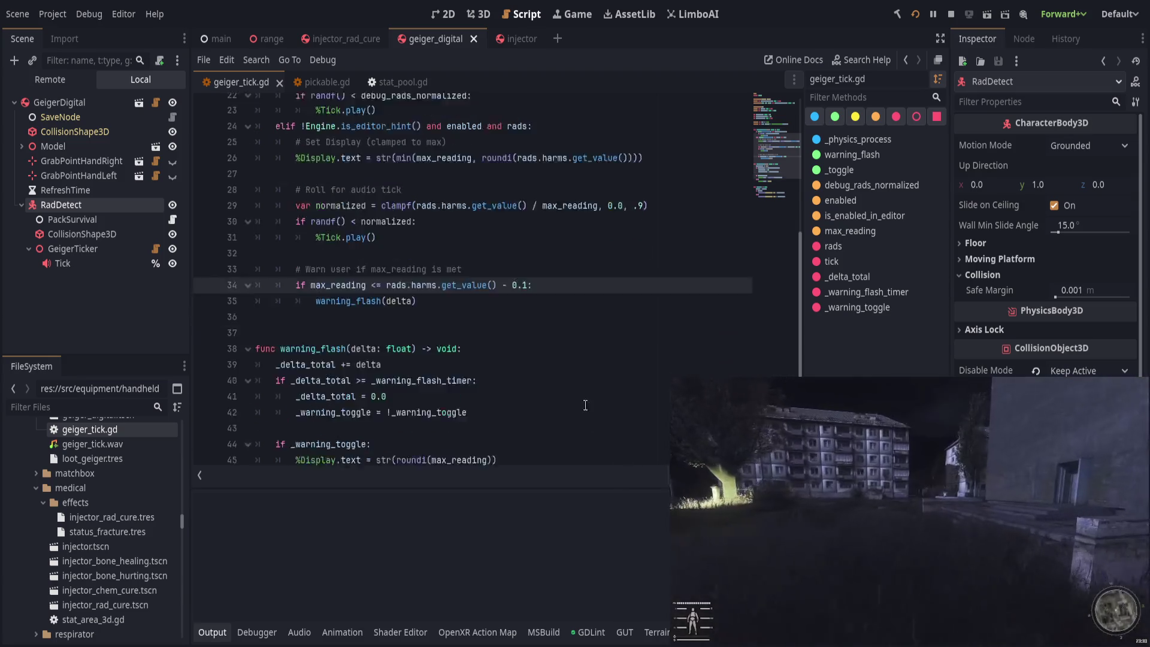
pyautogui.scroll(11, 582, 407)
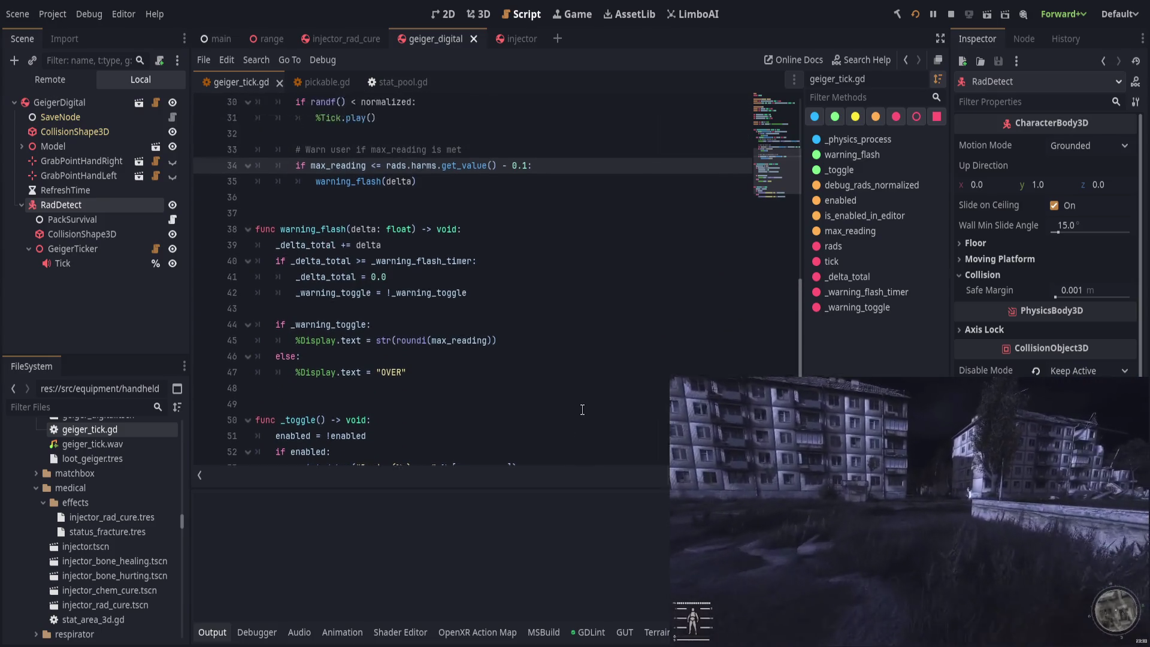
pyautogui.press('F5')
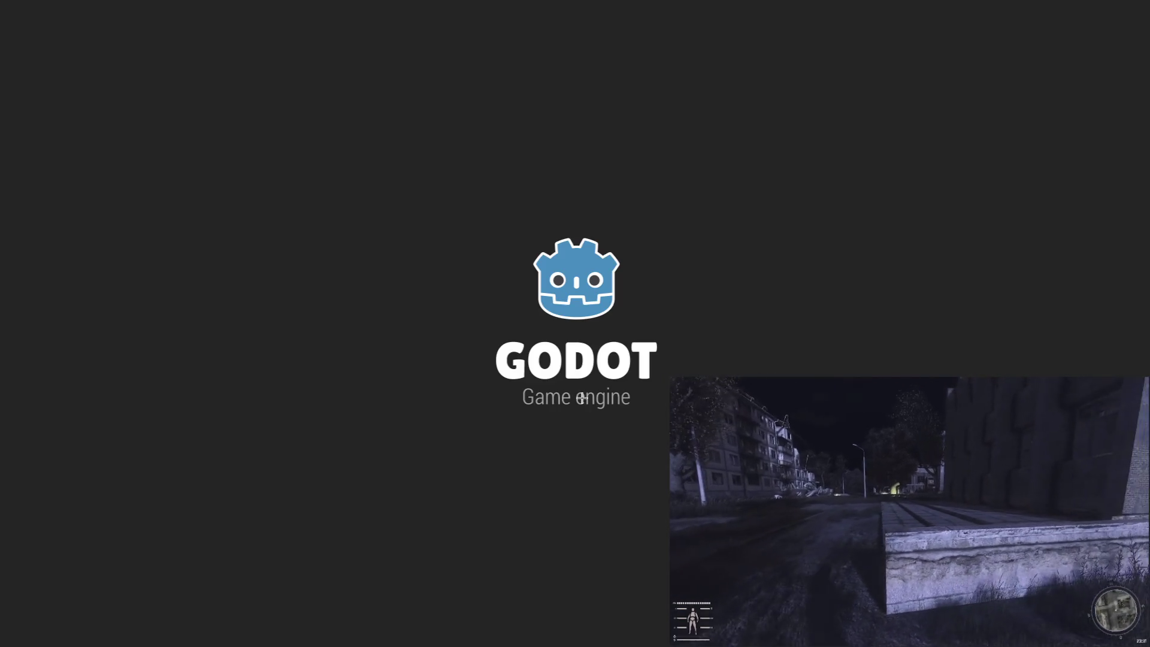
# Step: Walk forward into the green-orb irradiated room, then step back from the table
pyautogui.press('w')
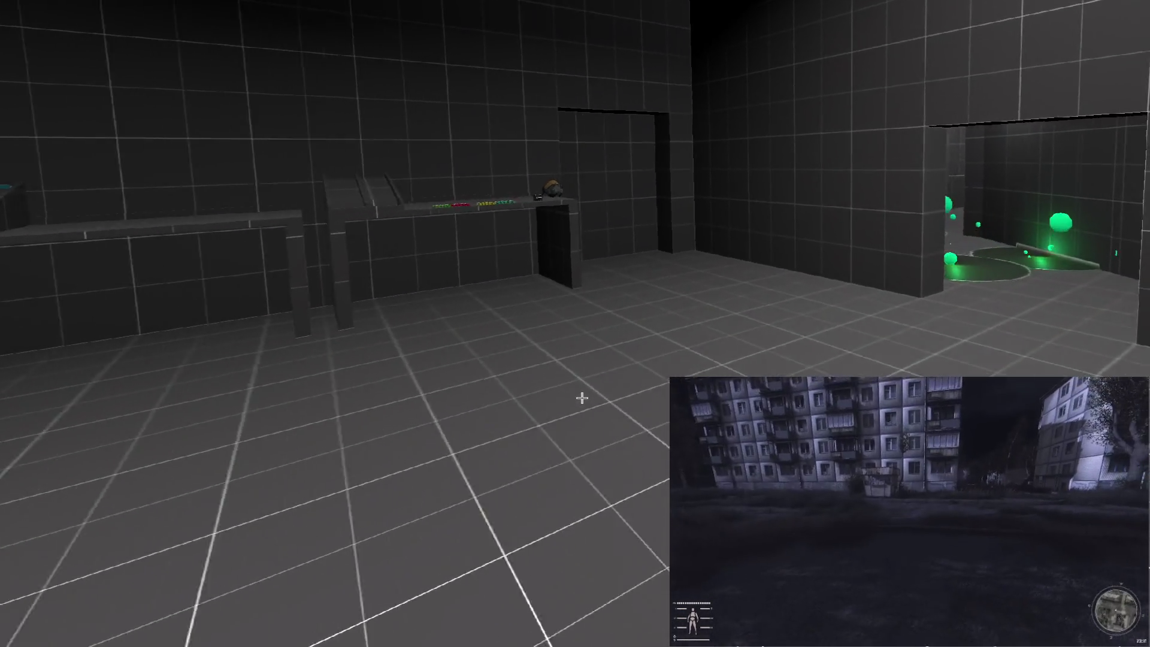
pyautogui.press('w')
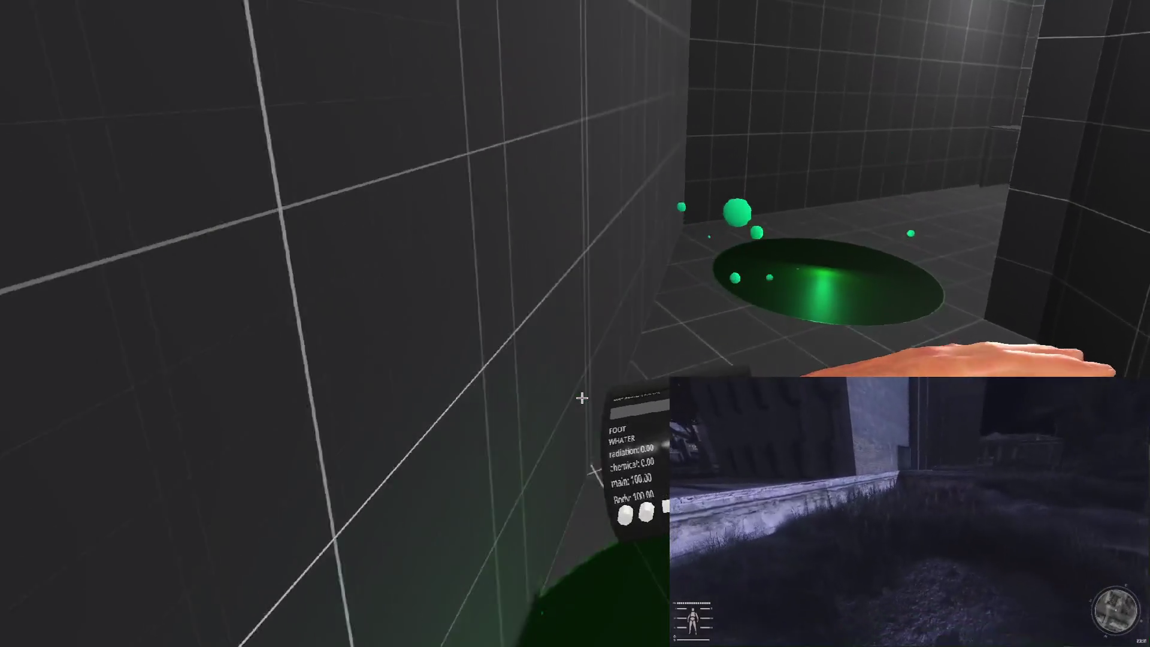
pyautogui.press('s')
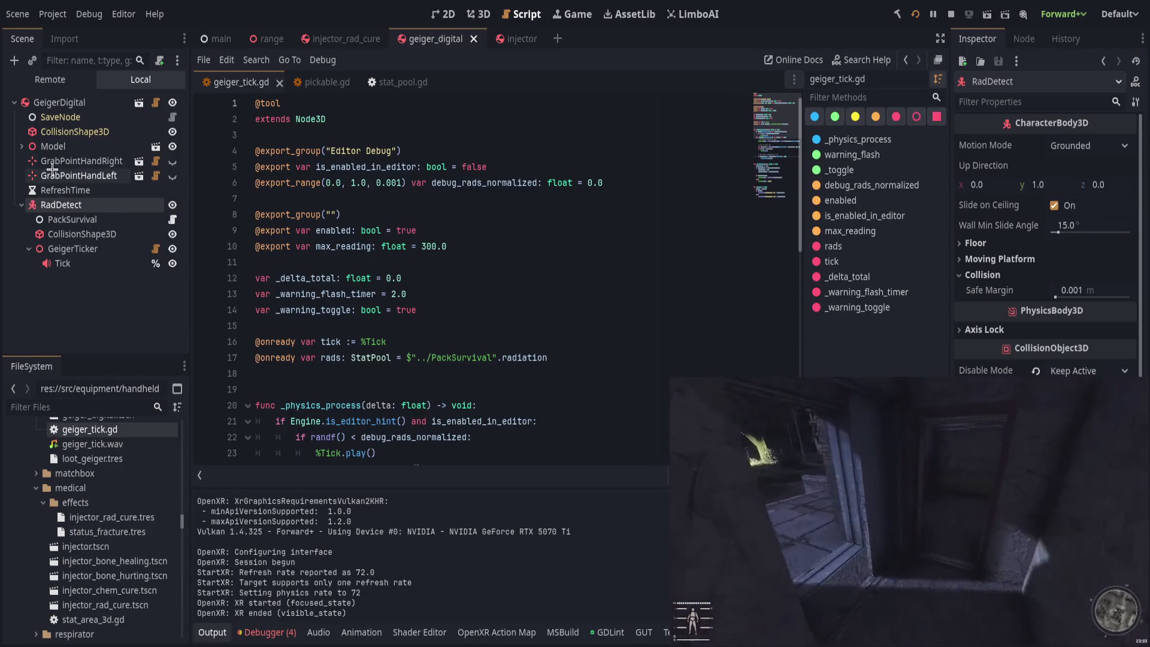
# Step: Set GeigerTicker's Max Reading from 300 to 100 and save the geiger_digital scene
pyautogui.click(81, 249)
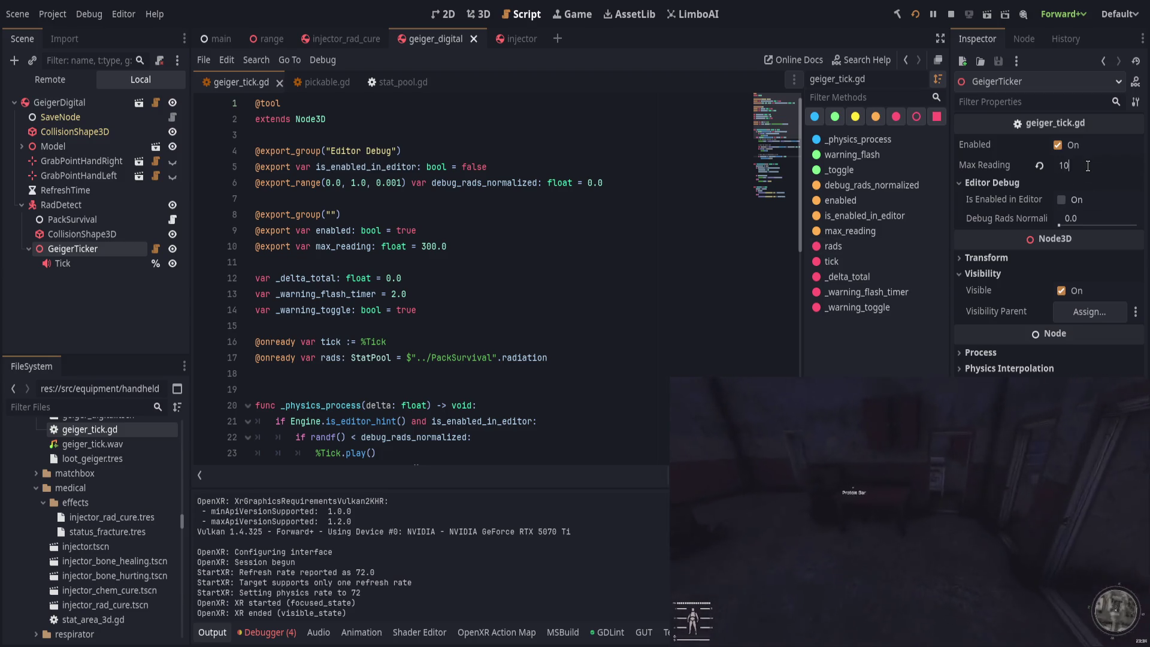
pyautogui.write('0.0')
pyautogui.press('Return')
pyautogui.hotkey('ctrl', 's')
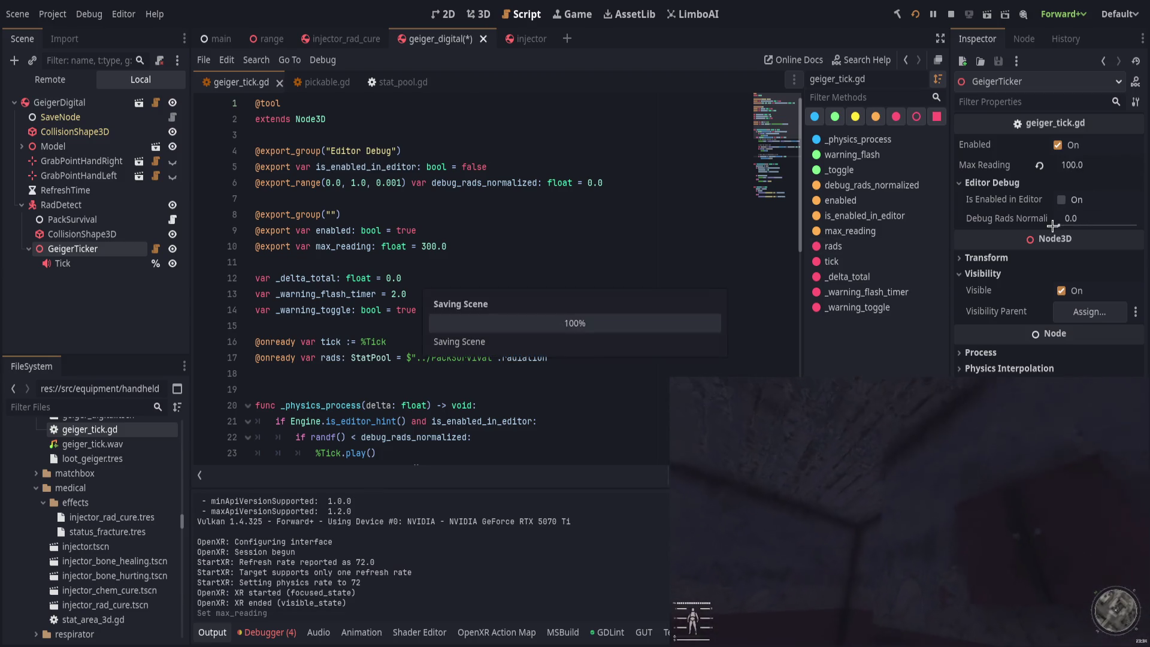
pyautogui.scroll(-6, 566, 292)
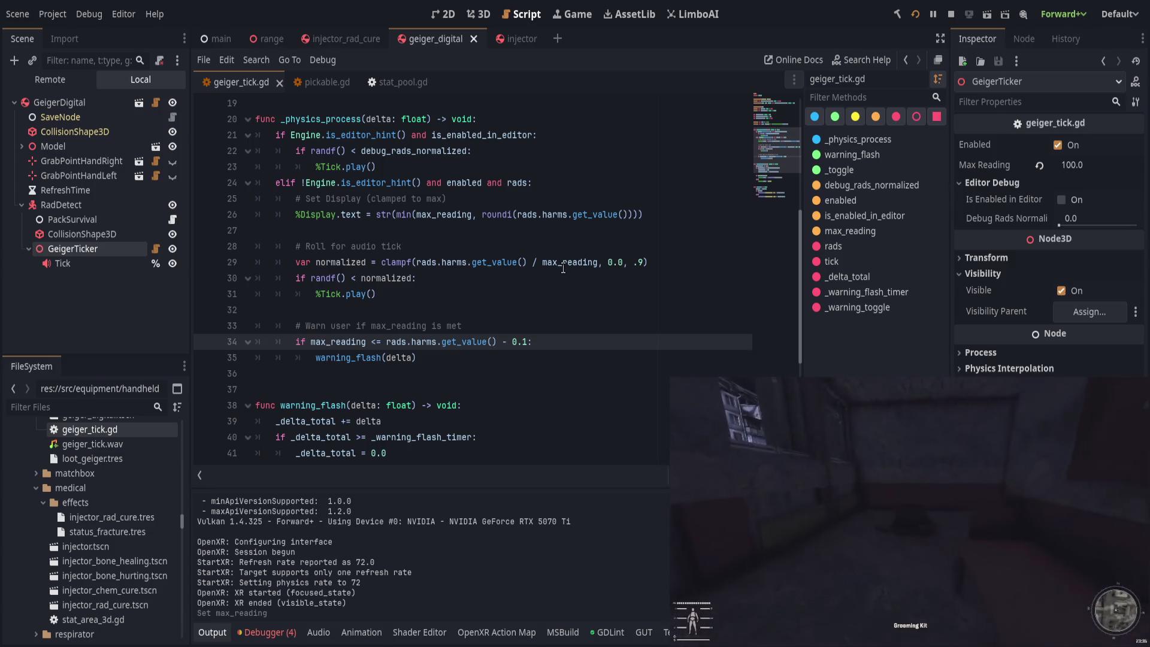
# Step: Inspect the clampf and randf() lines 29–30 of geiger_tick.gd
pyautogui.click(636, 262)
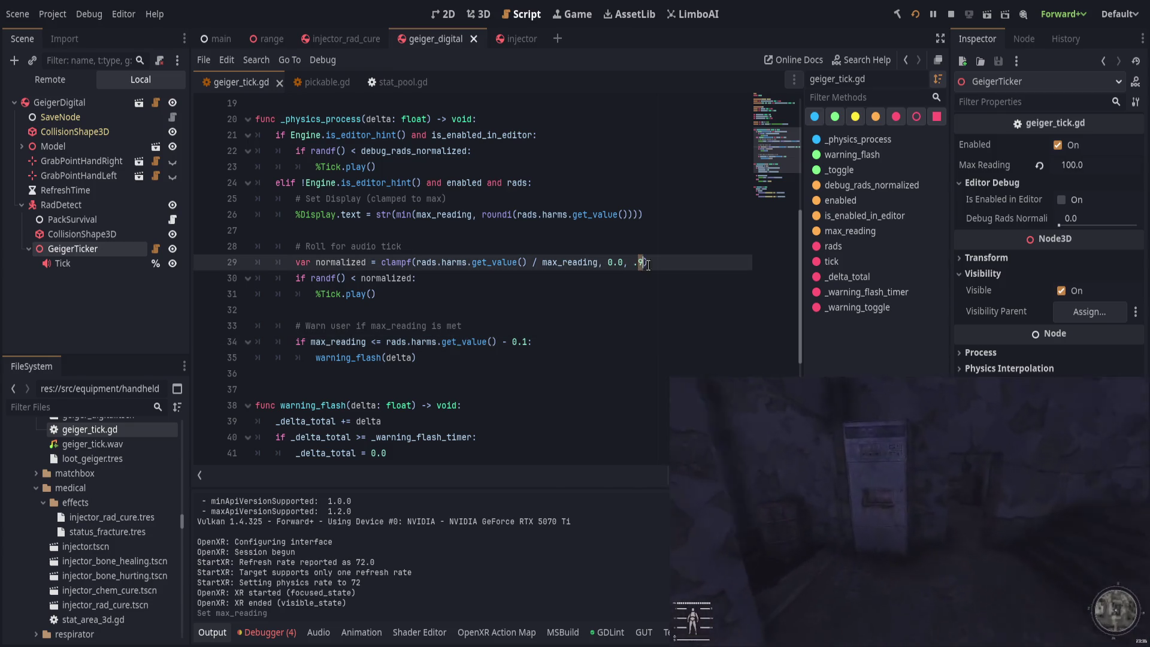
pyautogui.click(452, 277)
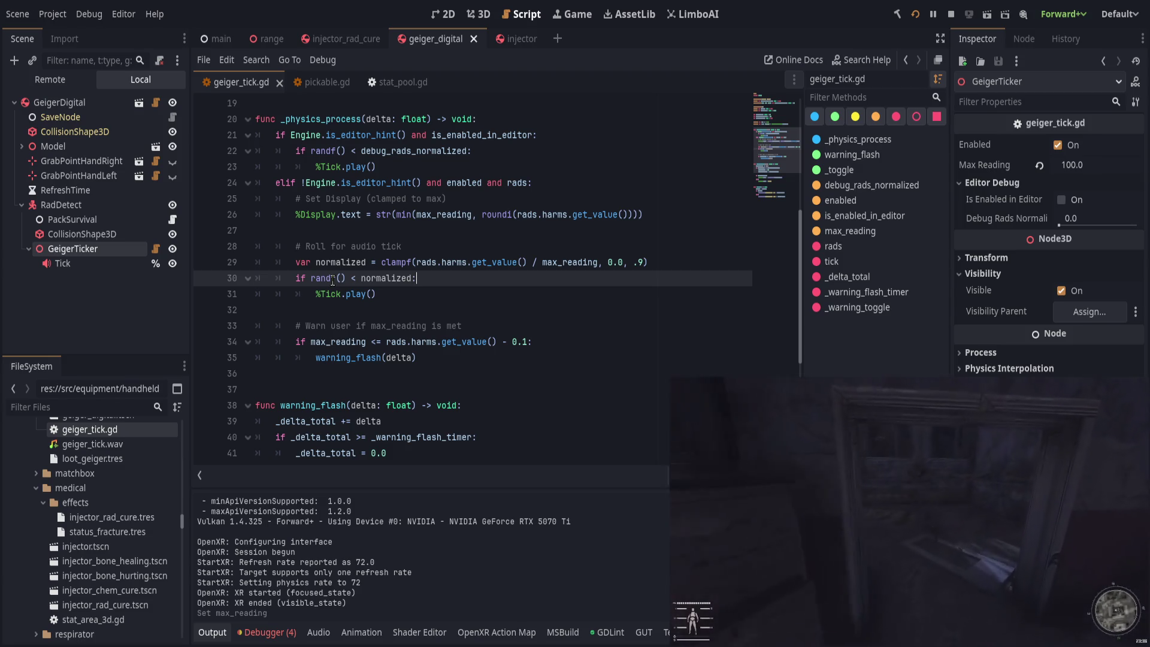
pyautogui.click(333, 279)
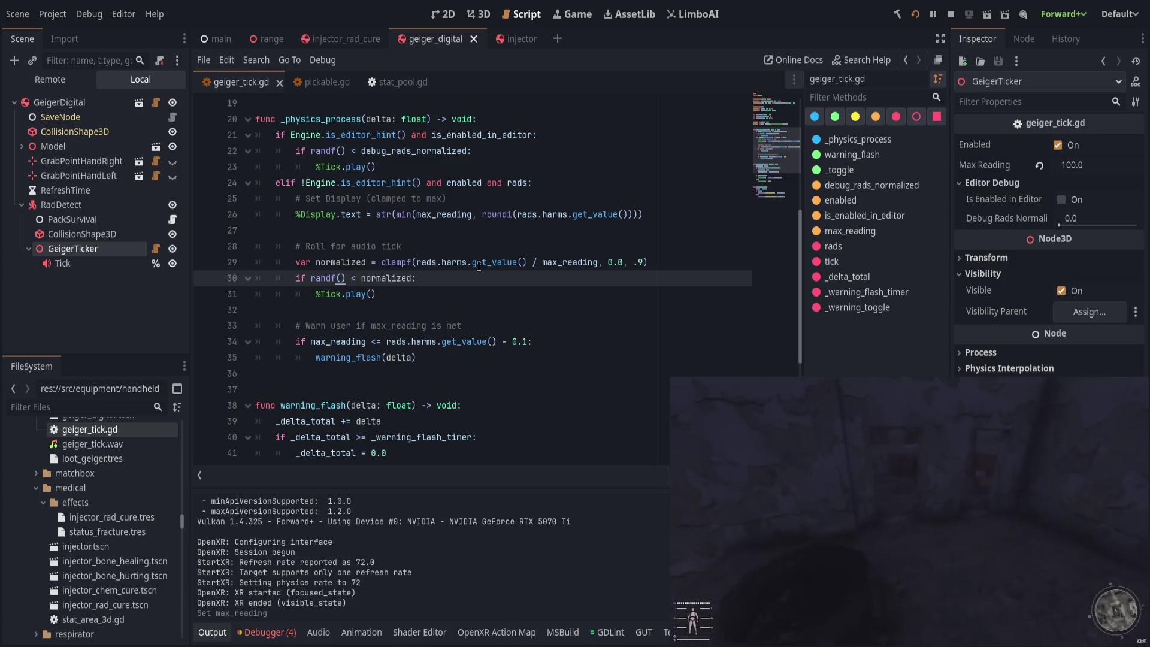
pyautogui.hotkey('ctrl', 'Right')
pyautogui.hotkey('ctrl', 'Right')
pyautogui.hotkey('ctrl', 'Right')
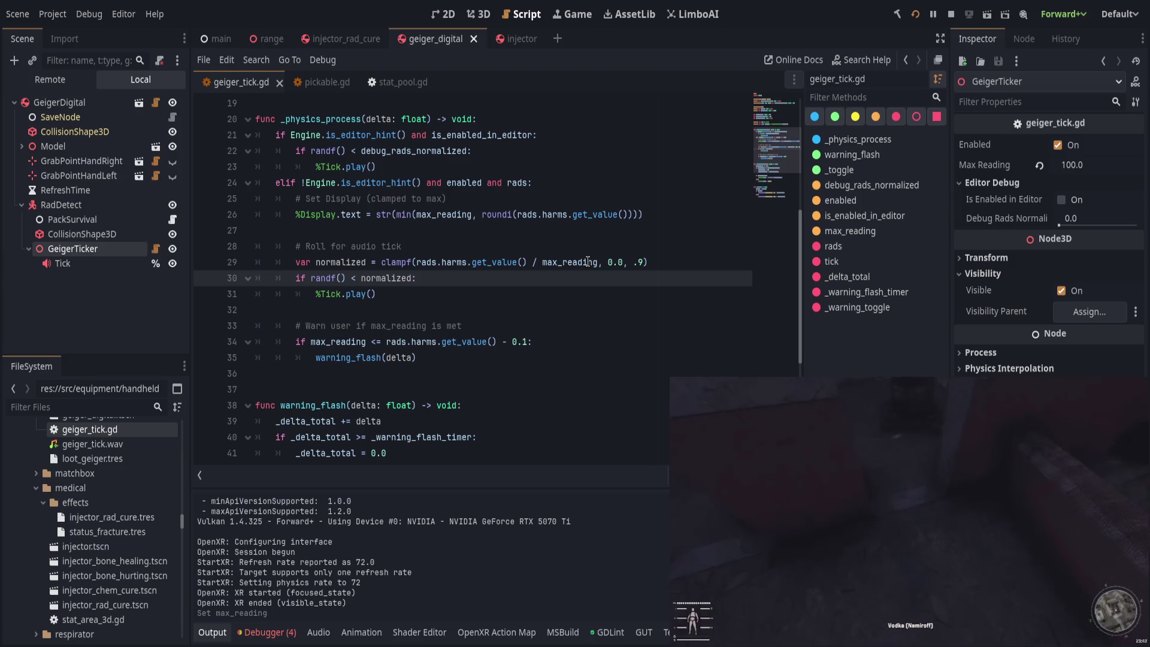
pyautogui.click(525, 262)
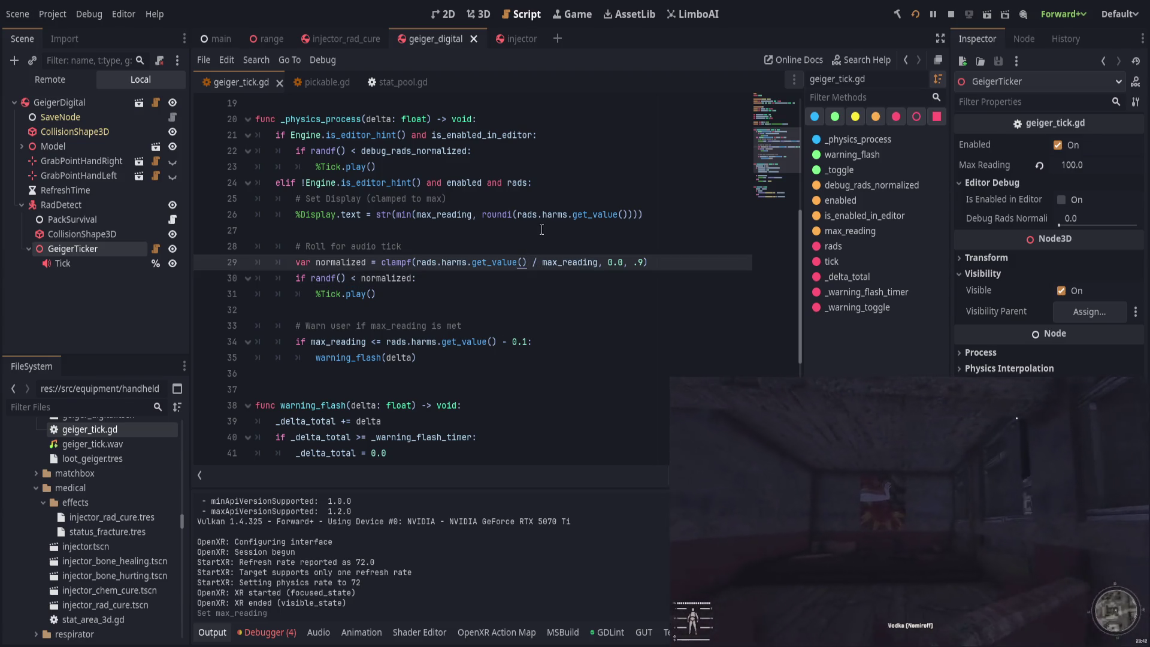
pyautogui.keyDown('shift'); pyautogui.click(419, 262); pyautogui.keyUp('shift')
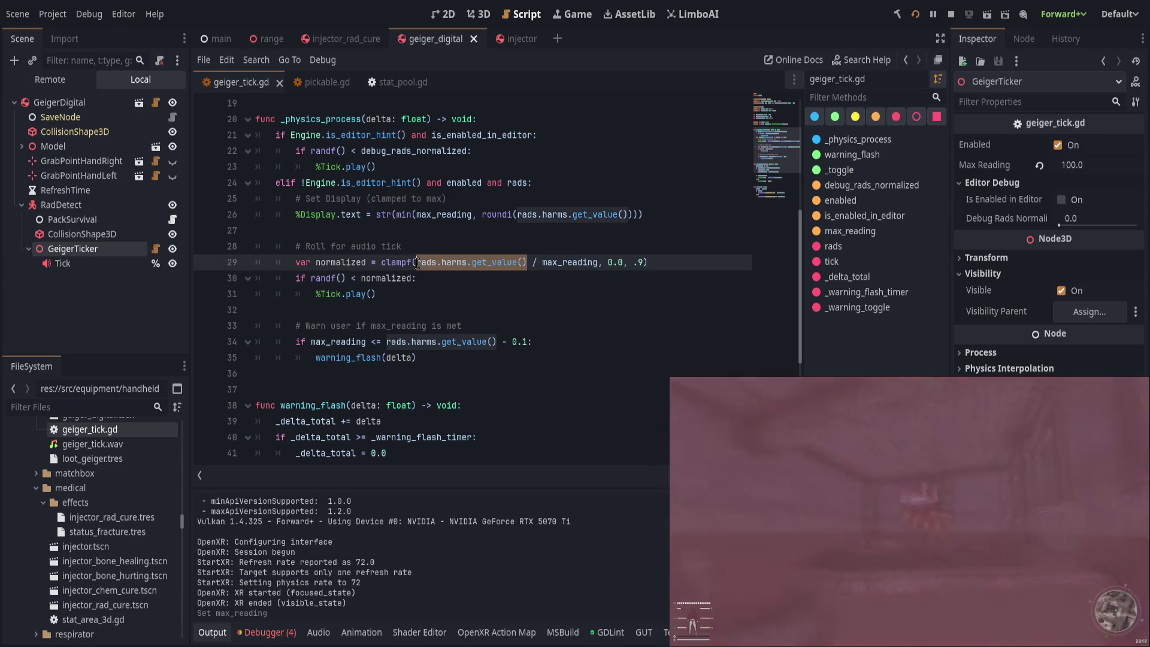
pyautogui.click(733, 268)
# Step: Add 'if rads.harms.get_value() > 0.1:' with an indented 'normalized += 0.1' below line 29
pyautogui.press('Return')
pyautogui.write('if ra')
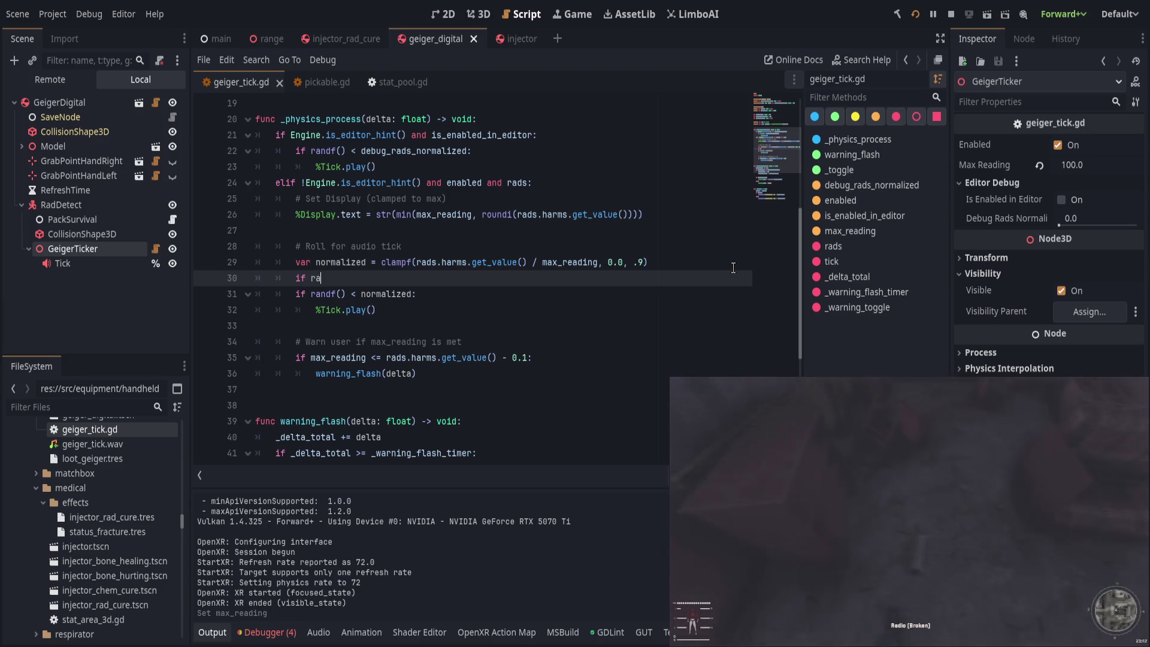
pyautogui.press('BackSpace')
pyautogui.press('BackSpace')
pyautogui.press('BackSpace')
pyautogui.press('BackSpace')
pyautogui.press('BackSpace')
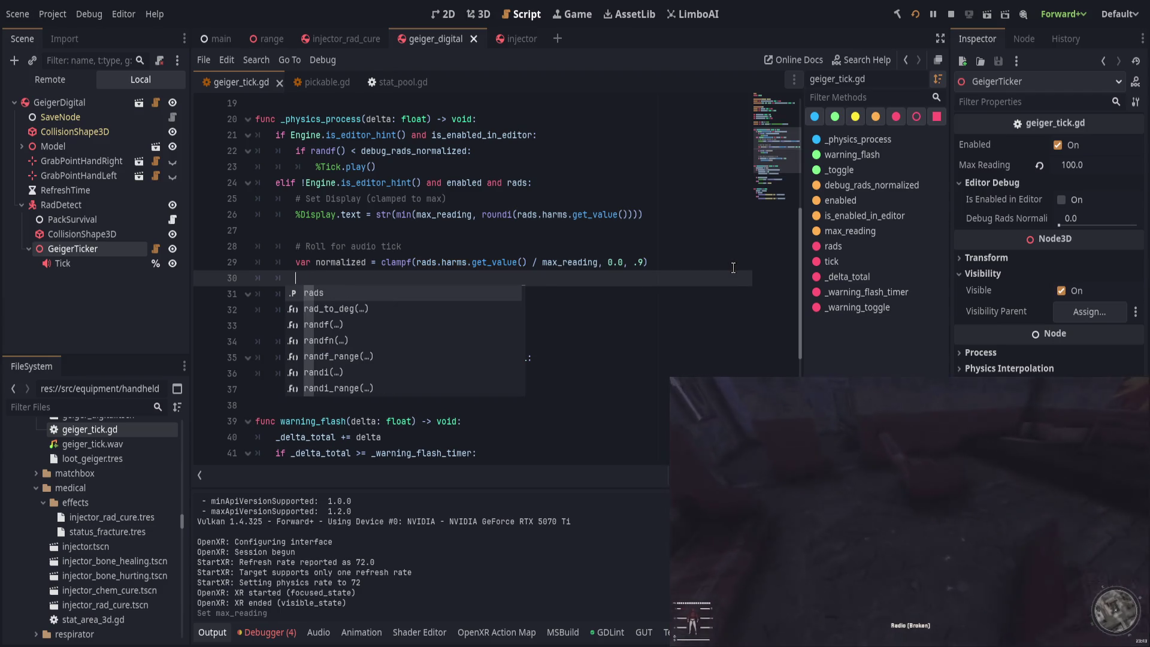
pyautogui.write('rads.har')
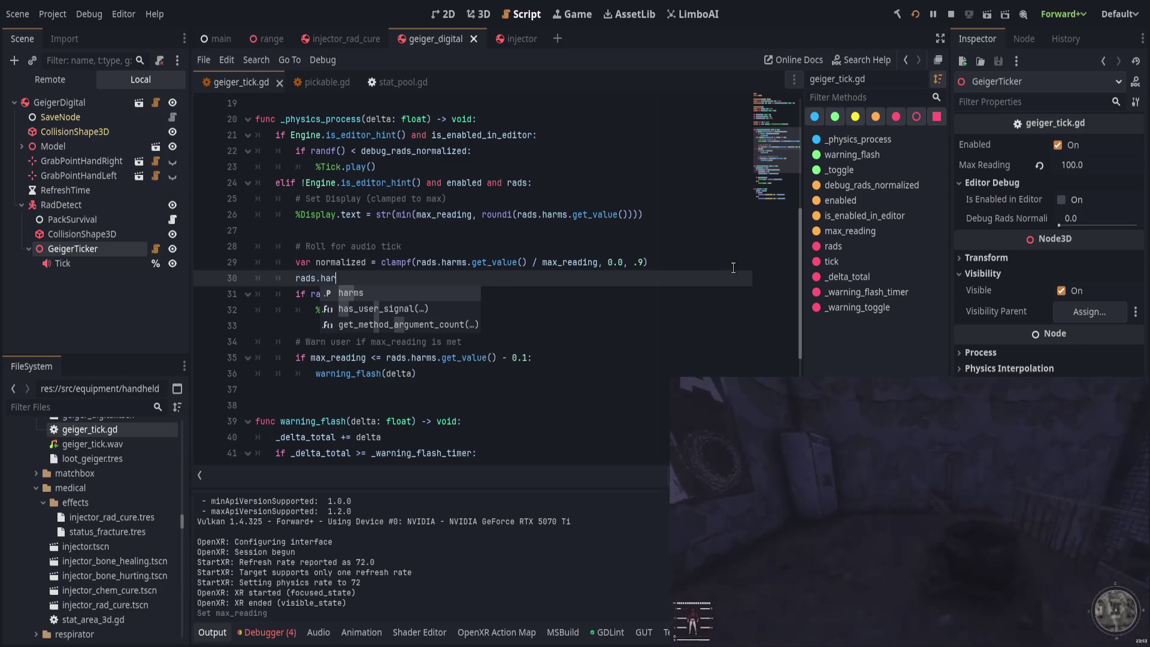
pyautogui.press('Return')
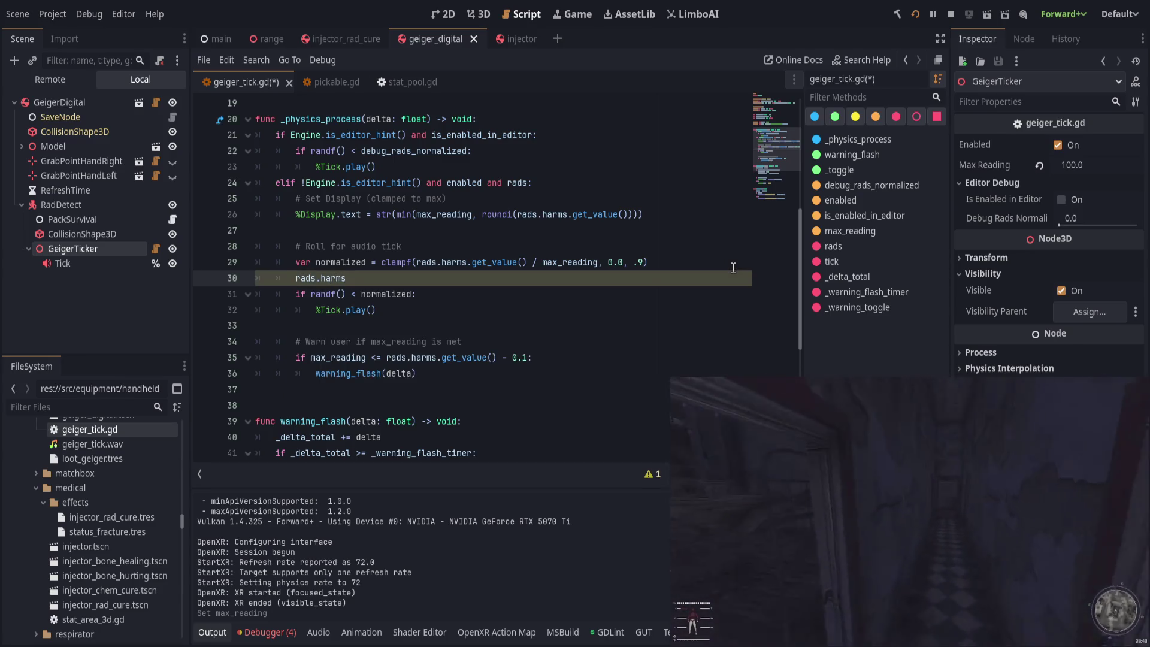
pyautogui.write('.get_value(')
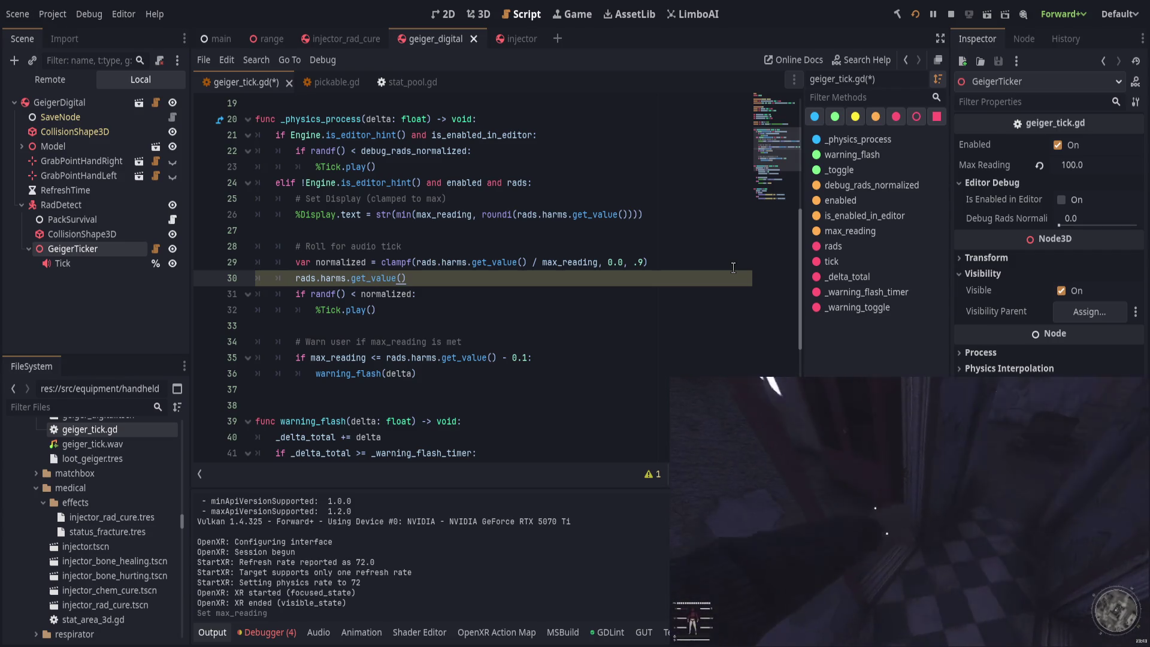
pyautogui.write(') > 0.1')
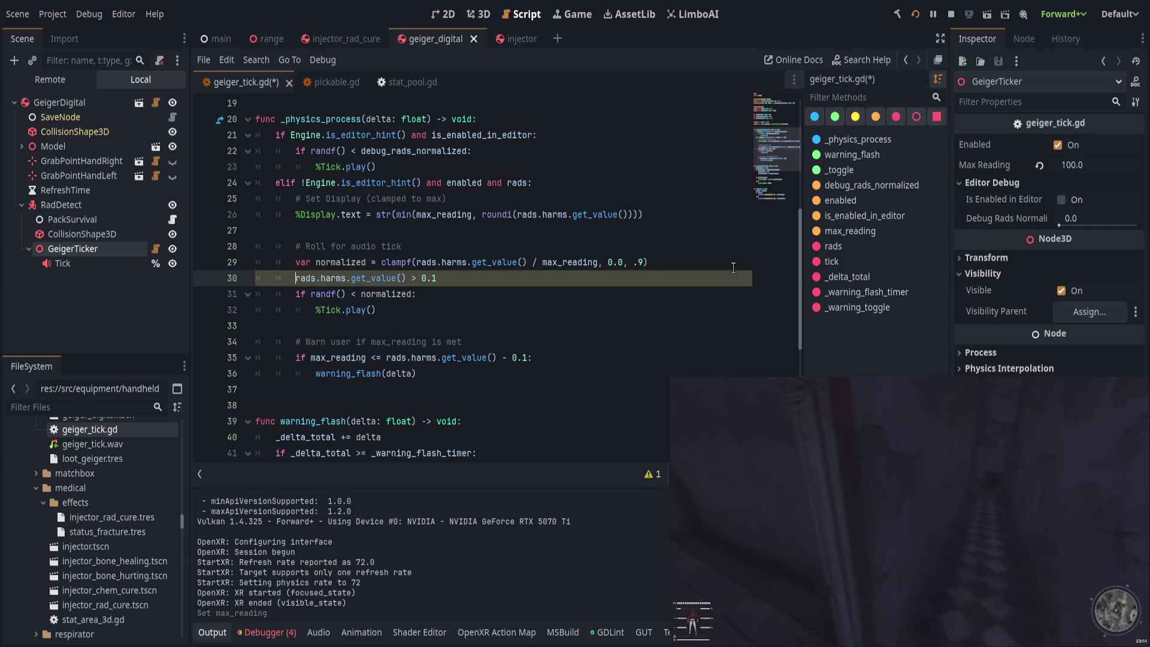
pyautogui.press('Home')
pyautogui.write('if')
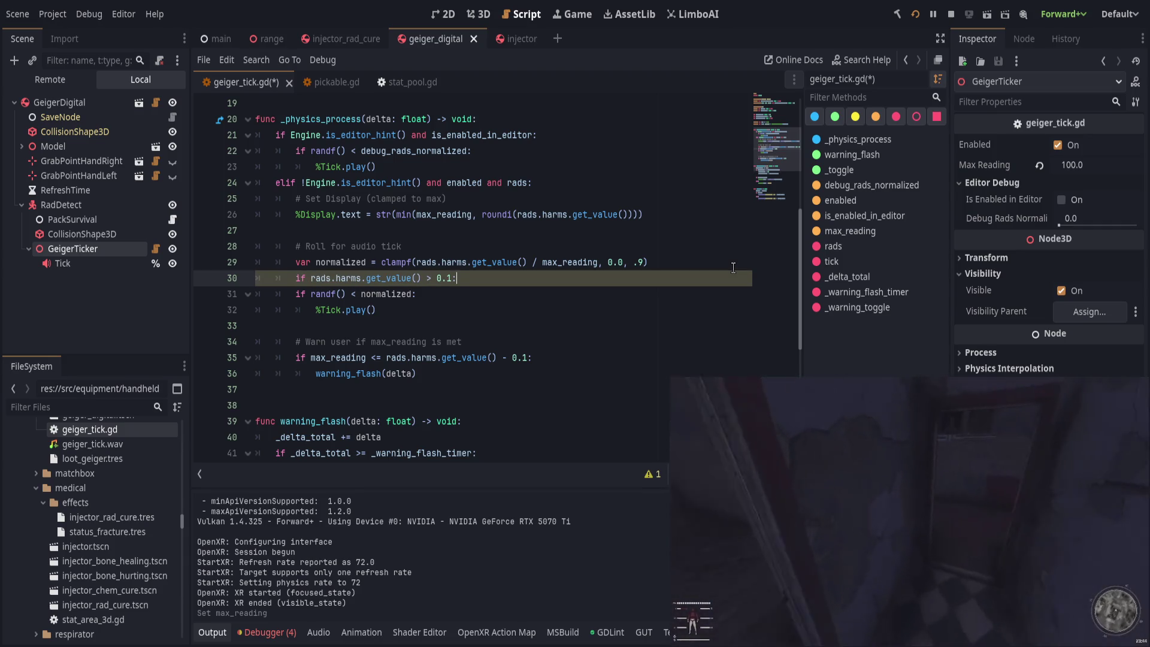
pyautogui.press('Return')
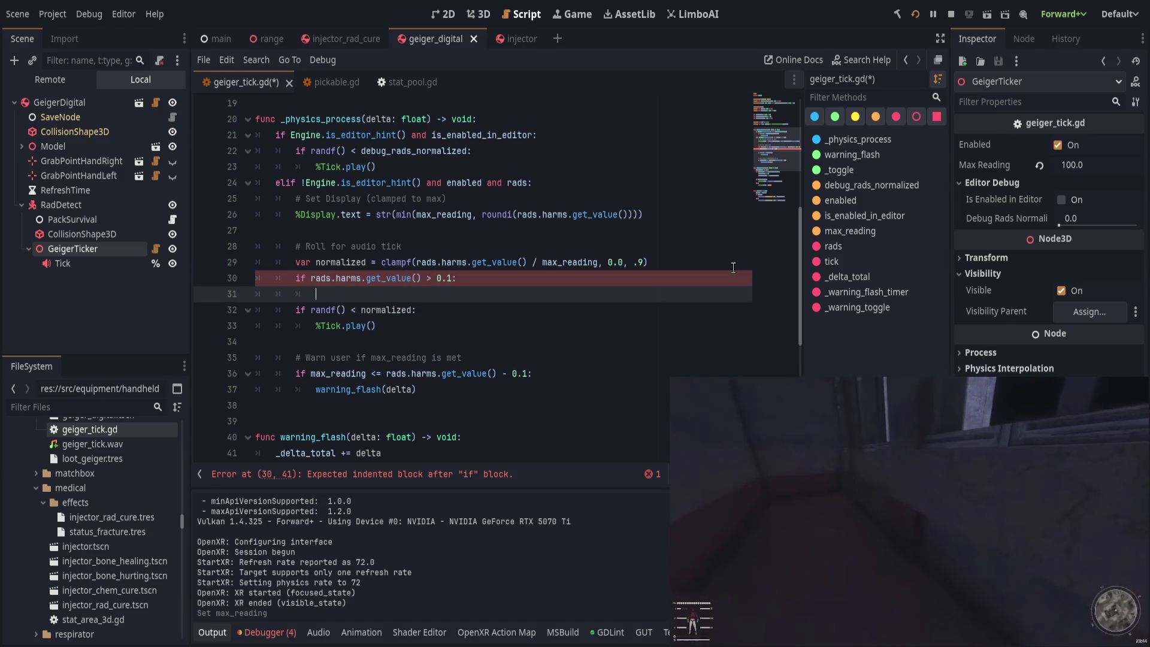
pyautogui.write('normalized += 0.1')
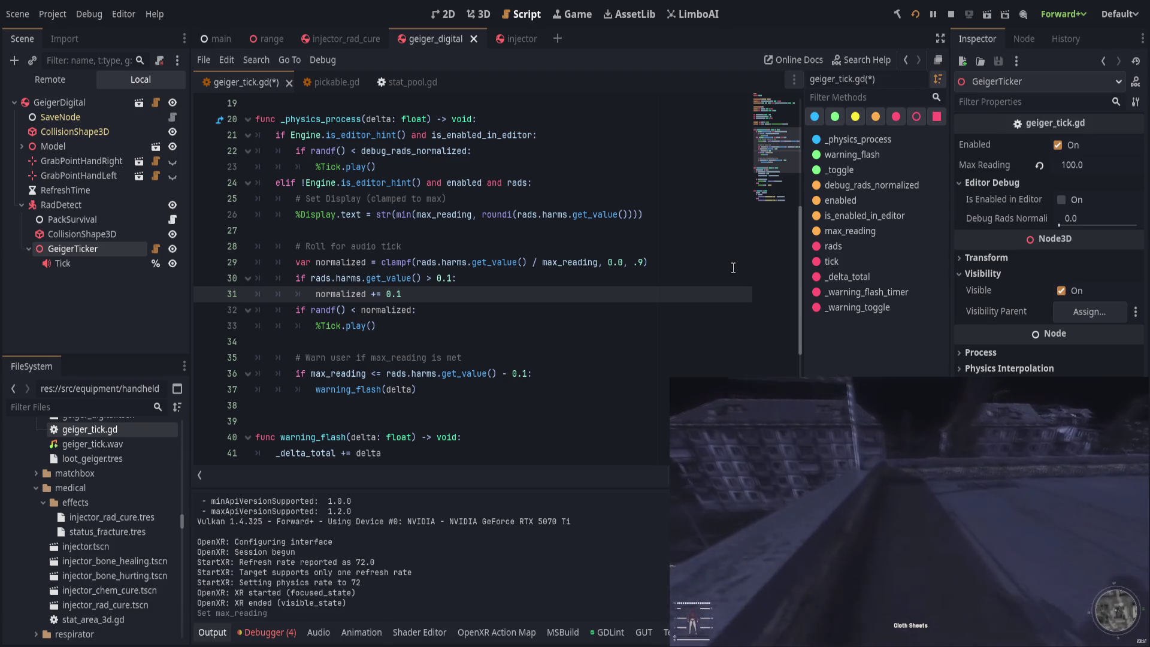
# Step: Lower the clampf upper bound from .9 to .8 and save the script
pyautogui.press('Up')
pyautogui.press('Up')
pyautogui.press('Down')
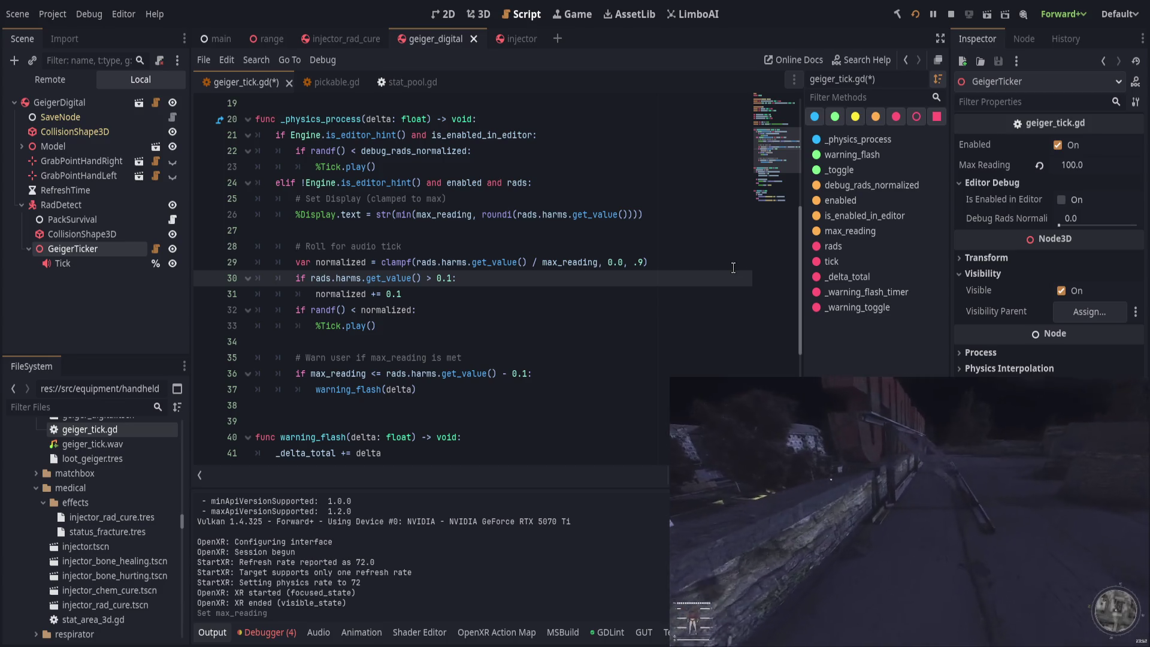
pyautogui.click(642, 263)
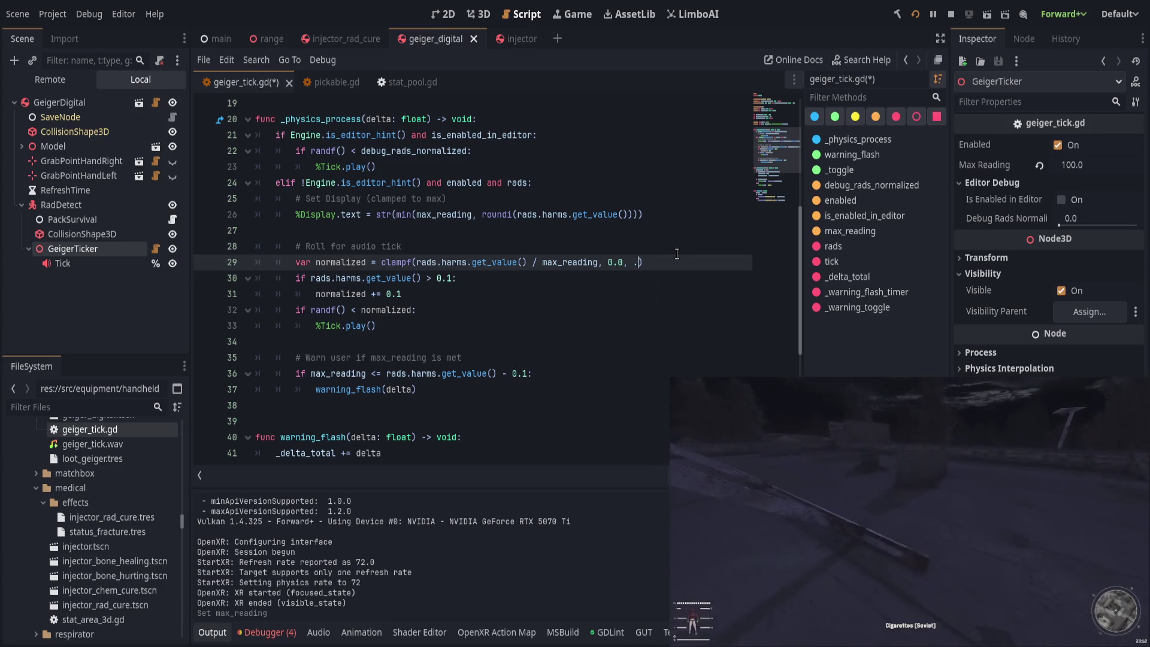
pyautogui.write('8')
pyautogui.hotkey('ctrl', 's')
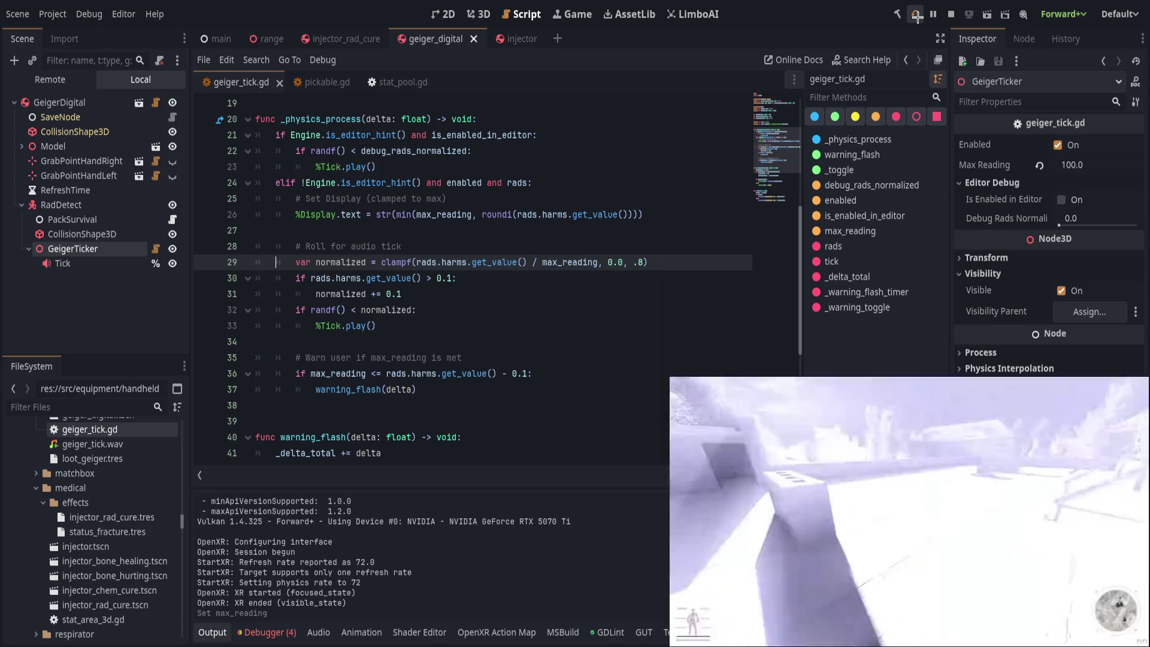
# Step: Rerun the game and walk through the green-lit doorway to the table to read radiation
pyautogui.click(609, 230)
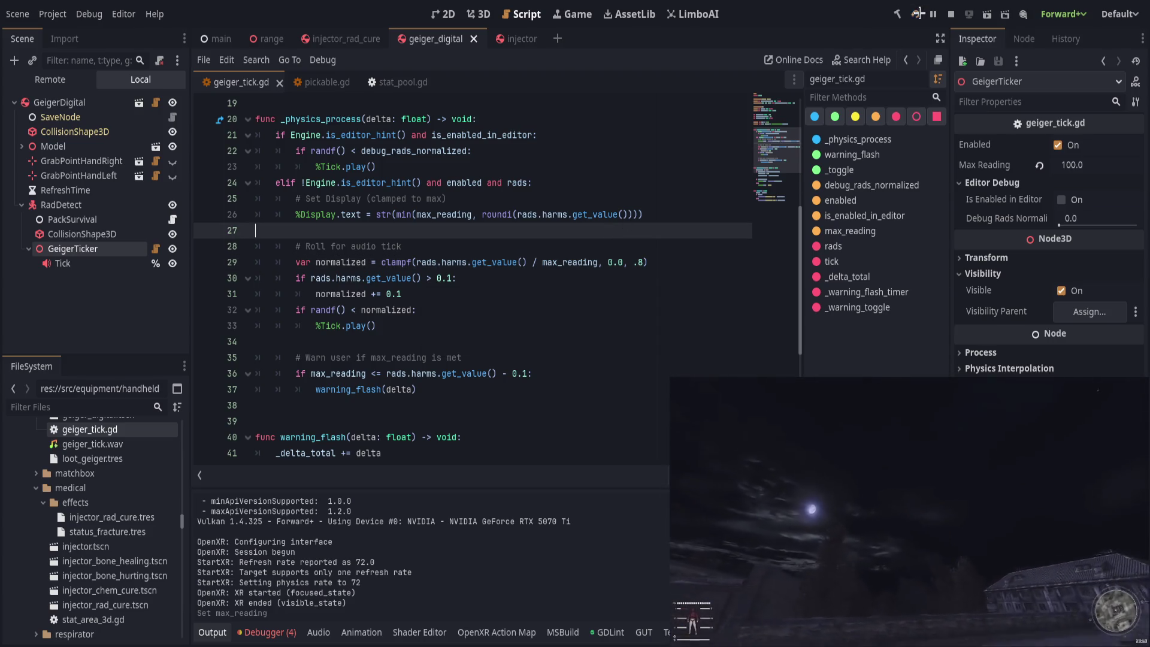
pyautogui.click(918, 13)
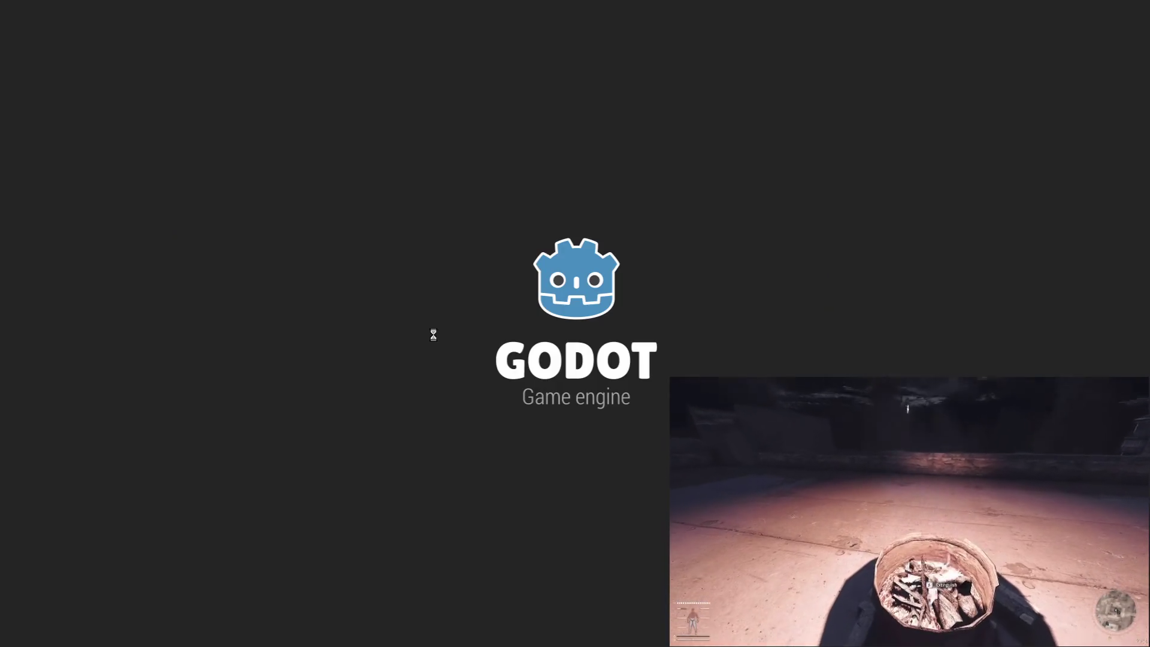
pyautogui.press('w')
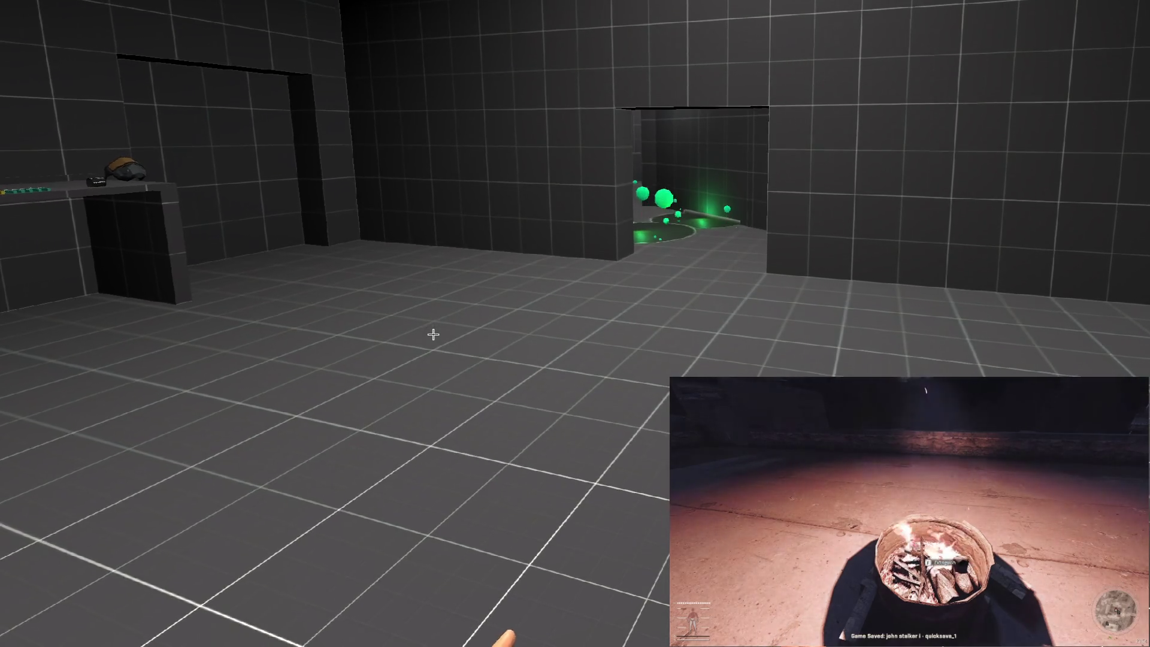
pyautogui.press('w')
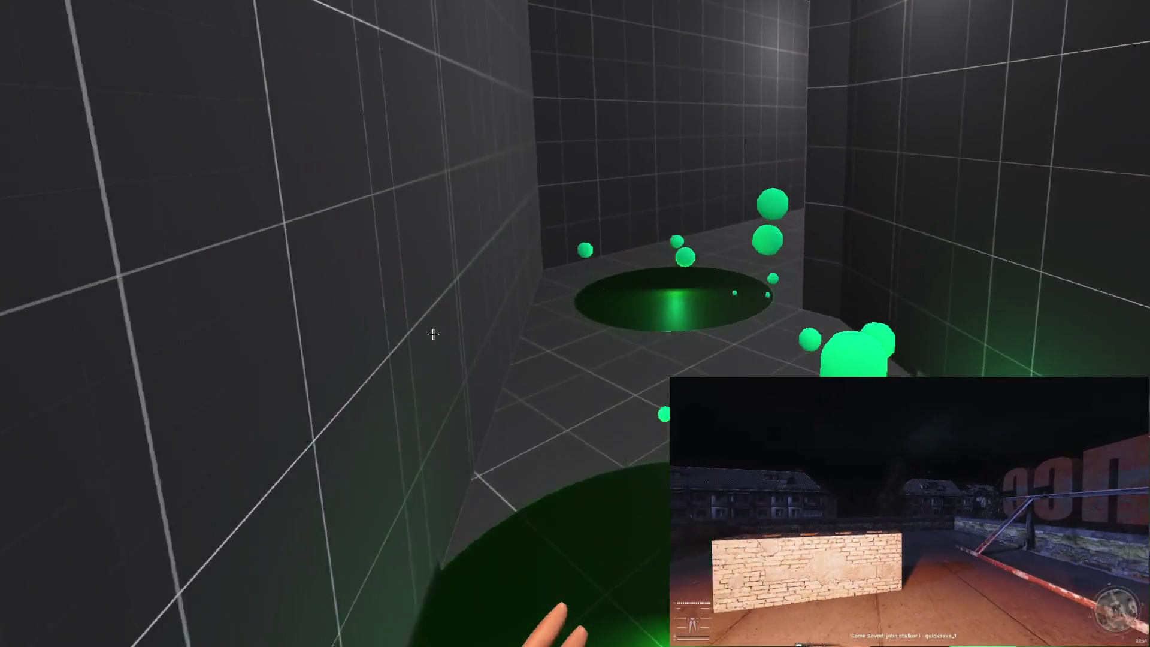
pyautogui.press('w')
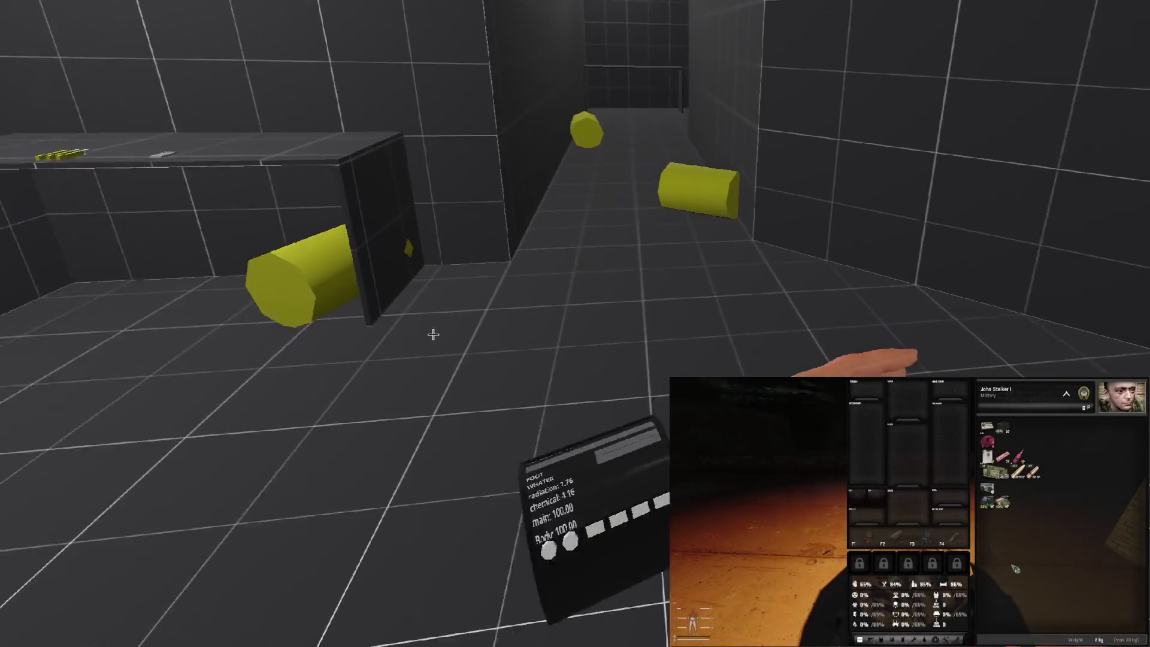
pyautogui.press('w')
pyautogui.press('Tab')
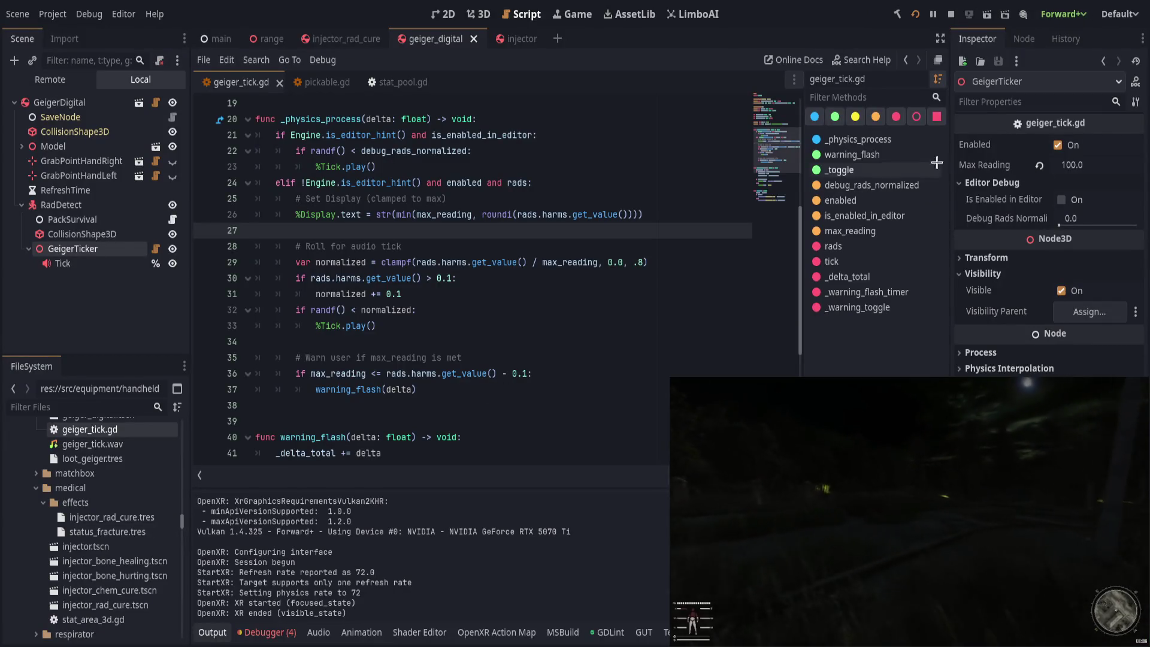
pyautogui.click(1103, 162)
pyautogui.write('25')
pyautogui.press('Return')
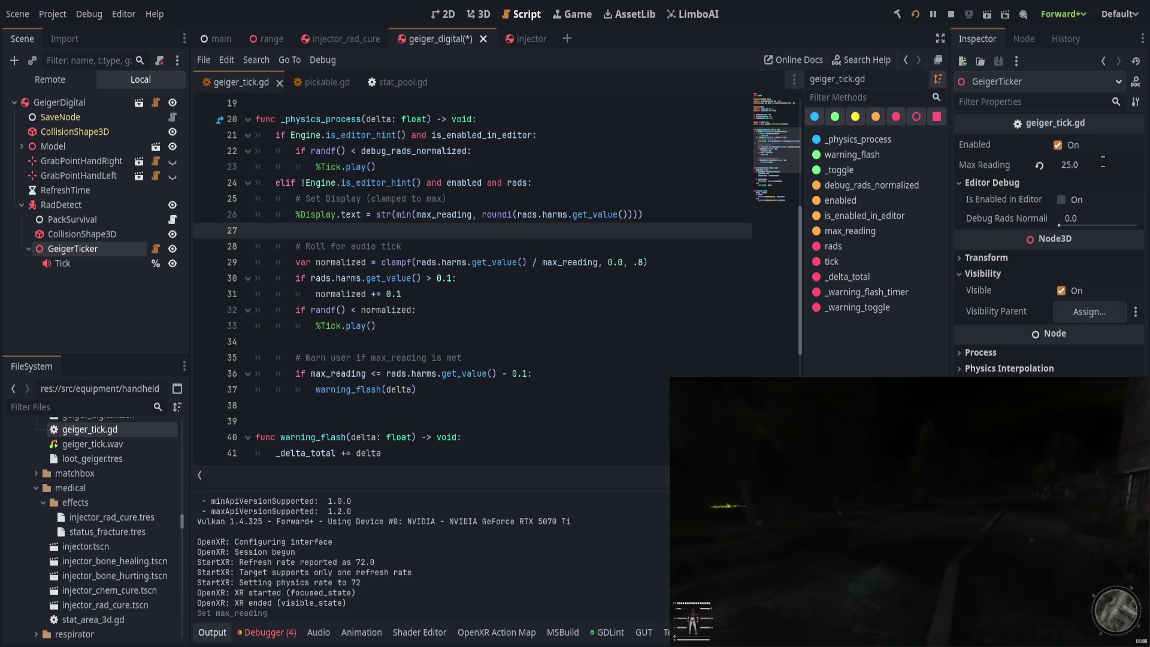
pyautogui.hotkey('ctrl', 's')
pyautogui.hotkey('ctrl', 'z')
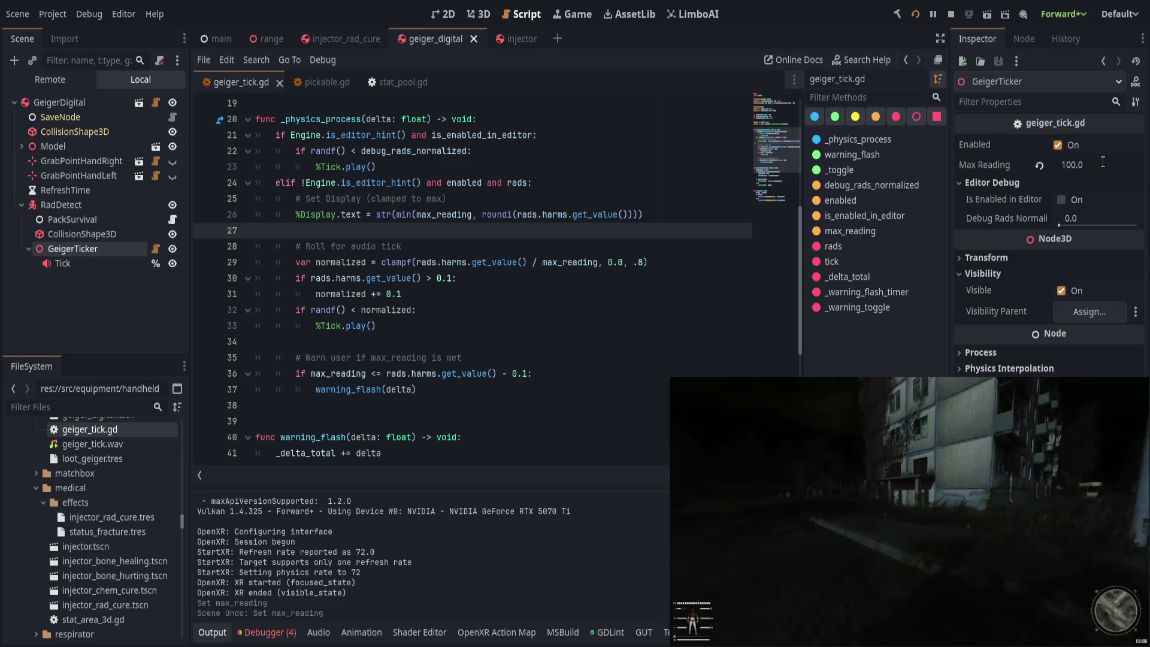
pyautogui.click(503, 373)
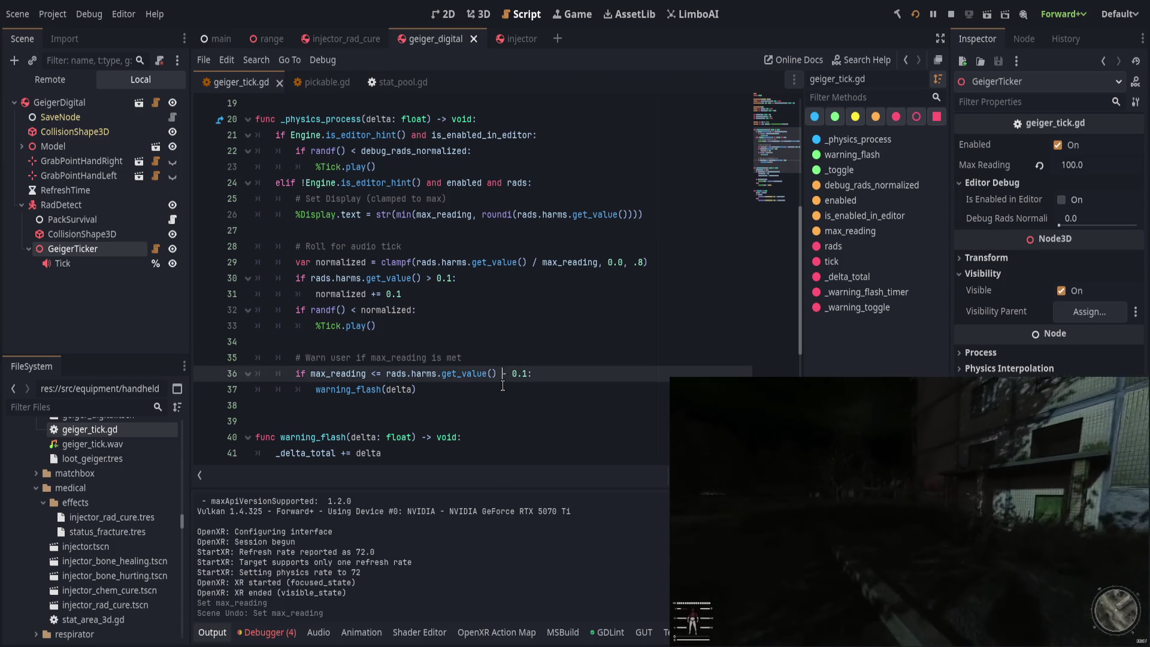
pyautogui.scroll(-6, 577, 344)
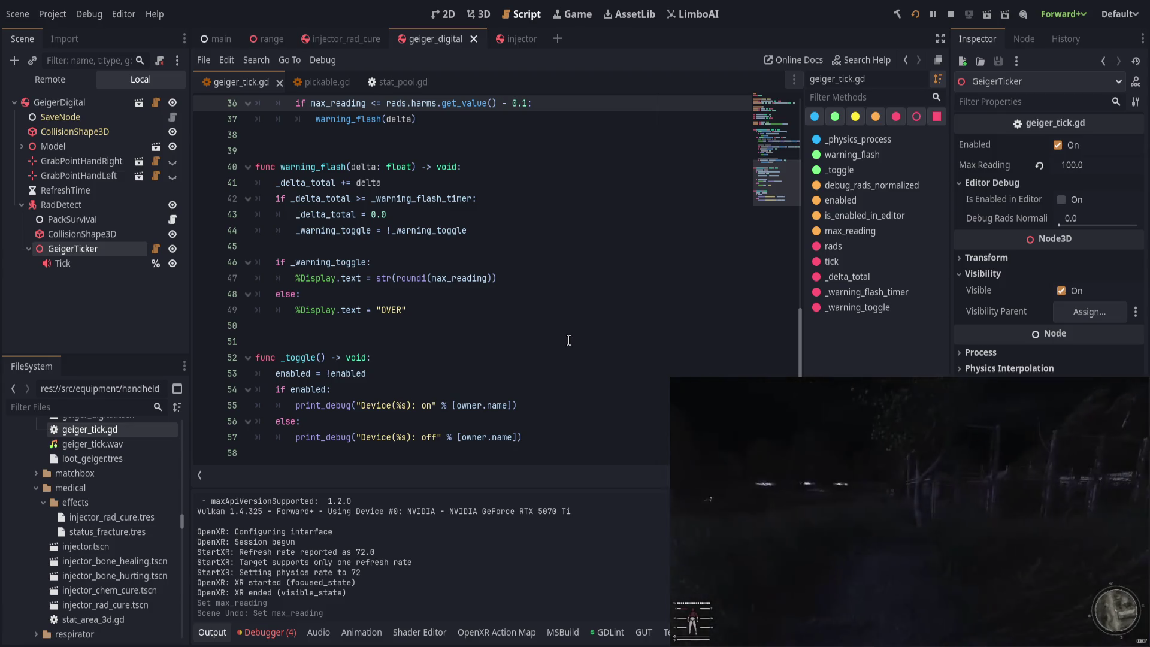
pyautogui.scroll(4, 552, 335)
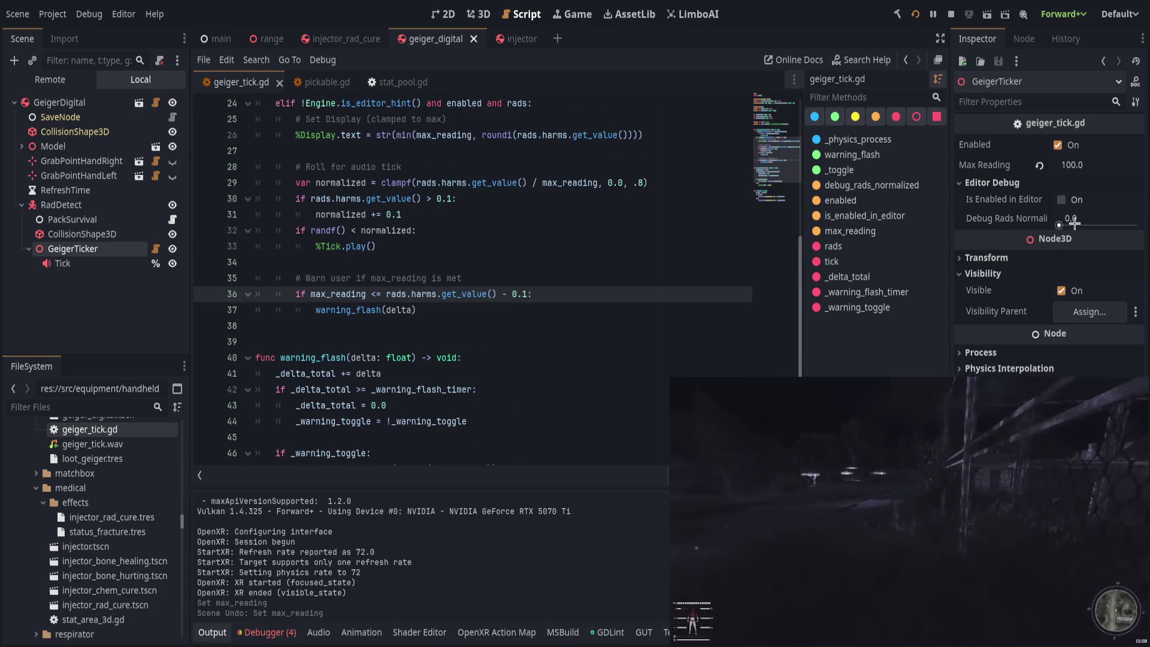
pyautogui.click(580, 353)
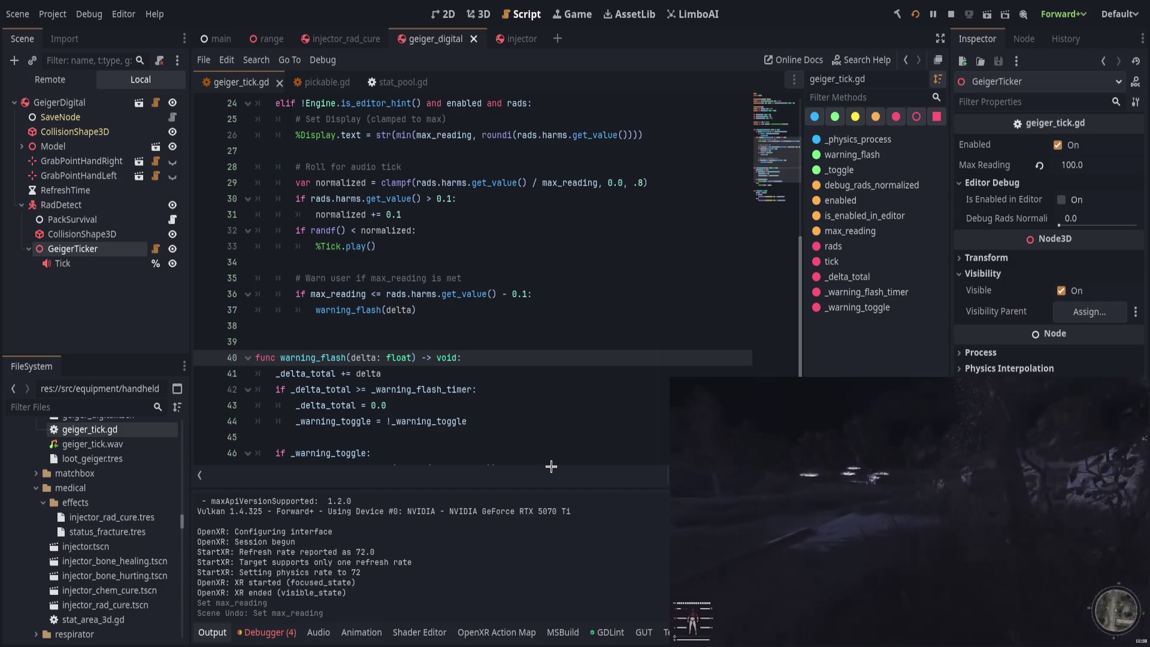
pyautogui.scroll(5, 569, 359)
pyautogui.click(590, 246)
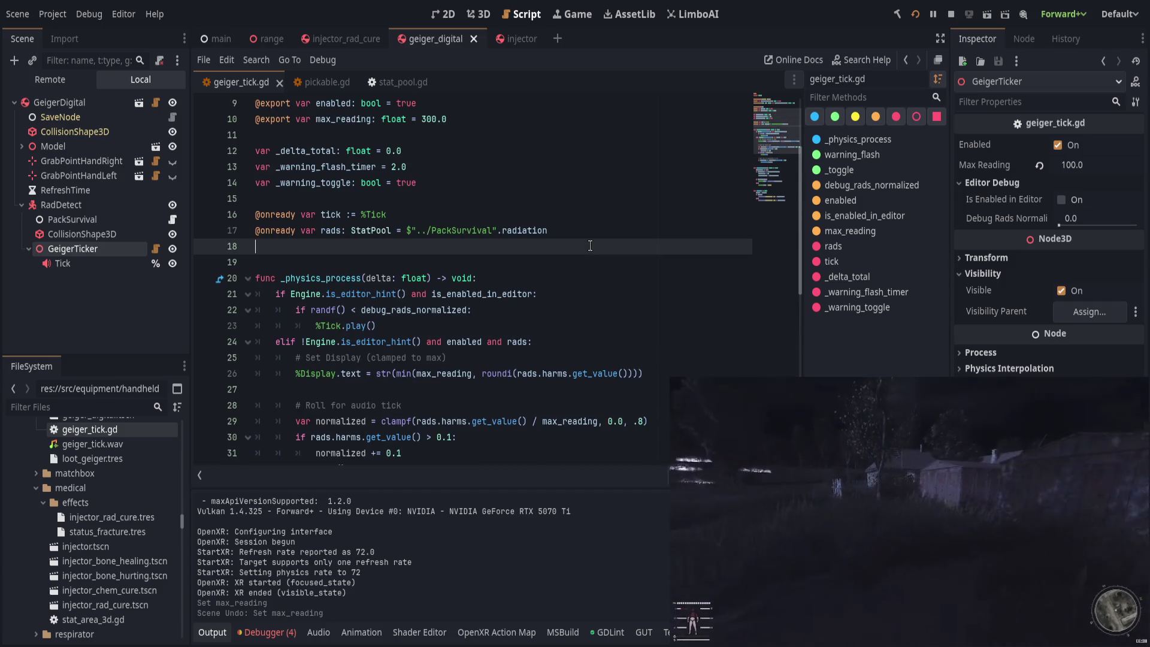
# Step: Write 'func convert_rads(v: float) -> float:' with body 'return v * 10.0' on line 19
pyautogui.press('Return')
pyautogui.write('func conv')
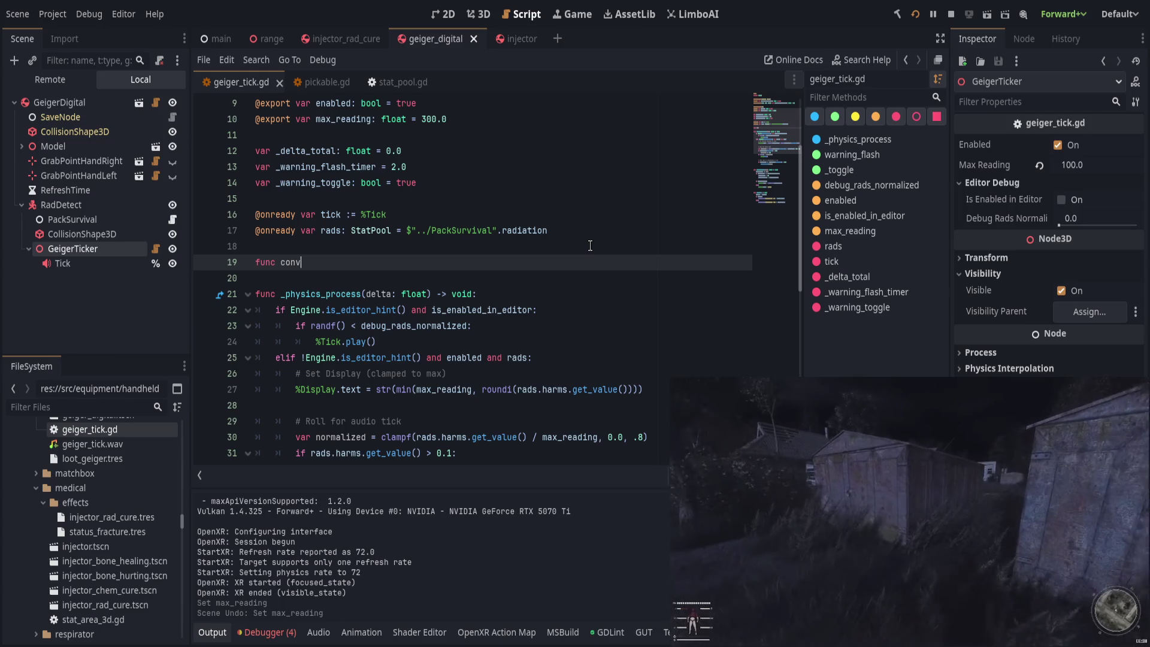
pyautogui.write('ert(')
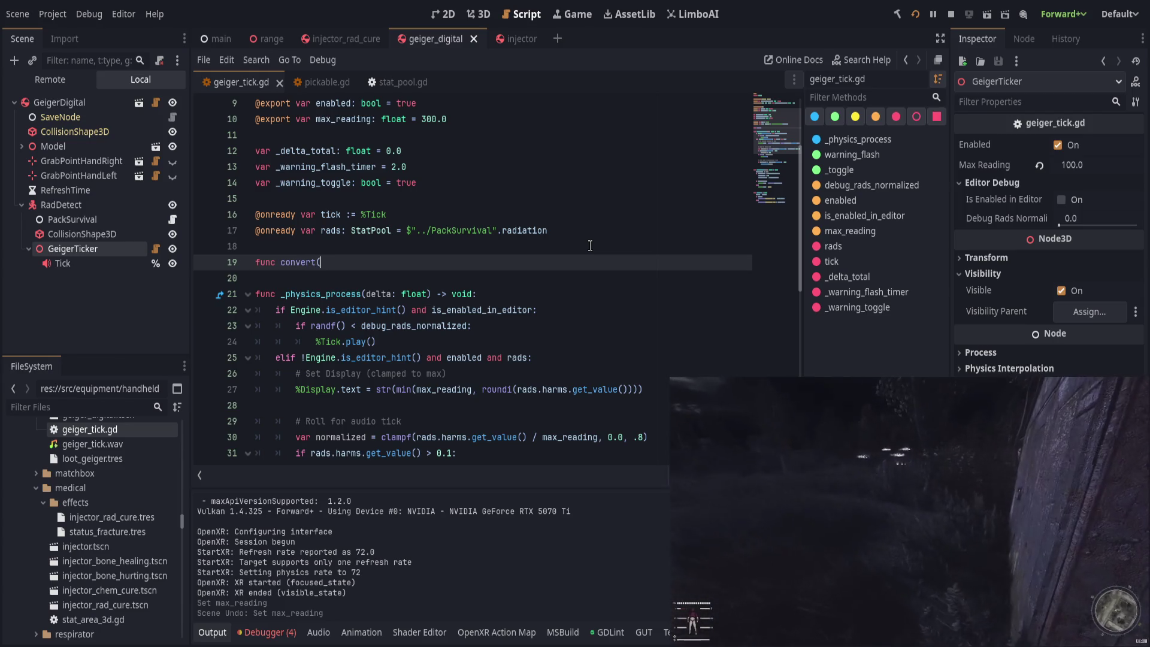
pyautogui.press('BackSpace')
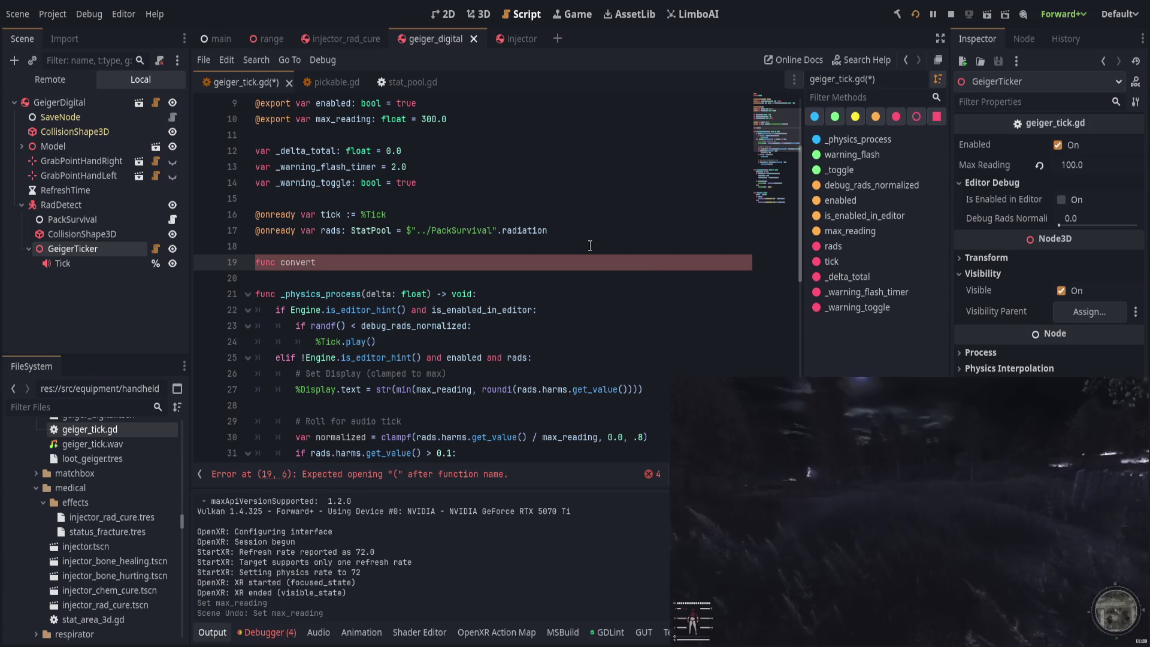
pyautogui.write('_rads(')
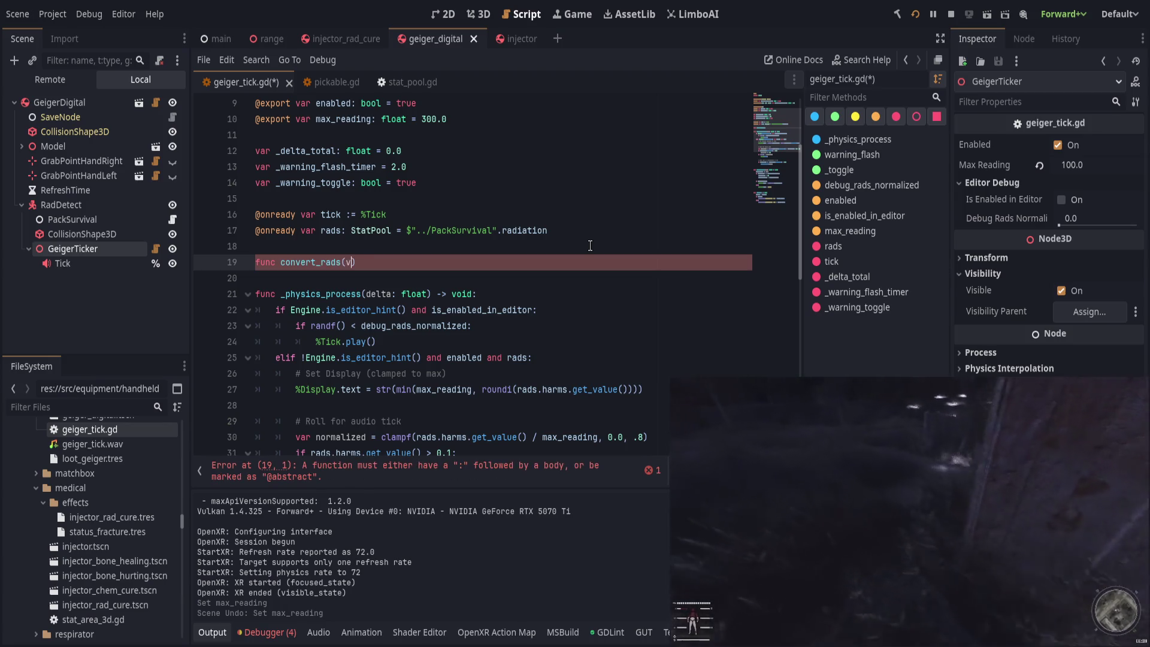
pyautogui.write('v: float) -> v')
pyautogui.press('BackSpace')
pyautogui.write('float:')
pyautogui.press('Return')
pyautogui.write('re')
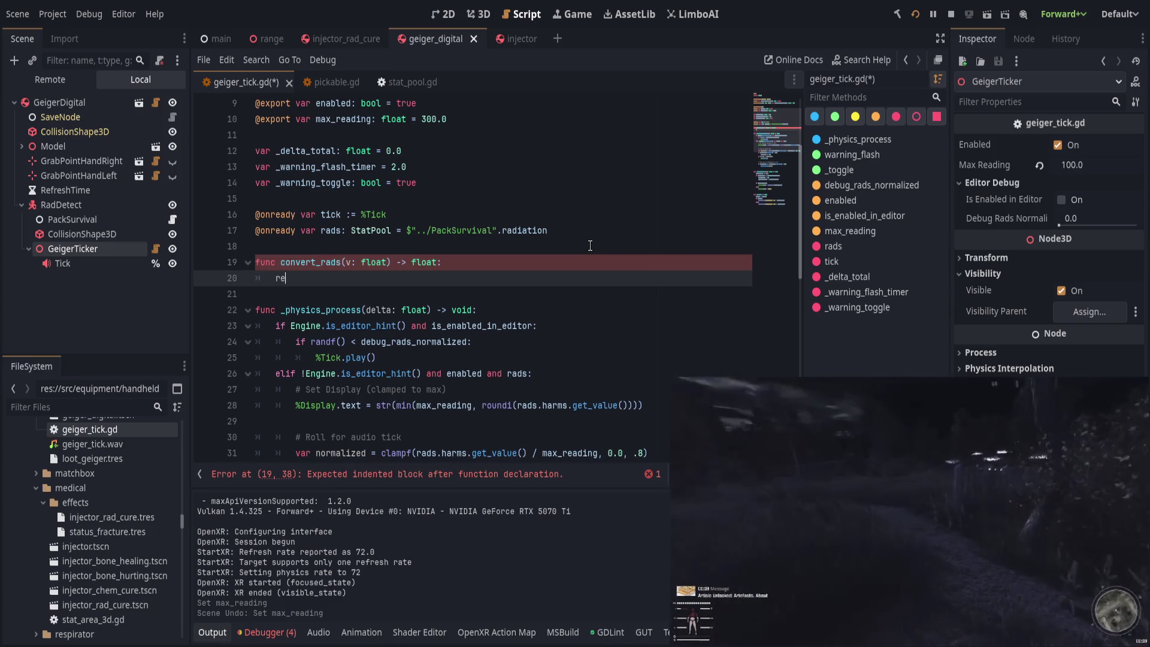
pyautogui.write('turn v * 01')
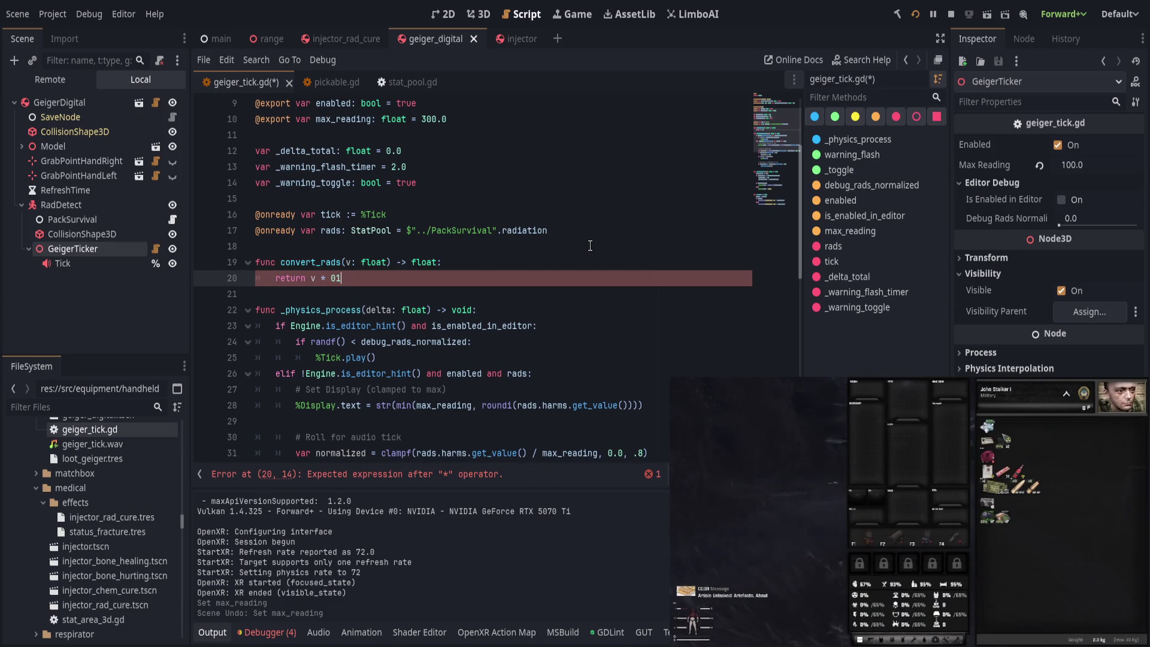
pyautogui.press('BackSpace')
pyautogui.press('BackSpace')
pyautogui.write('10.0')
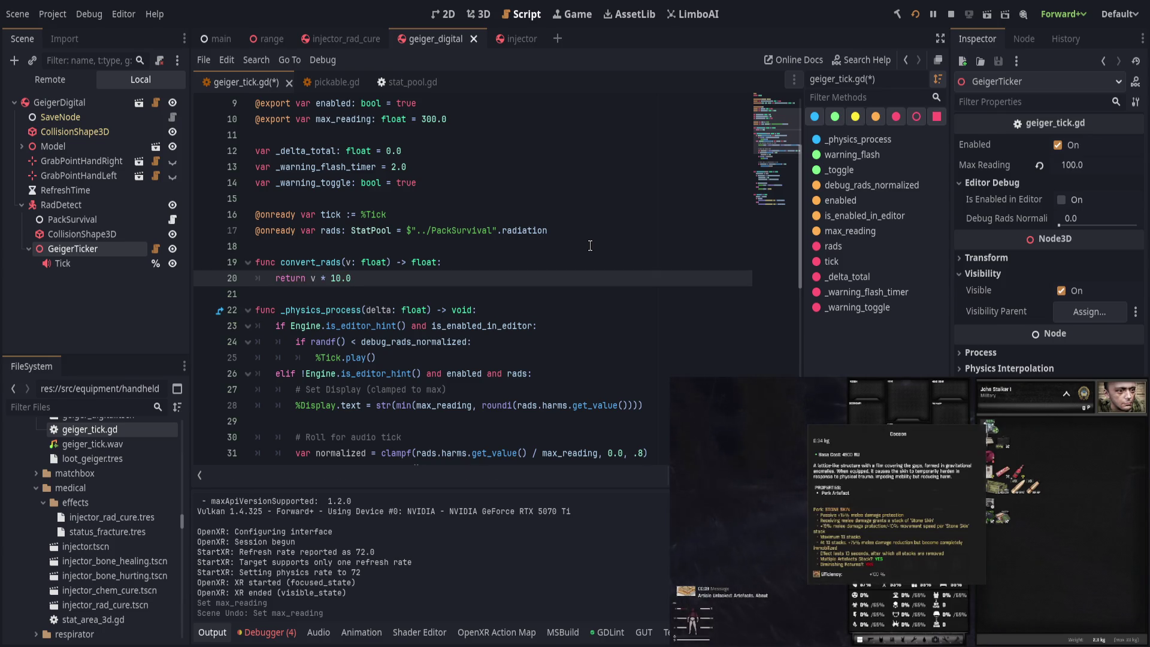
pyautogui.scroll(-2, 590, 246)
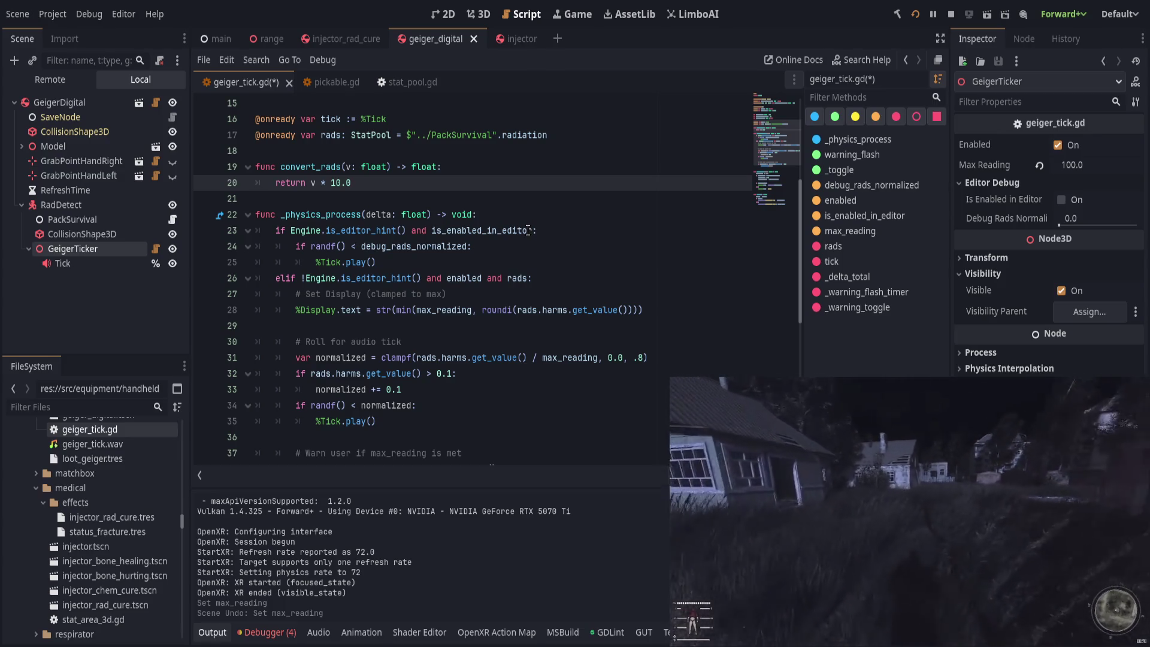
# Step: Add 'var v = convert_rads(rads.harms.get_value())' on line 27 below the elif line
pyautogui.click(595, 282)
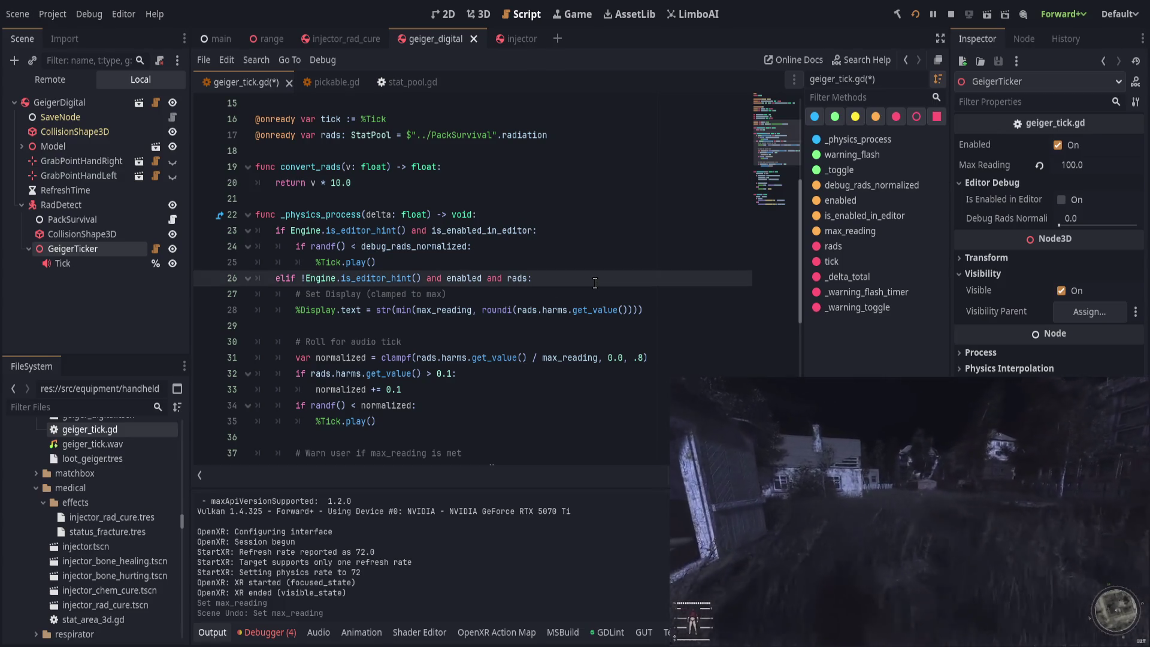
pyautogui.press('Return')
pyautogui.press('Return')
pyautogui.press('Return')
pyautogui.press('Up')
pyautogui.press('Up')
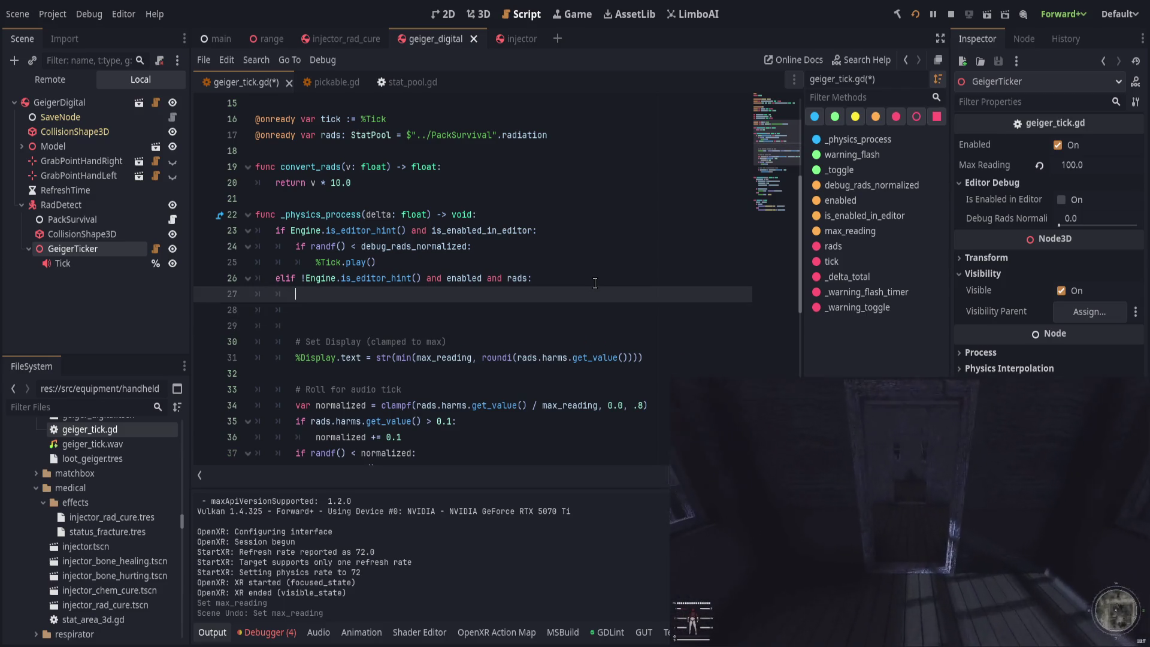
pyautogui.write('c')
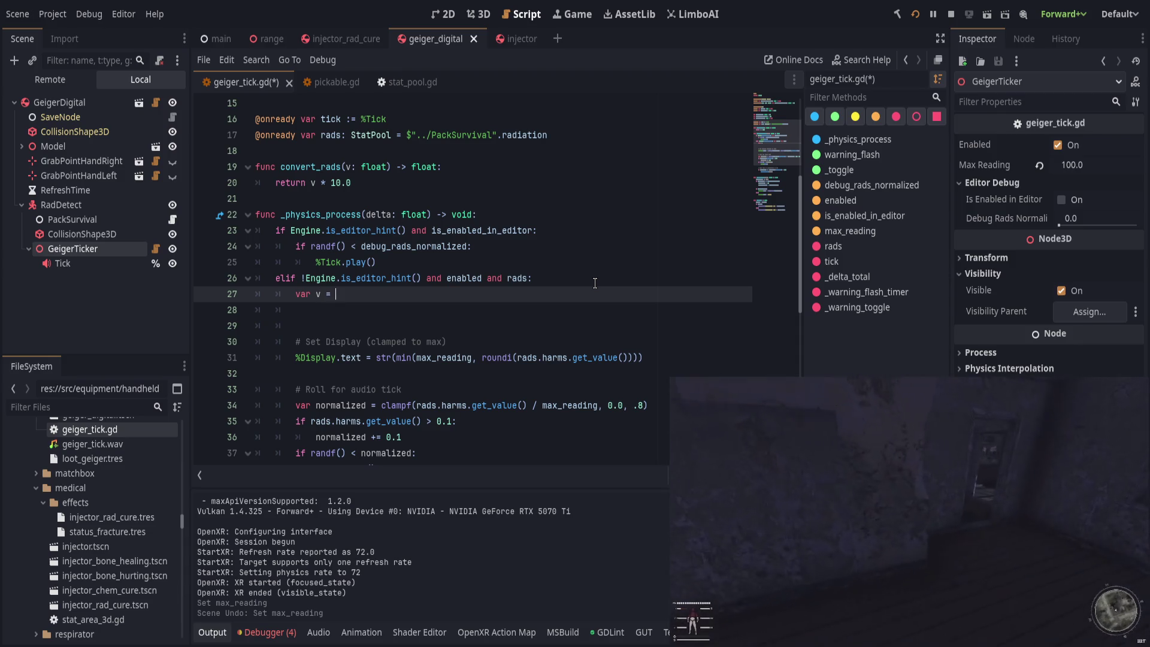
pyautogui.write('conv')
pyautogui.press('Return')
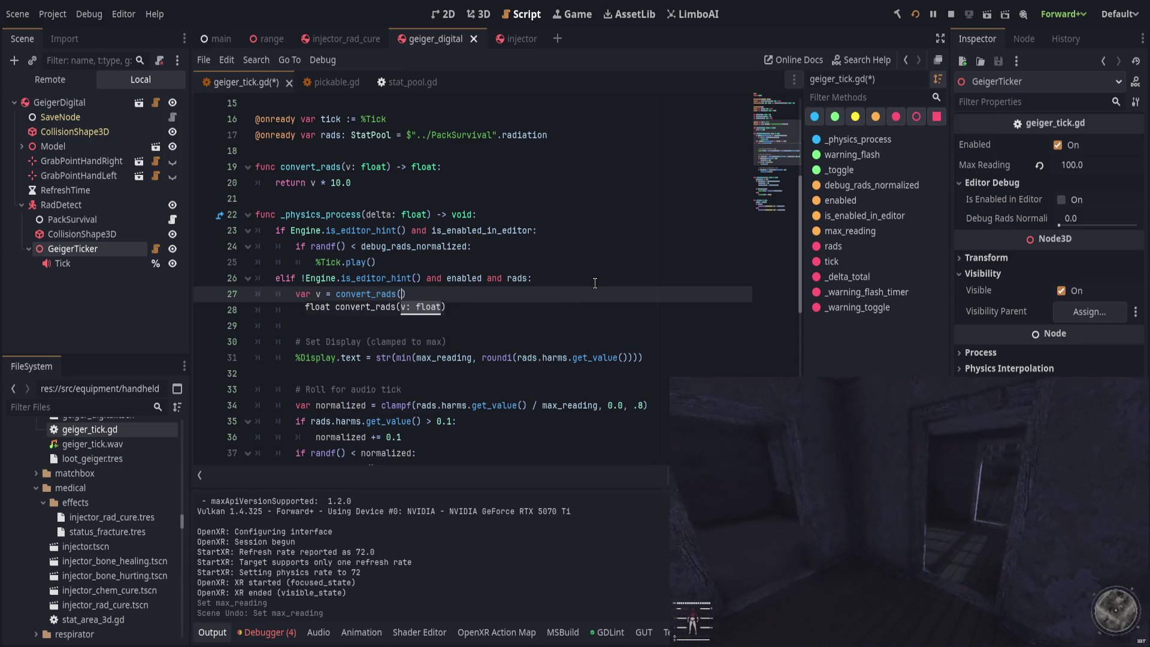
pyautogui.write('rads.harms.get_value()')
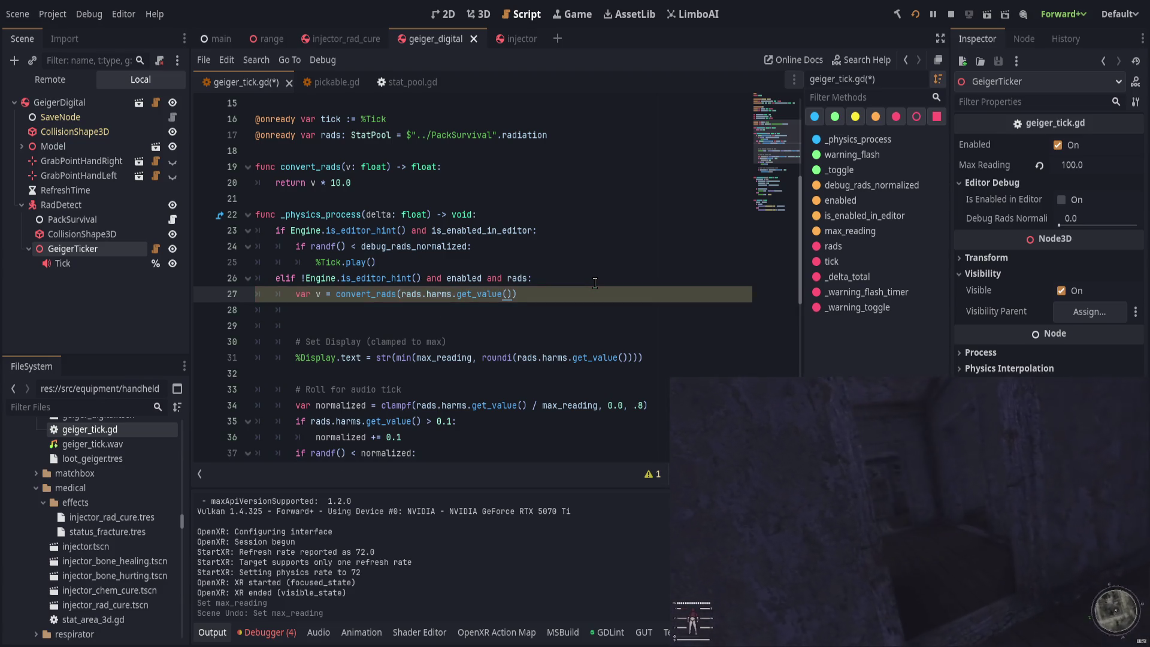
pyautogui.write(')')
pyautogui.press('Down')
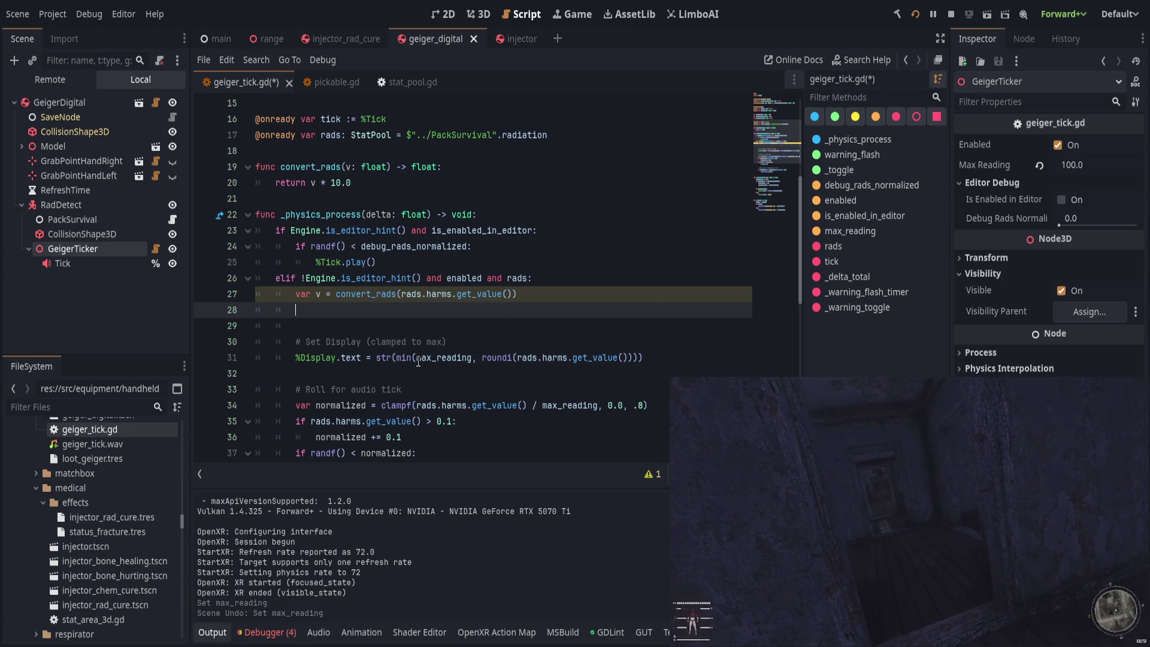
# Step: Replace rads.harms.get_value() with v on lines 31 and 34
pyautogui.moveTo(515, 358); pyautogui.dragTo(635, 357)
pyautogui.click(532, 350)
pyautogui.moveTo(518, 358); pyautogui.dragTo(615, 359)
pyautogui.write('v')
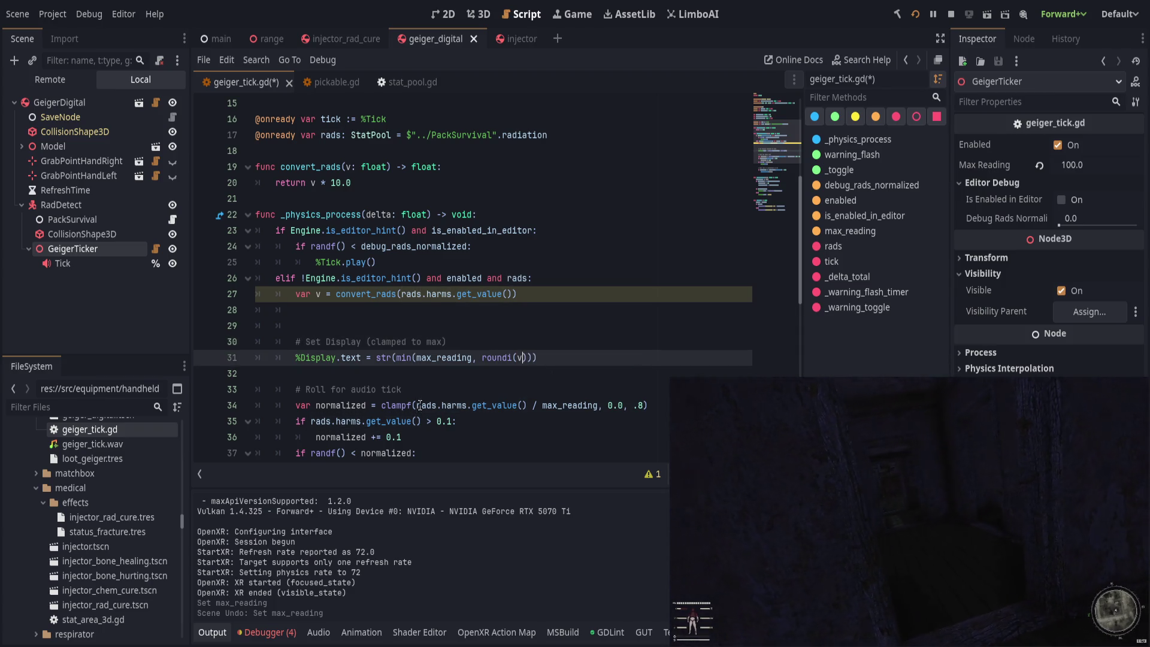
pyautogui.moveTo(417, 405); pyautogui.dragTo(529, 408)
pyautogui.write('v')
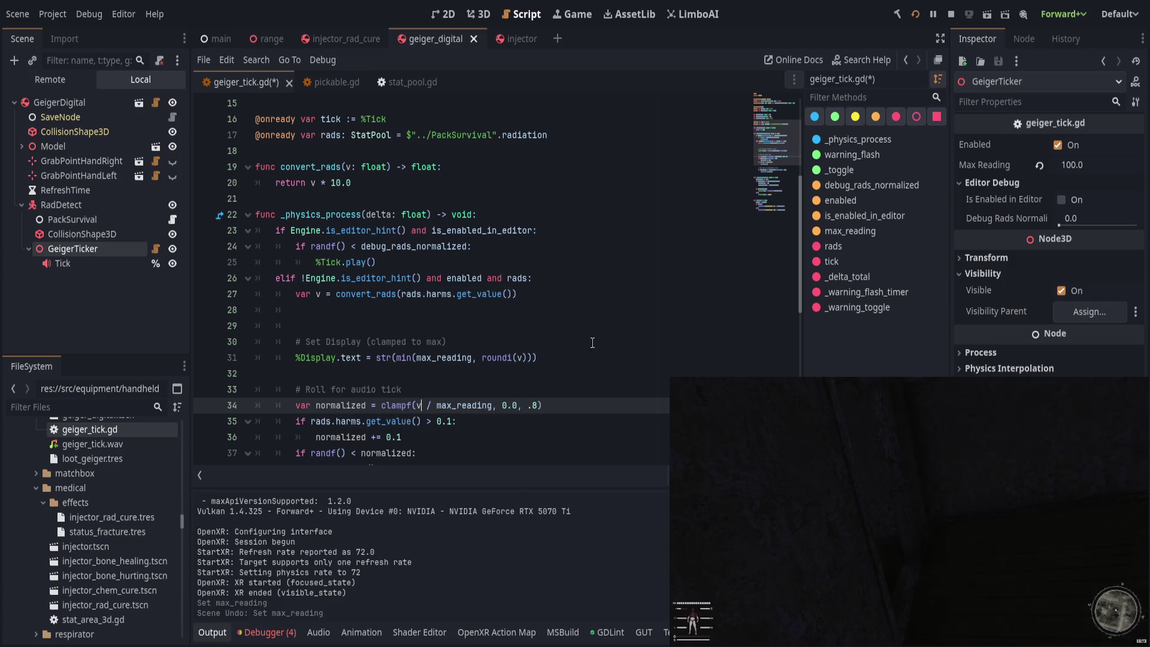
pyautogui.click(497, 431)
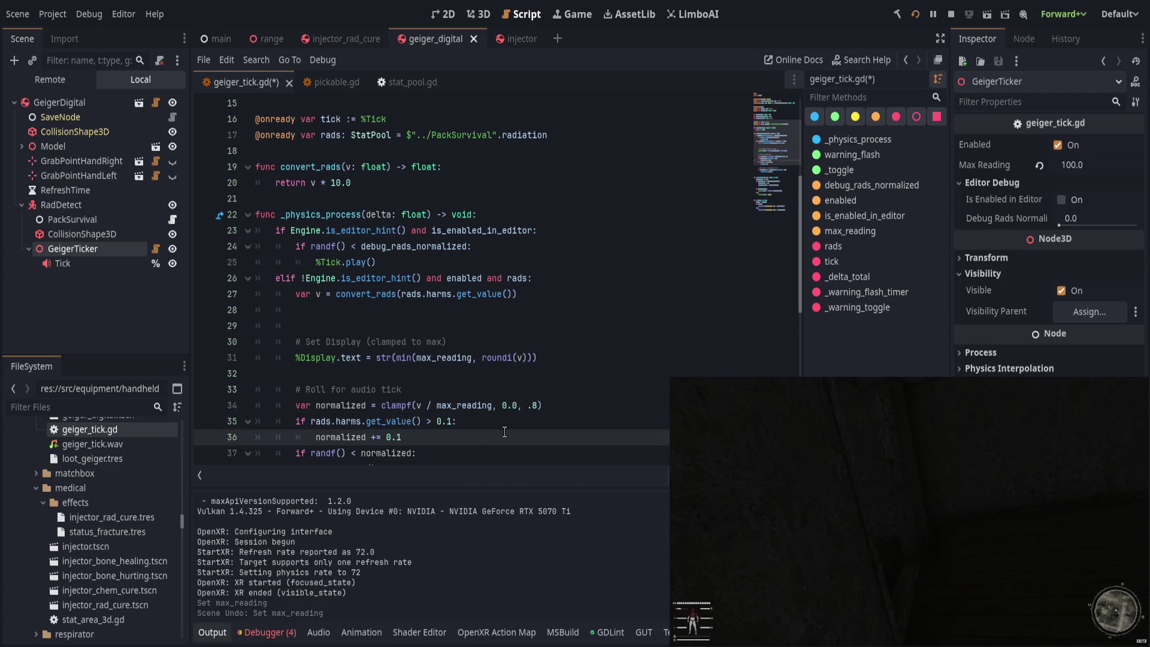
pyautogui.scroll(-1, 504, 431)
# Step: Delete the 0.1 boost lines 35–36
pyautogui.moveTo(312, 373); pyautogui.dragTo(408, 373)
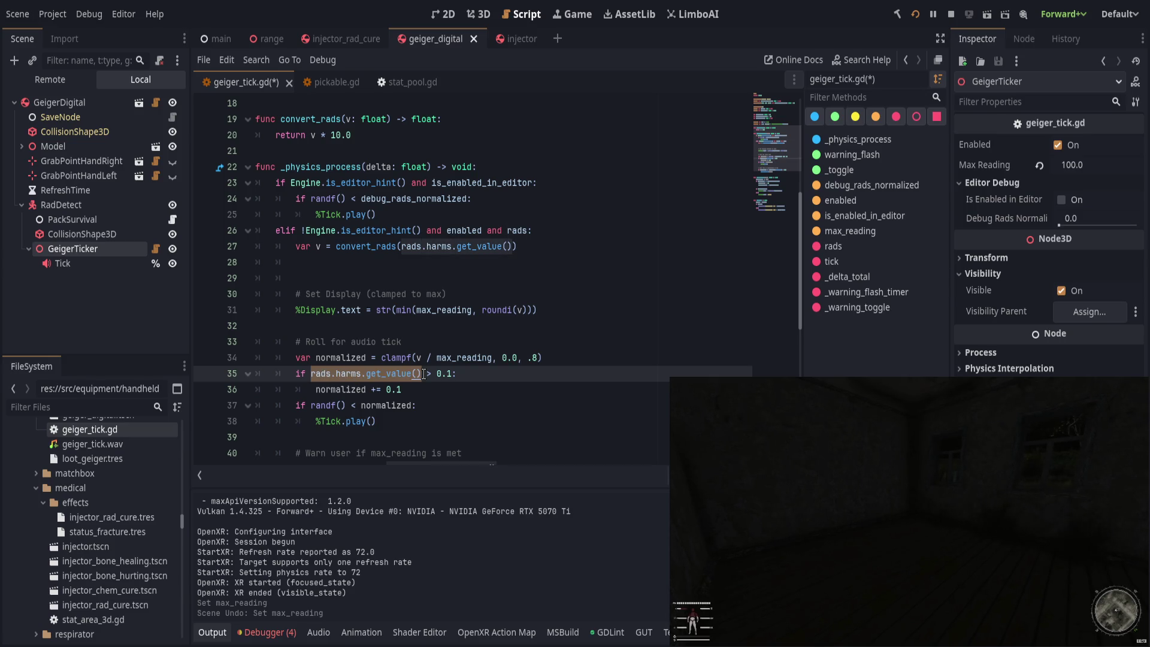
pyautogui.moveTo(466, 390); pyautogui.dragTo(597, 362)
pyautogui.press('BackSpace')
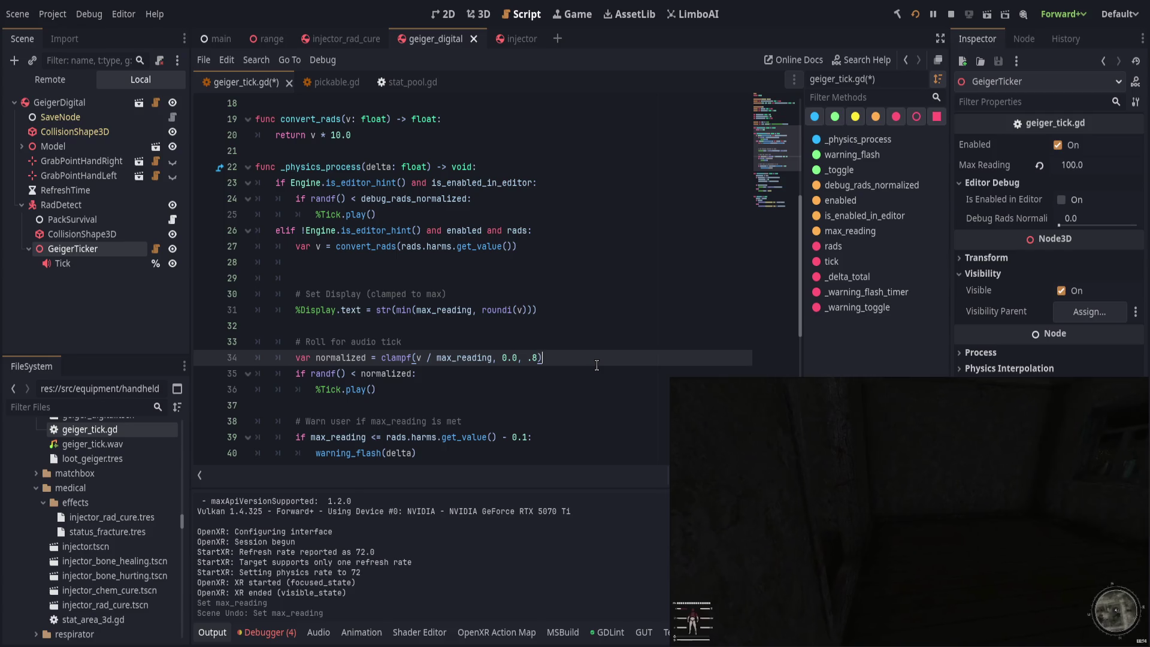
pyautogui.click(481, 368)
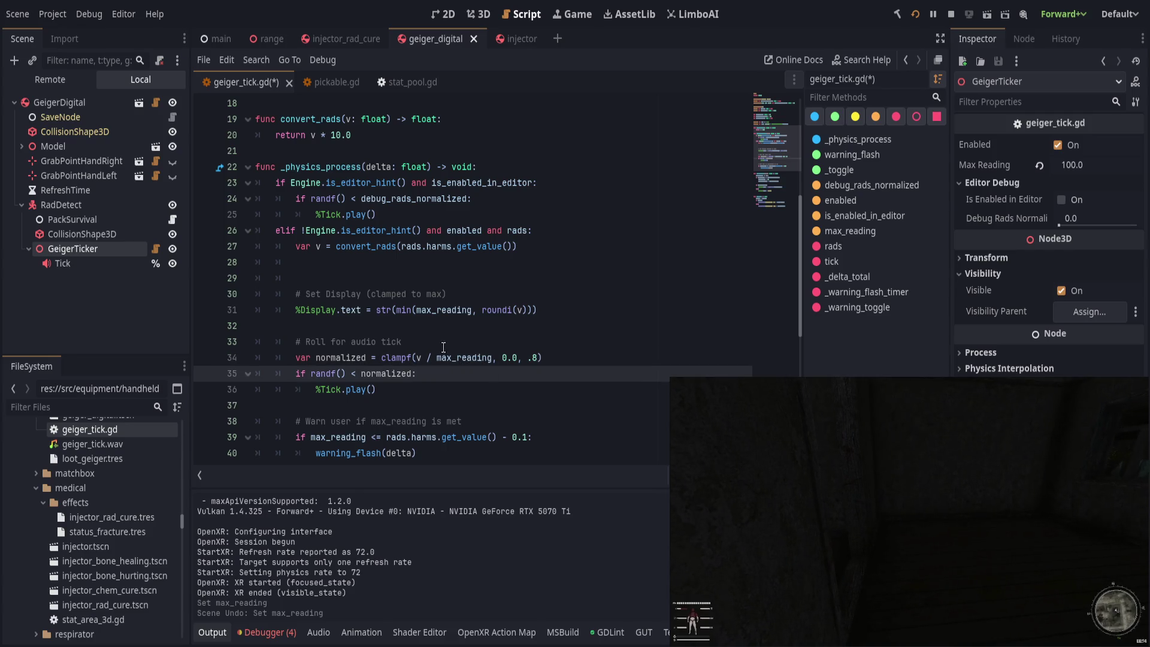
# Step: Use v instead of the get_value() call in the warning check
pyautogui.moveTo(387, 437); pyautogui.dragTo(499, 437)
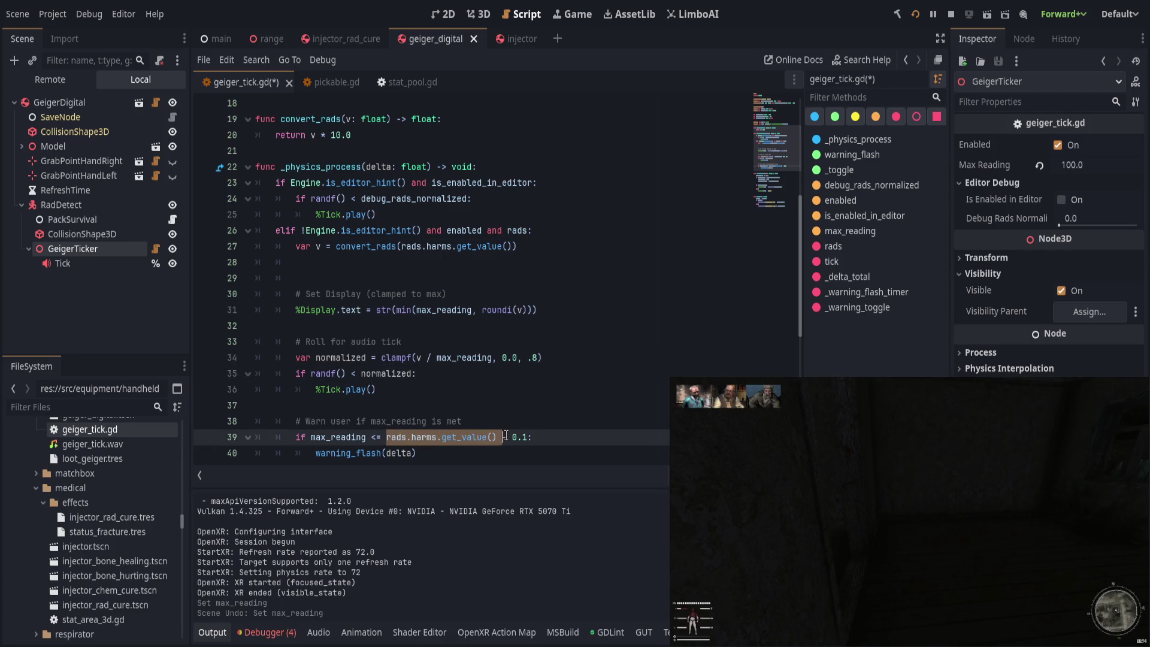
pyautogui.write('v')
pyautogui.click(529, 424)
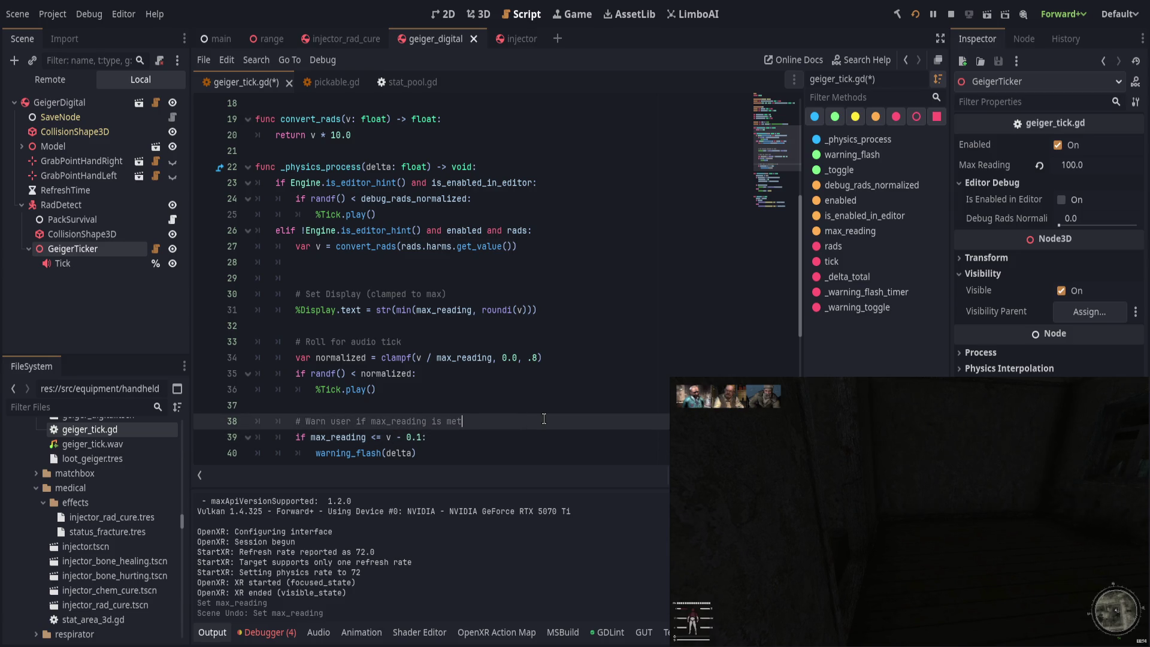
pyautogui.scroll(-1, 544, 419)
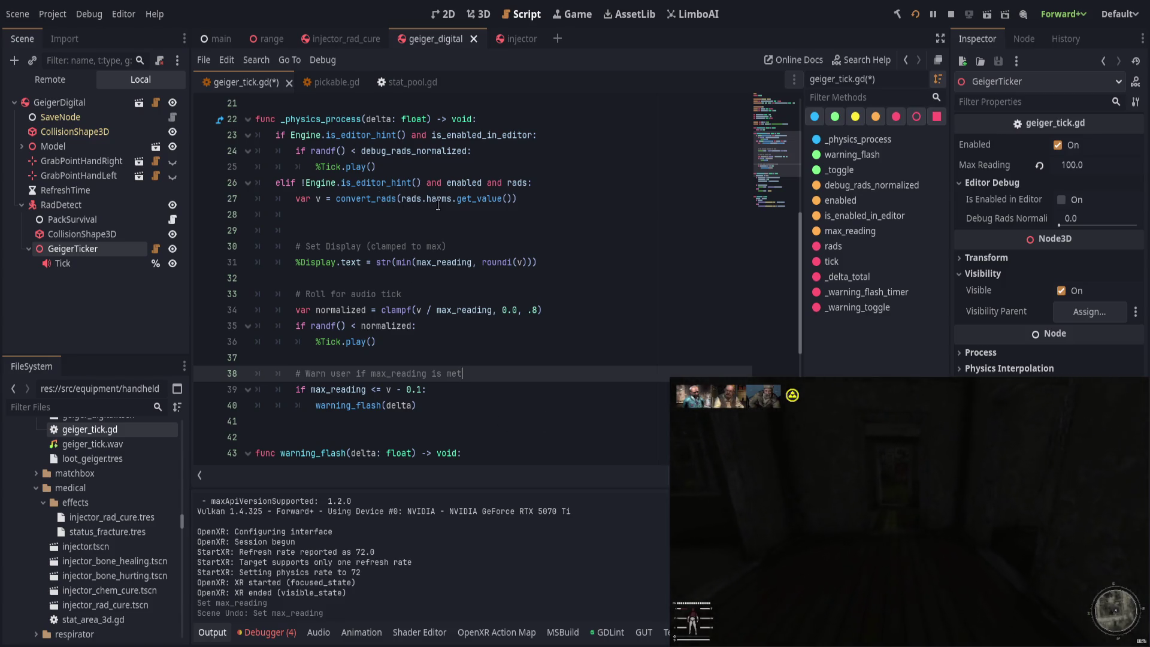
pyautogui.moveTo(402, 199); pyautogui.dragTo(452, 199)
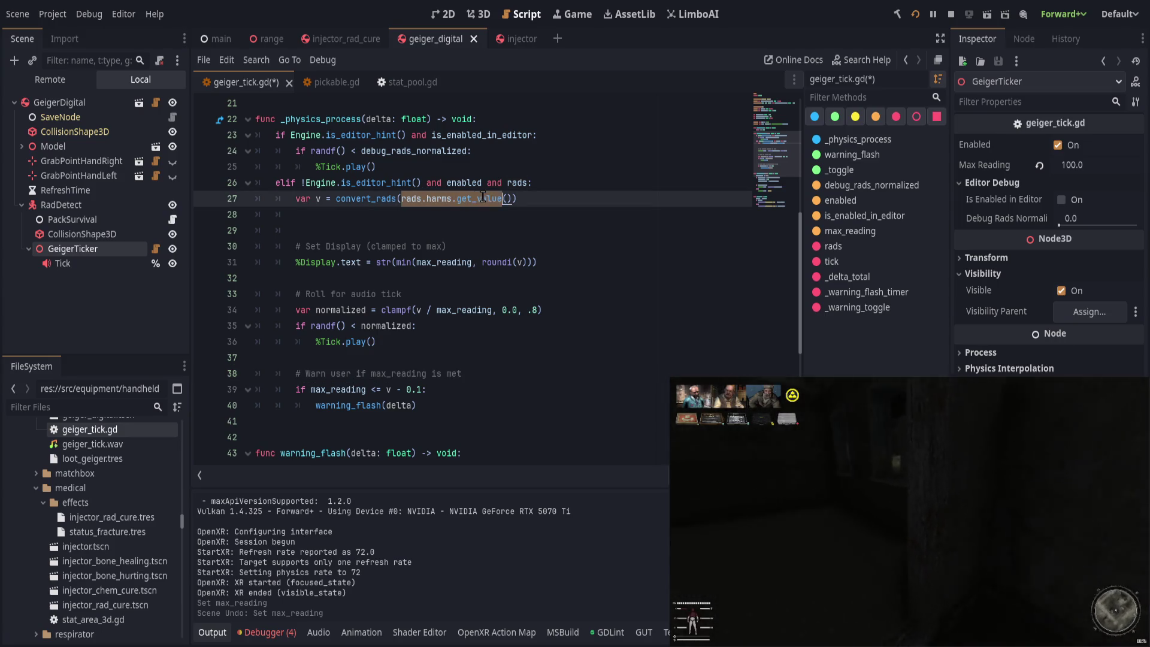
# Step: Change the convert_rads multiplier from 10.0 to 5.0 and save geiger_tick.gd
pyautogui.click(455, 215)
pyautogui.scroll(2, 491, 329)
pyautogui.scroll(1, 491, 330)
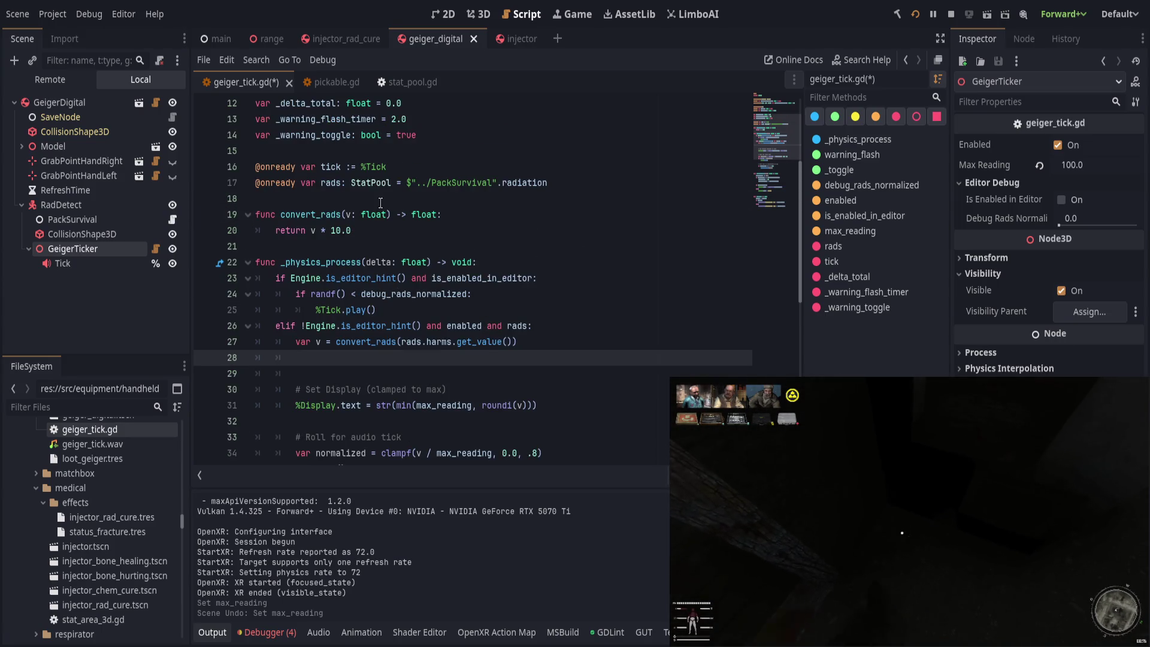
pyautogui.doubleClick(337, 230)
pyautogui.press('End')
pyautogui.write('5')
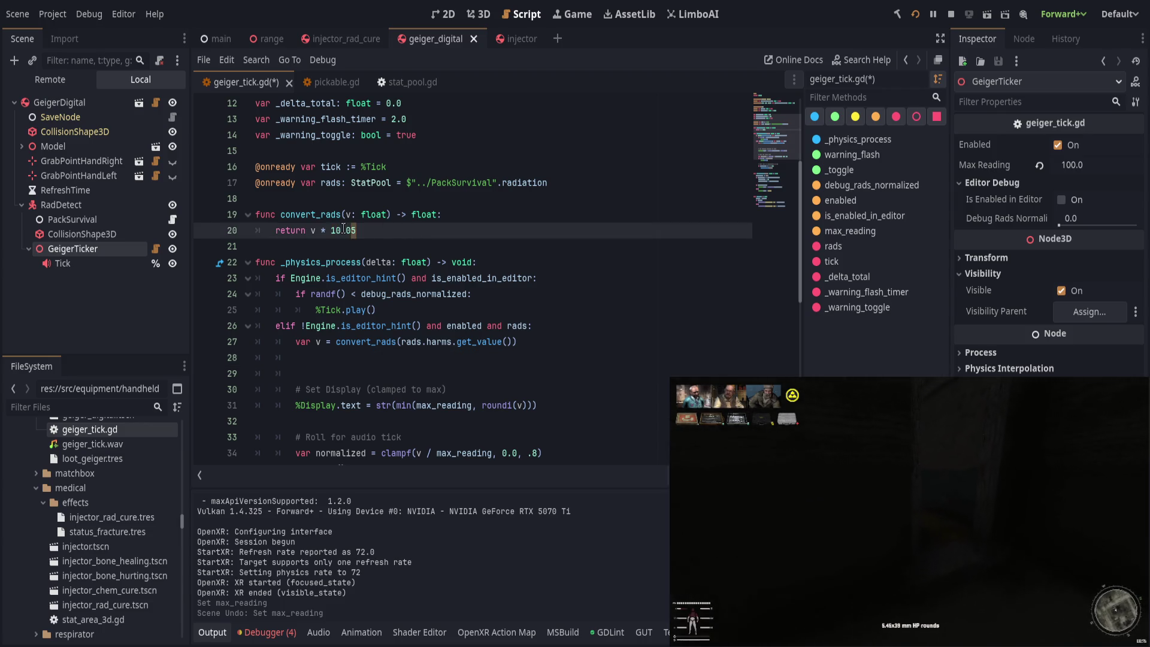
pyautogui.doubleClick(336, 230)
pyautogui.write('5')
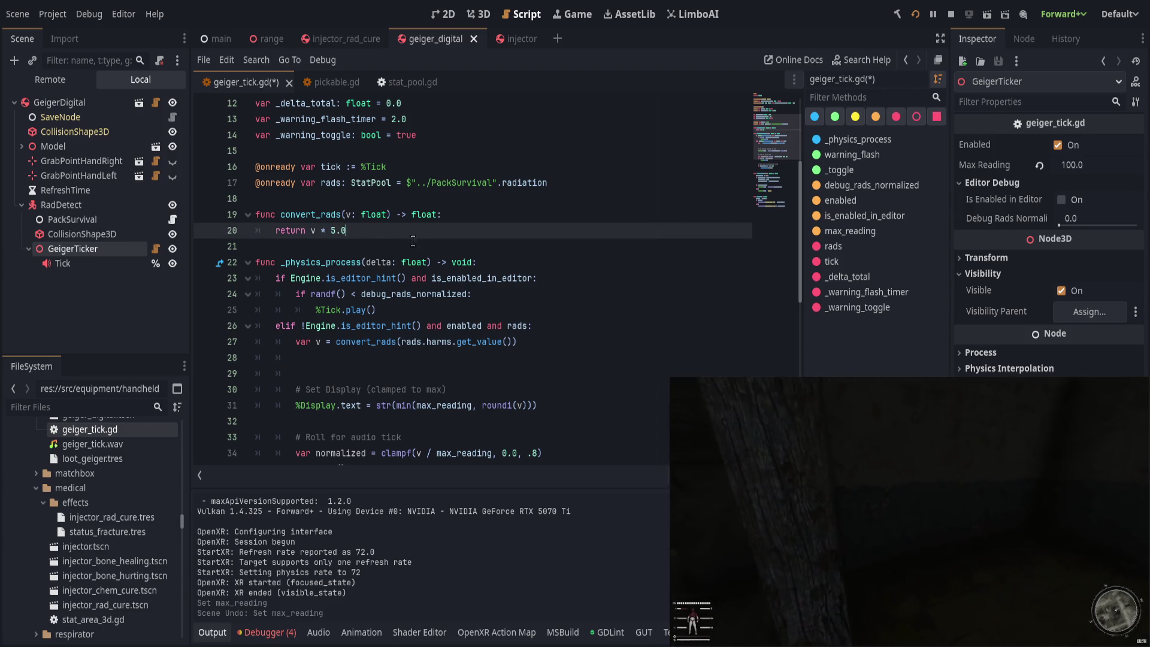
pyautogui.hotkey('ctrl', 's')
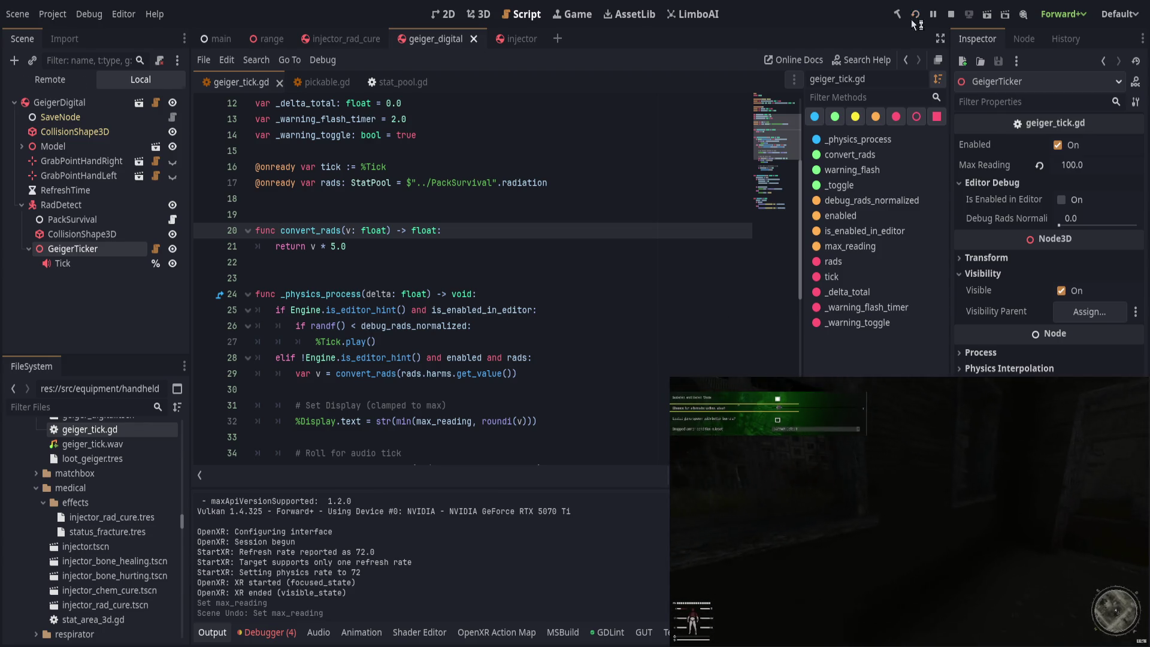
# Step: Restart the game with the 5.0 multiplier and walk through the green corridor to the yellow cylinders
pyautogui.click(913, 14)
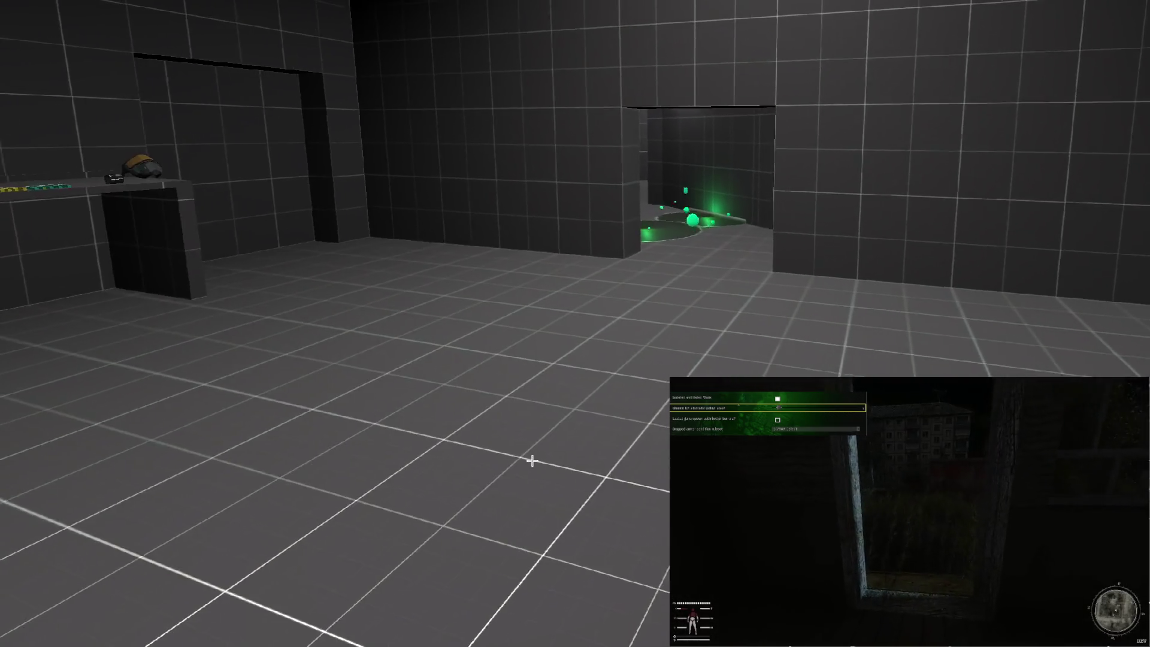
pyautogui.press('w')
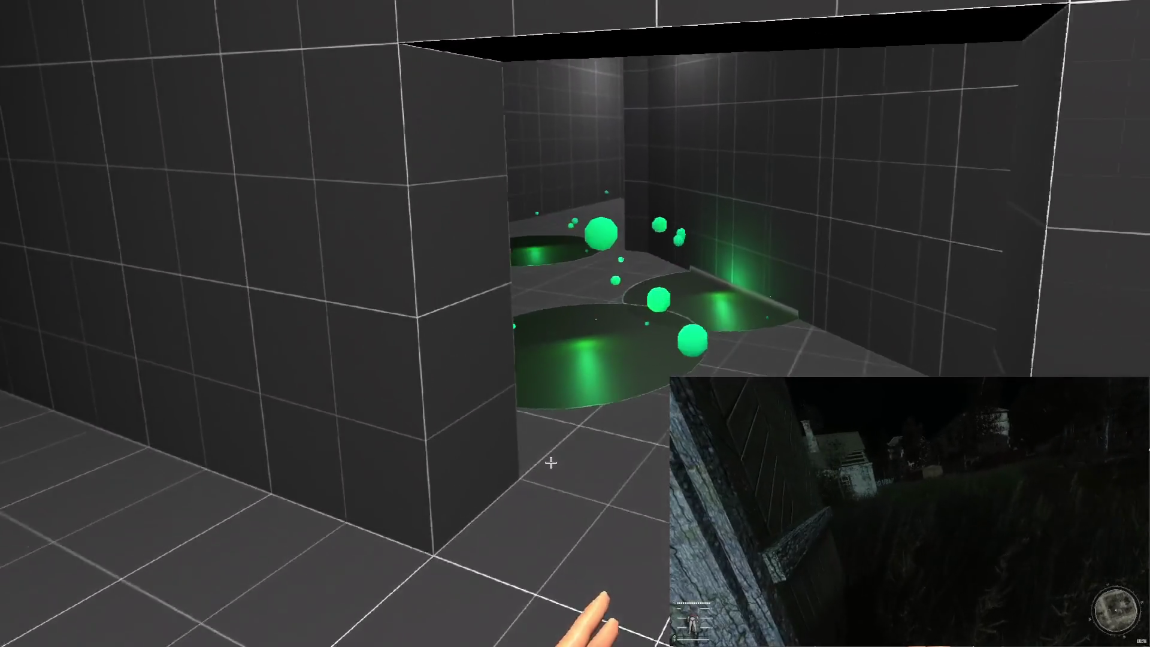
pyautogui.press('w')
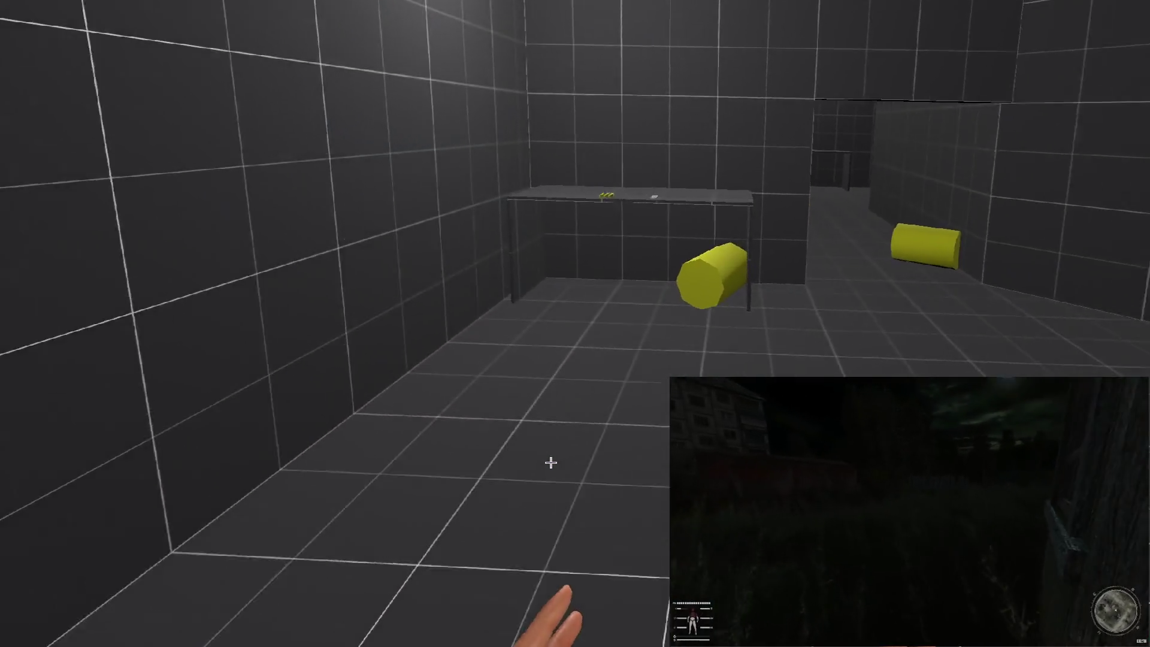
pyautogui.press('w')
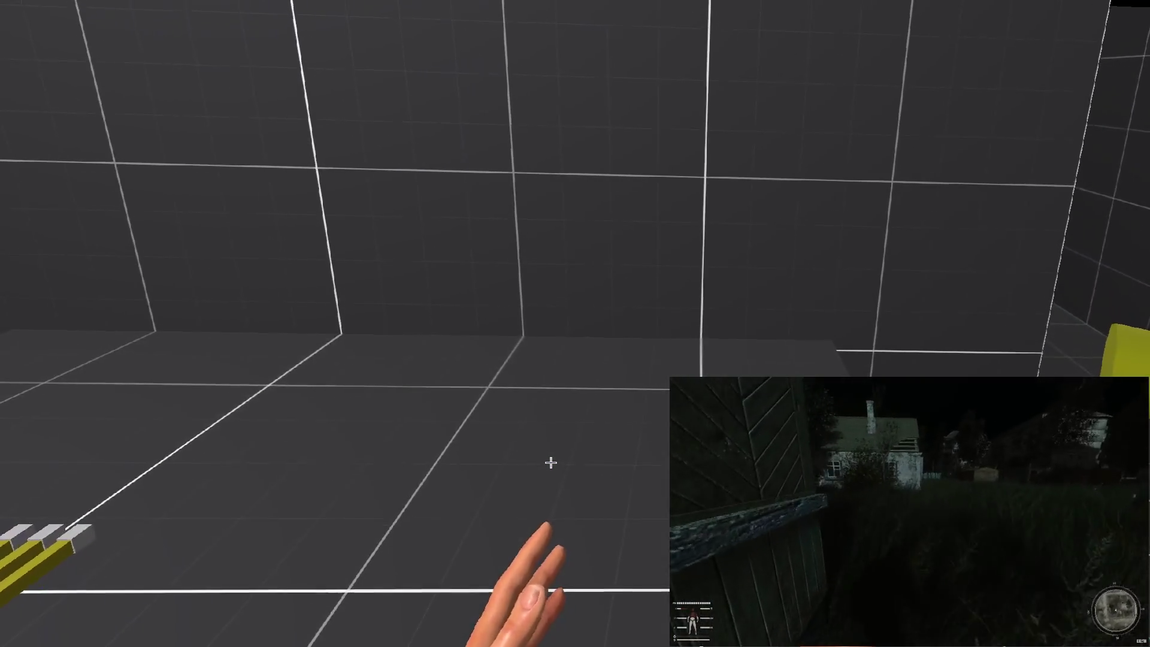
pyautogui.press('w')
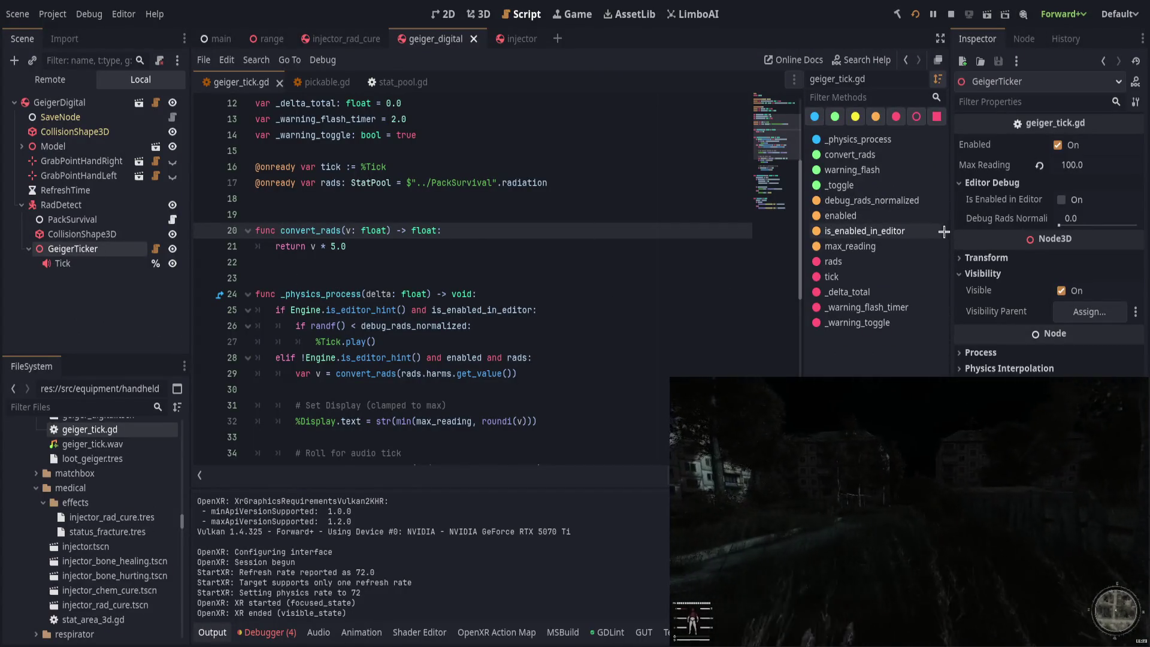
# Step: Give the Tick sound node a volume of -2.0 dB and Max Polyphony 1
pyautogui.click(62, 263)
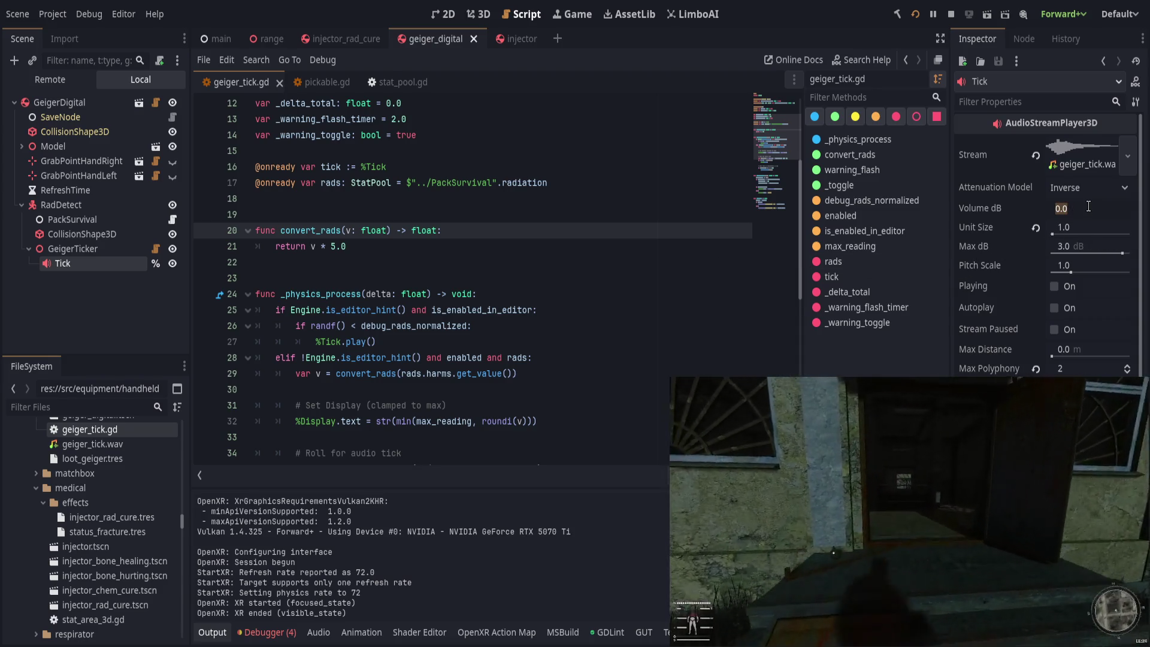
pyautogui.write('-2')
pyautogui.press('Return')
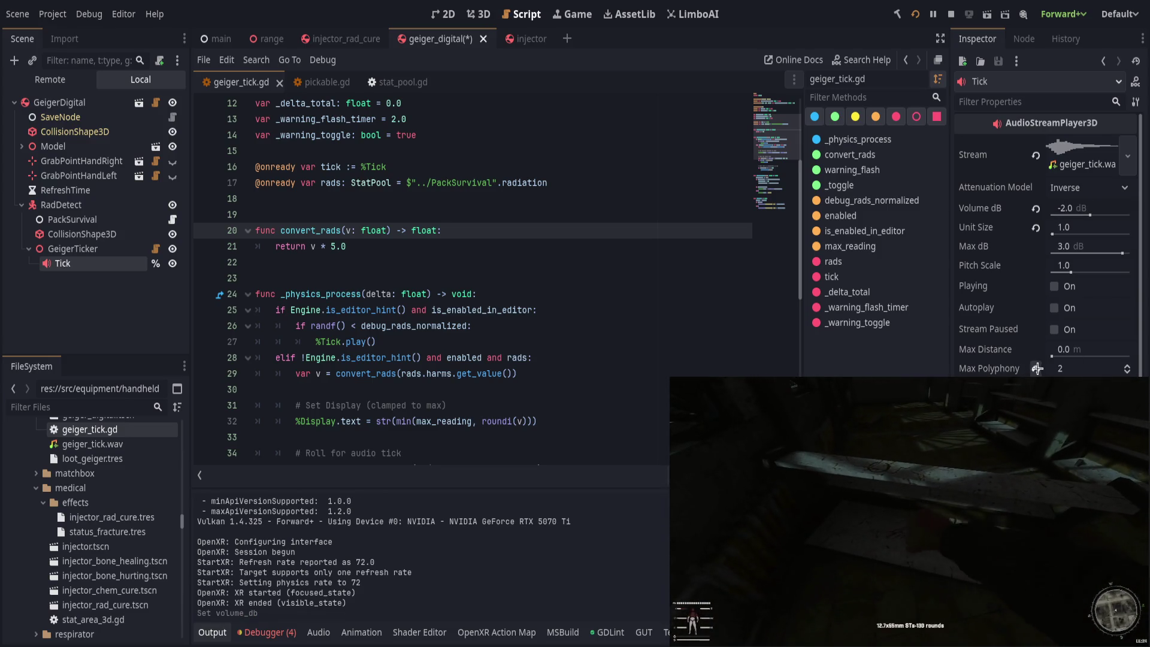
pyautogui.moveTo(1038, 369); pyautogui.dragTo(1004, 281)
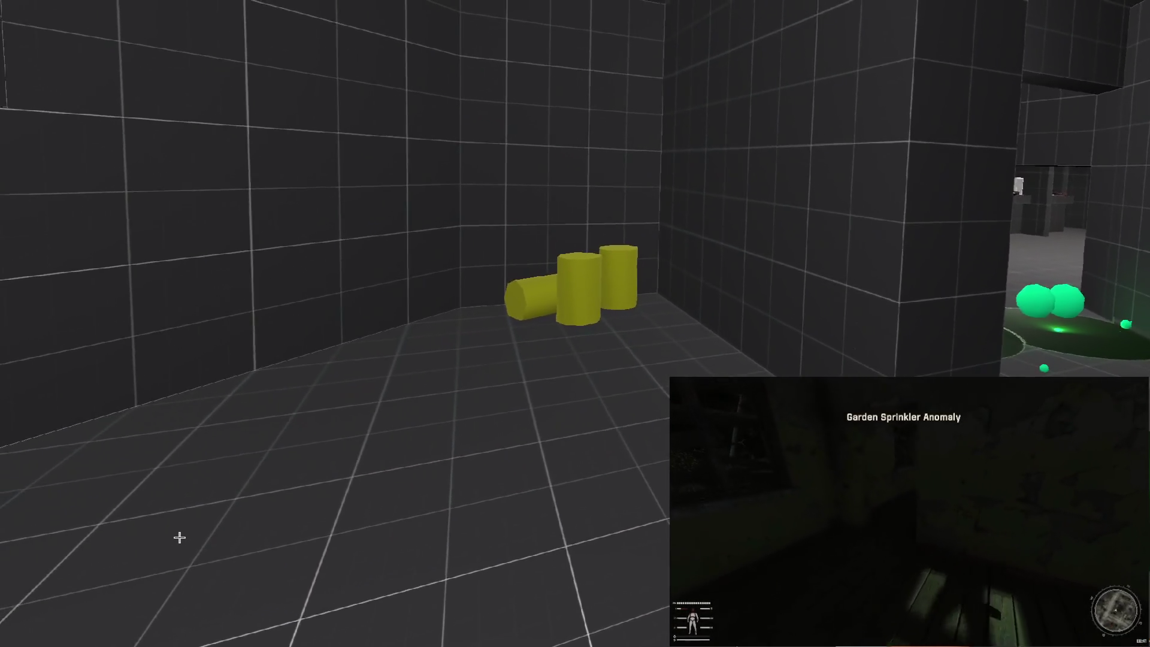
# Step: Return to the editor, switch to the range scene and select the injector nodes
pyautogui.hotkey('alt', 'Tab')
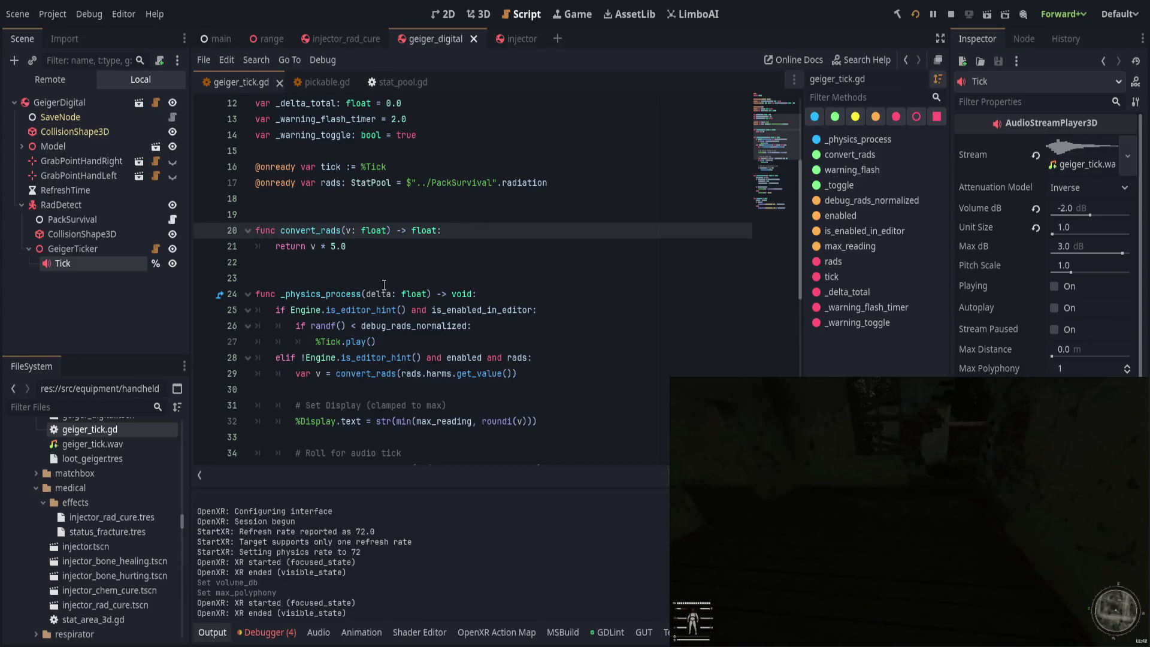
pyautogui.click(390, 240)
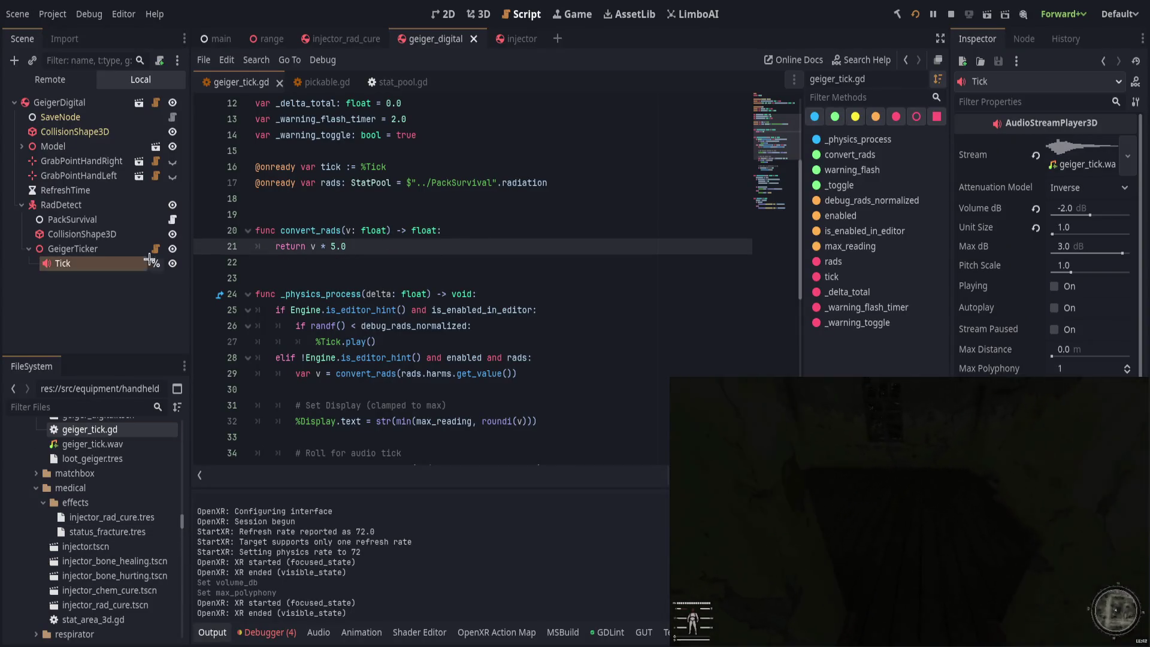
pyautogui.click(261, 32)
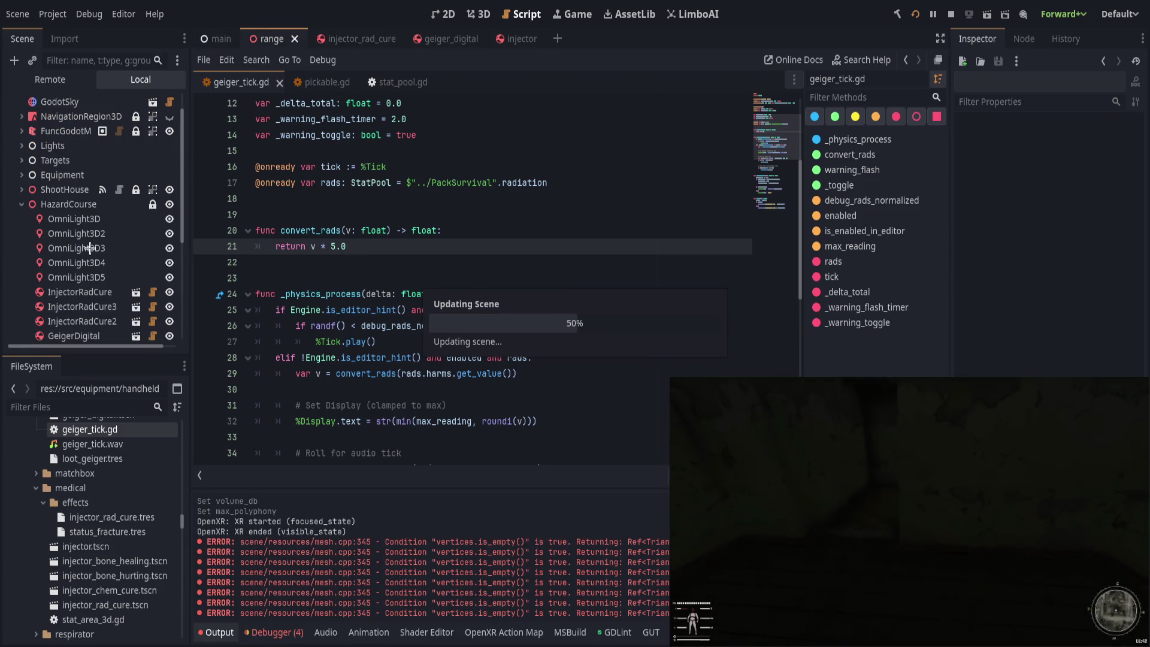
pyautogui.click(79, 292)
pyautogui.keyDown('shift'); pyautogui.click(82, 321); pyautogui.keyUp('shift')
pyautogui.scroll(-3, 84, 264)
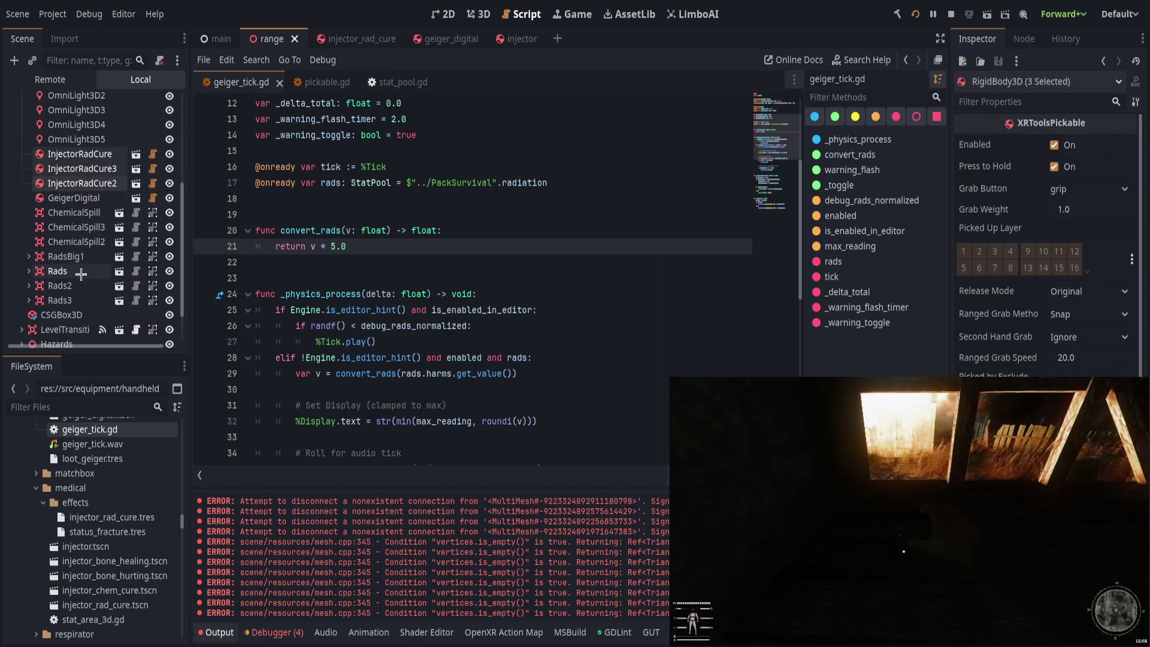
pyautogui.scroll(-2, 81, 274)
# Step: Set RadsBig1's radiation value to 20.0 /s and save the range scene
pyautogui.click(66, 214)
pyautogui.click(1090, 166)
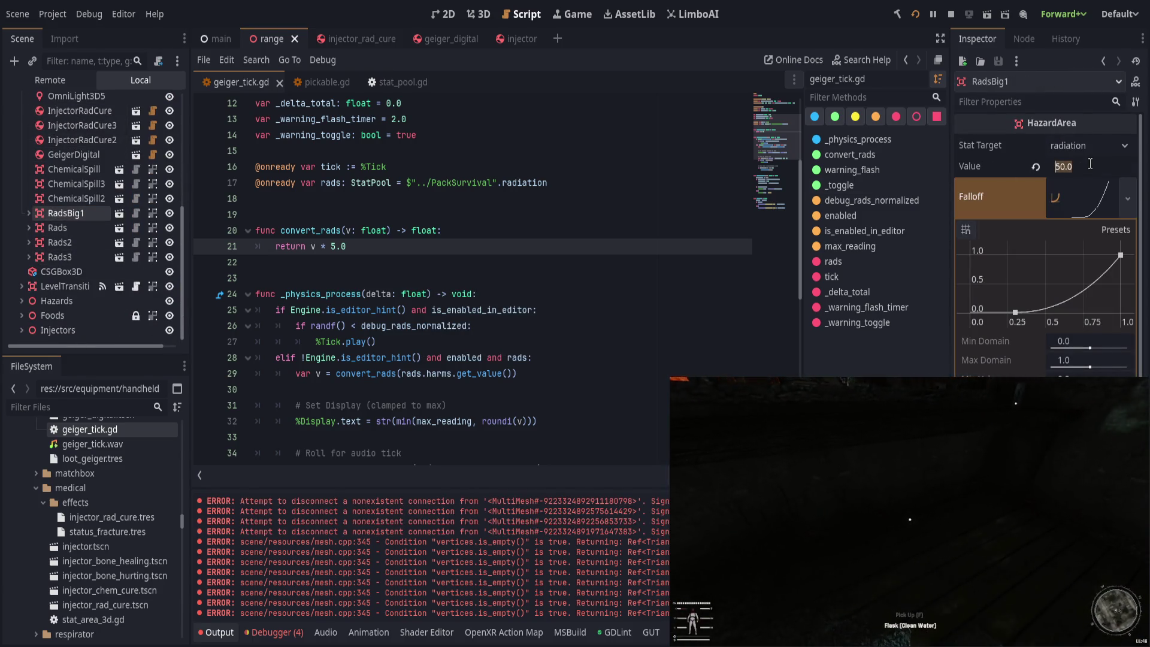
pyautogui.write('10')
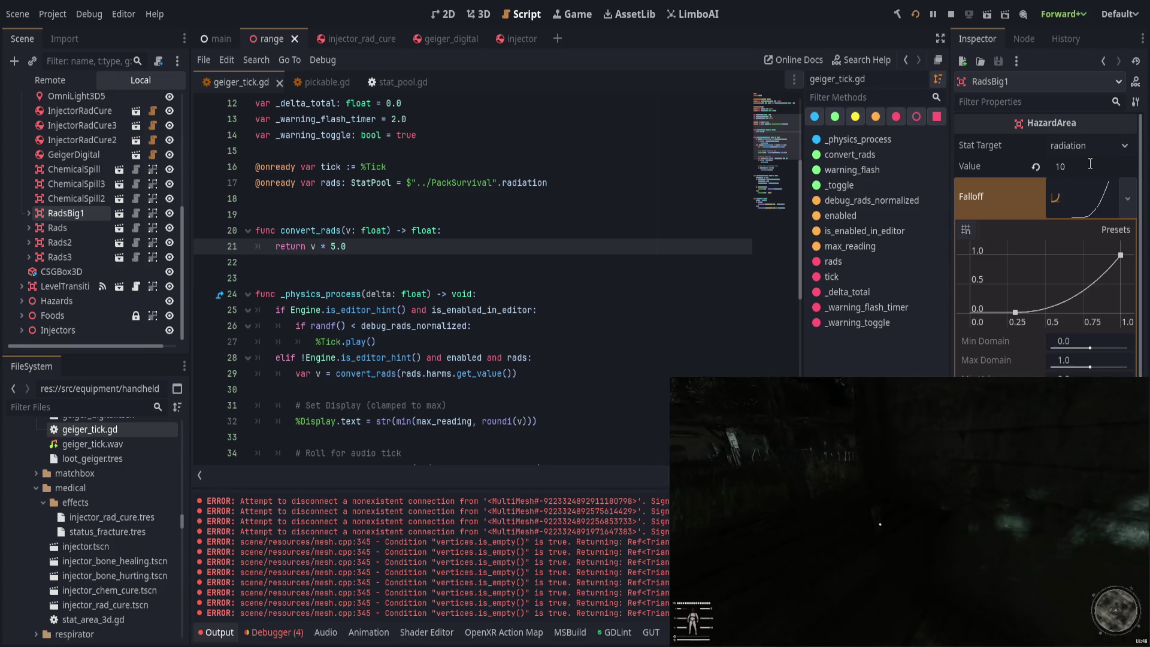
pyautogui.write('20')
pyautogui.press('Return')
pyautogui.hotkey('ctrl', 's')
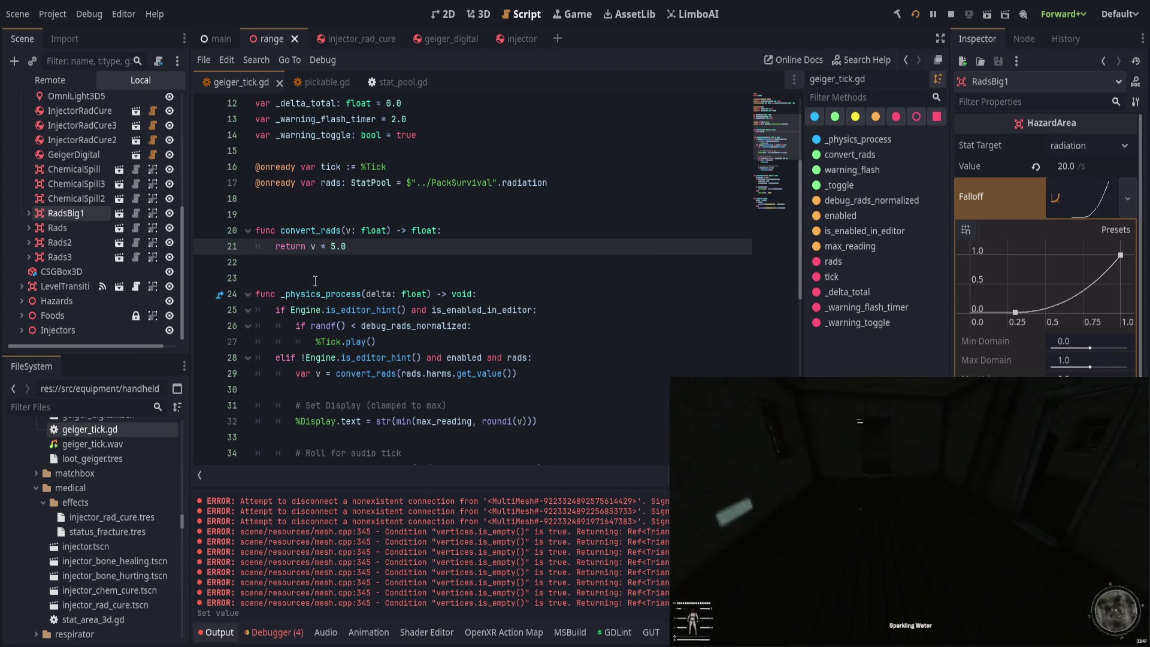
pyautogui.click(444, 262)
pyautogui.click(381, 251)
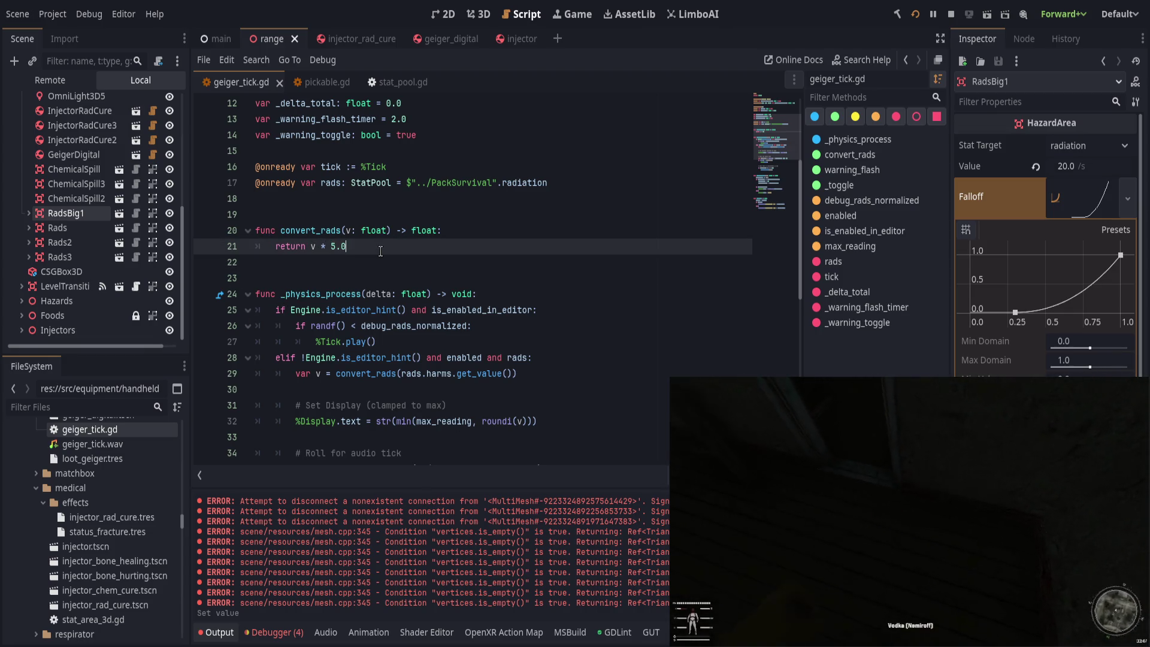
pyautogui.scroll(-4, 396, 253)
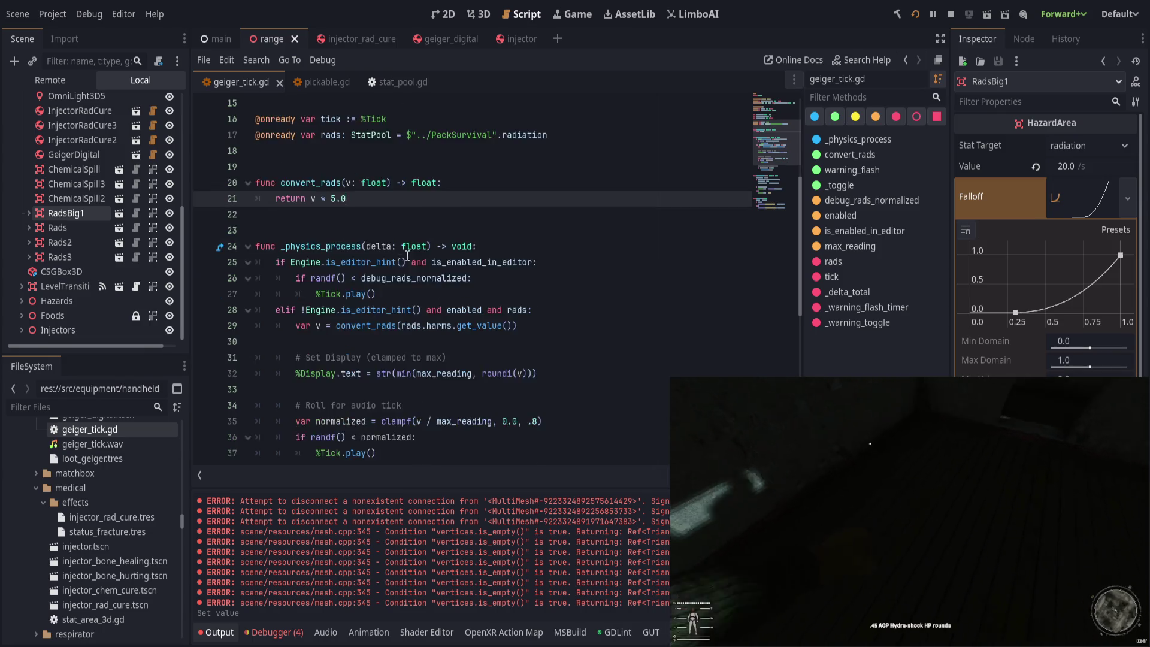
pyautogui.scroll(1, 419, 256)
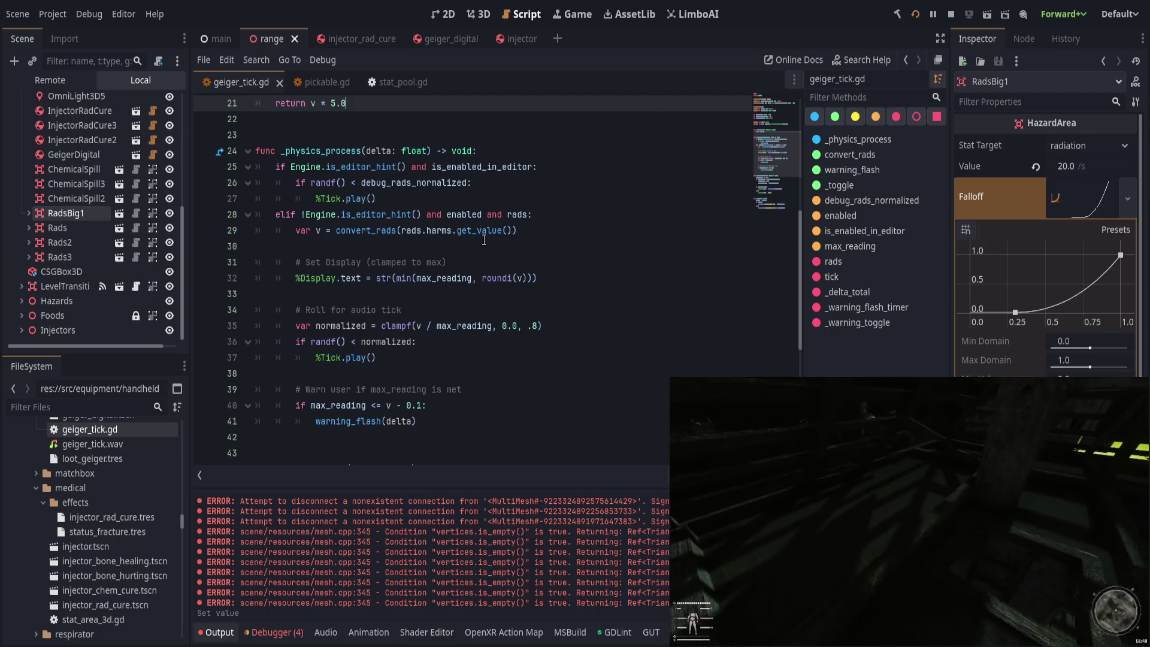
pyautogui.press('i')
pyautogui.scroll(4, 490, 268)
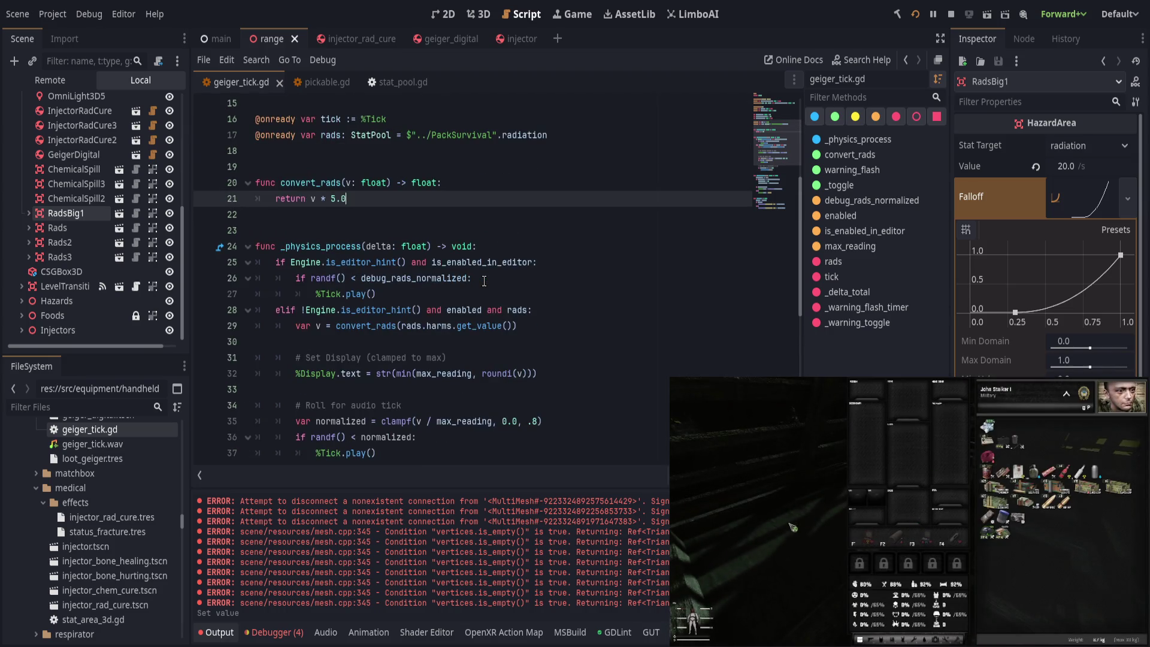
pyautogui.scroll(2, 484, 281)
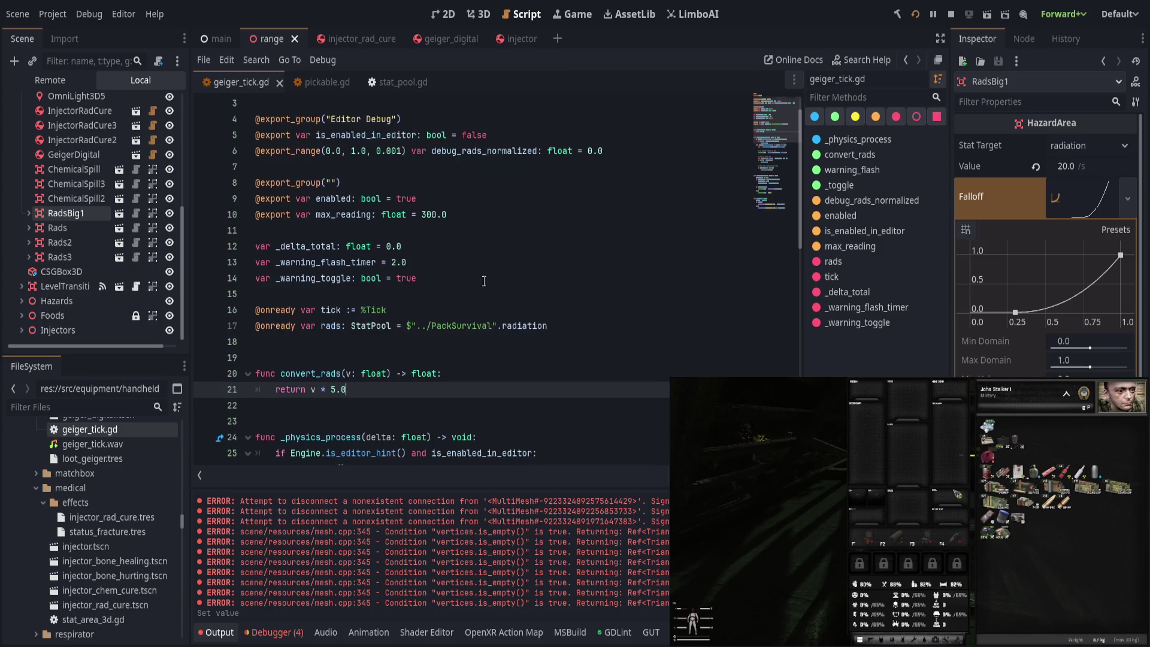
pyautogui.scroll(-3, 467, 289)
pyautogui.scroll(-2, 461, 242)
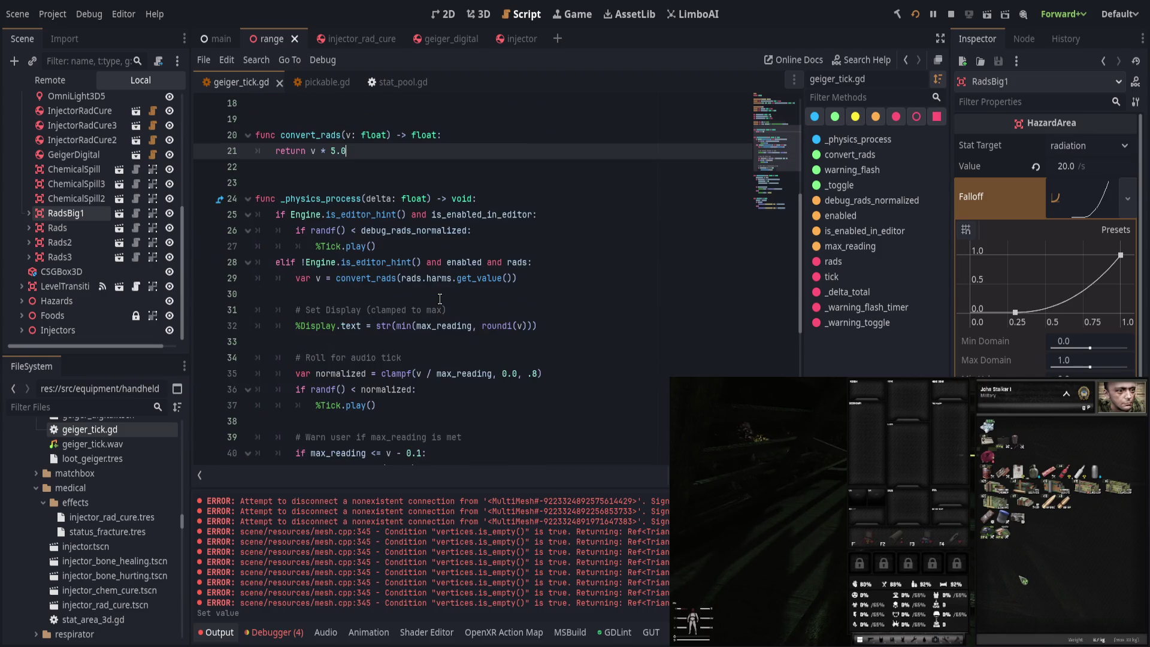
pyautogui.press('i')
pyautogui.click(553, 265)
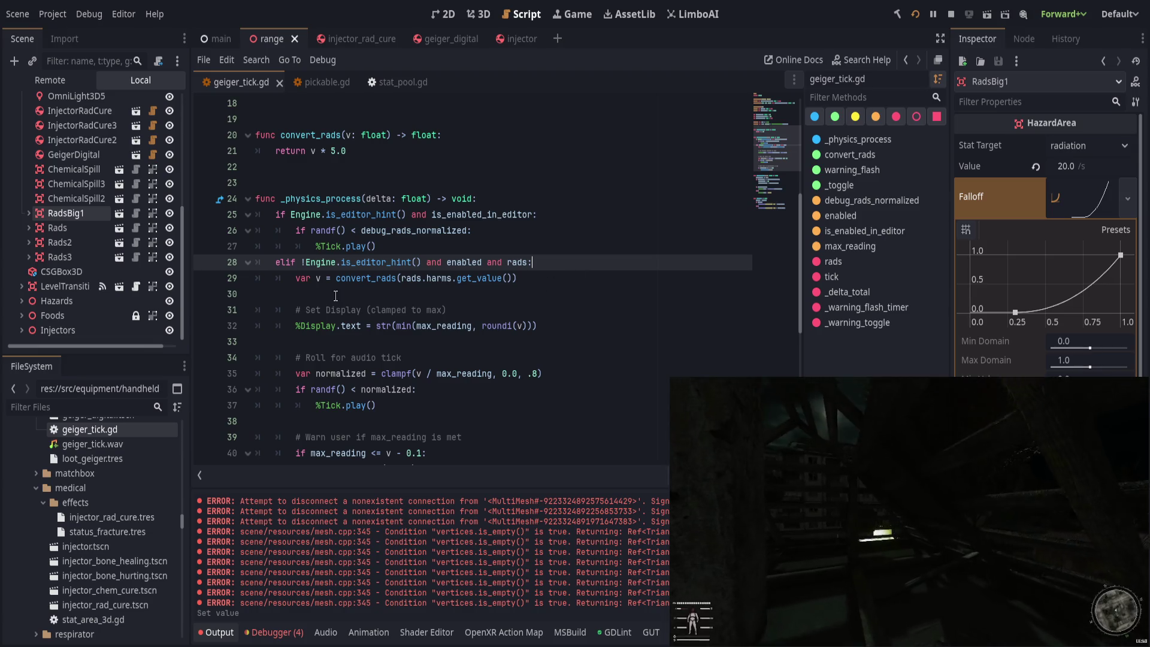
pyautogui.click(322, 278)
pyautogui.press('BackSpace')
pyautogui.write('ra')
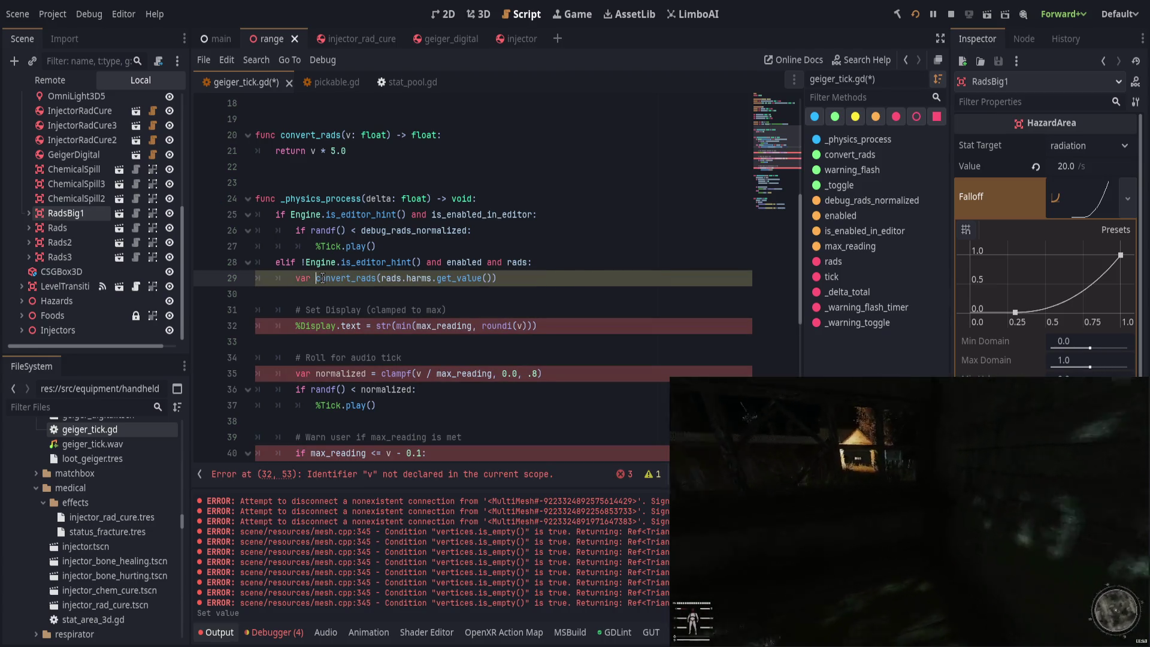
pyautogui.write('v')
pyautogui.hotkey('ctrl', 'space')
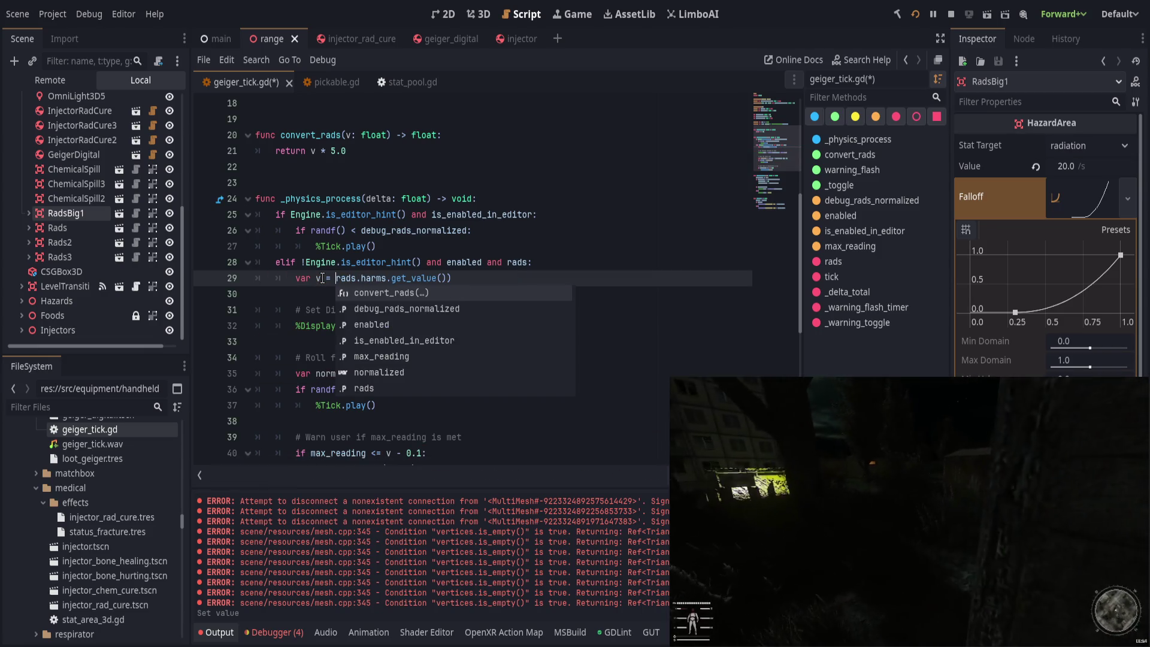
pyautogui.press('End')
pyautogui.scroll(-2, 505, 262)
pyautogui.click(492, 374)
pyautogui.click(416, 230)
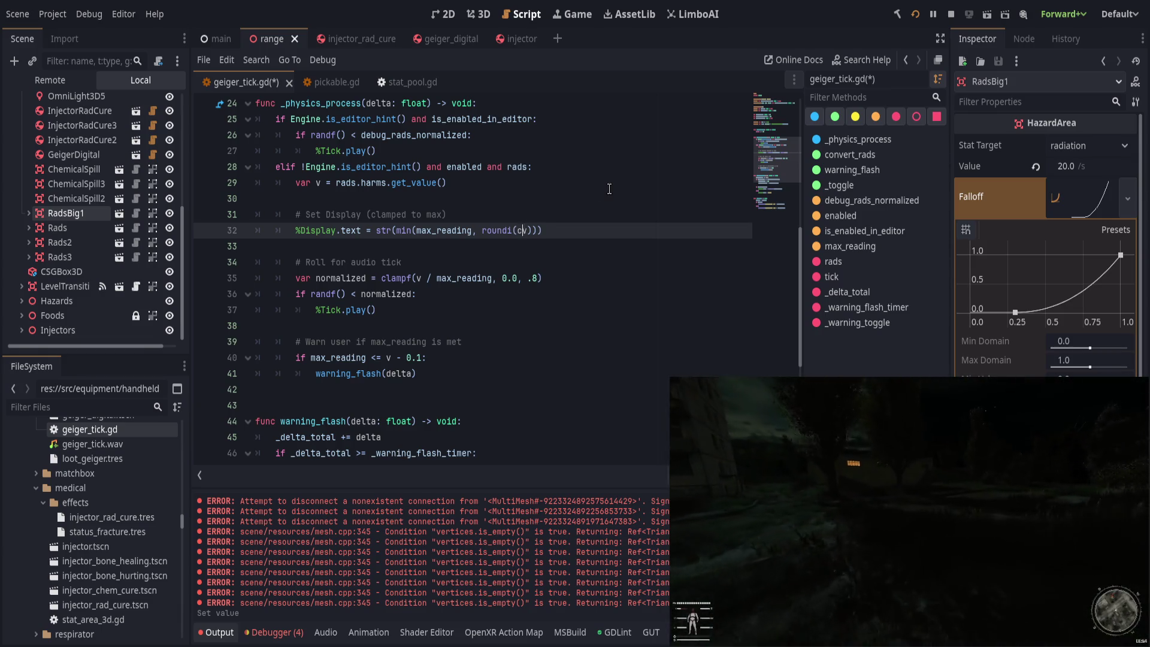
pyautogui.write('onvert')
pyautogui.press('Return')
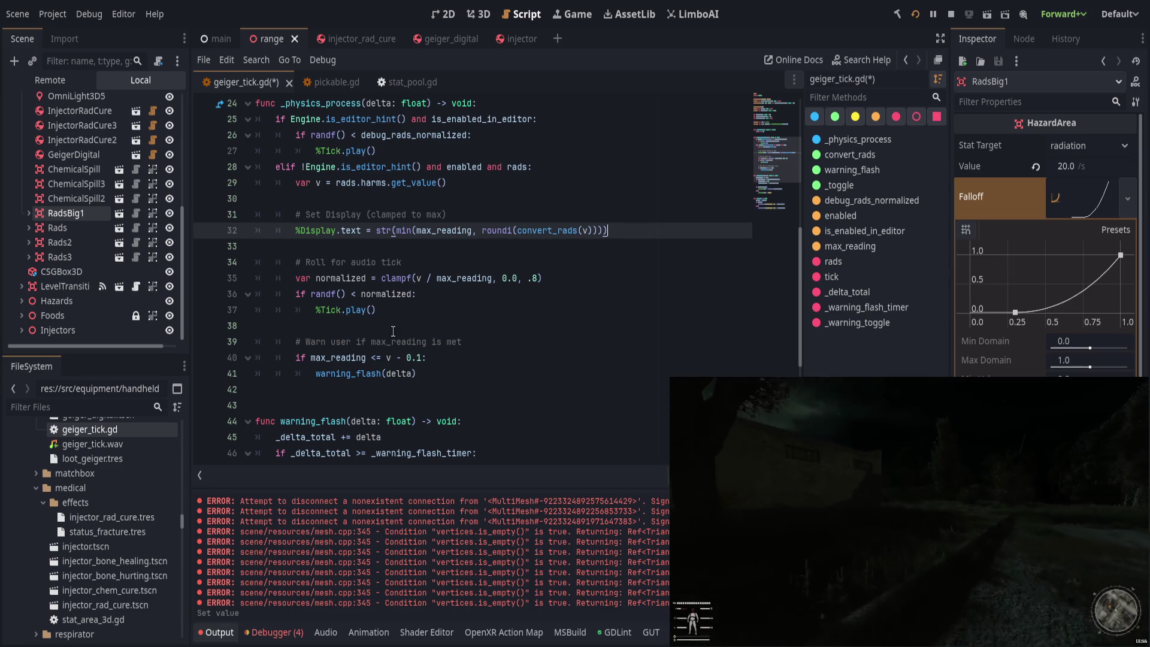
pyautogui.press('Up')
pyautogui.press('Up')
pyautogui.scroll(1, 534, 204)
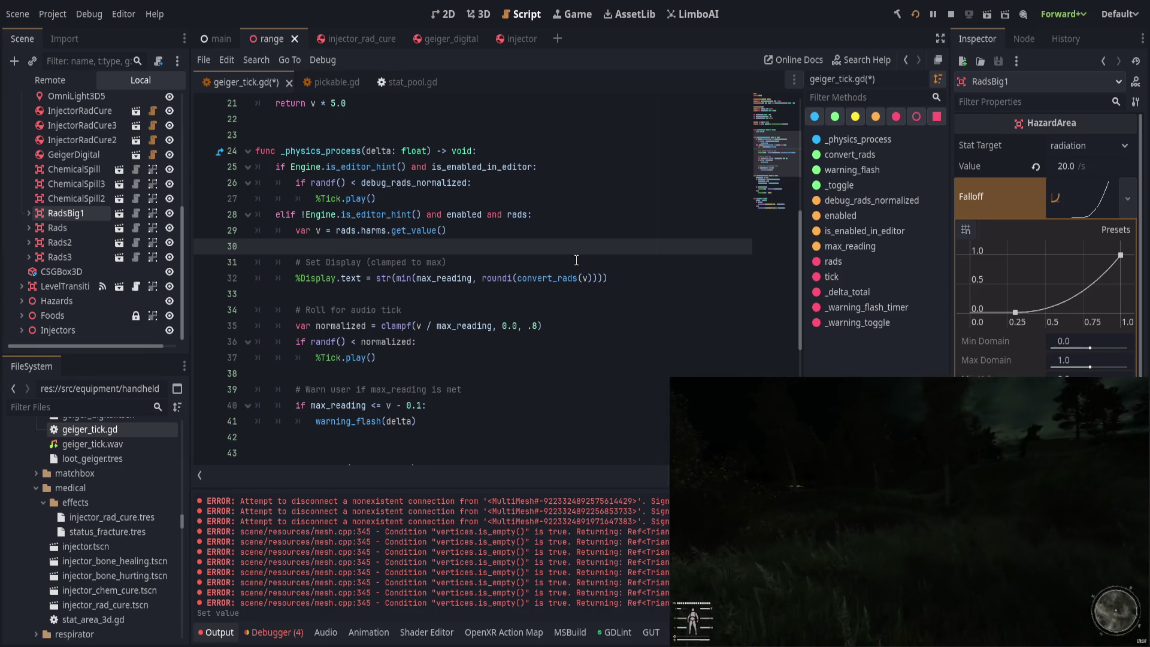
pyautogui.press('Tab')
pyautogui.press('Tab')
pyautogui.write('var ')
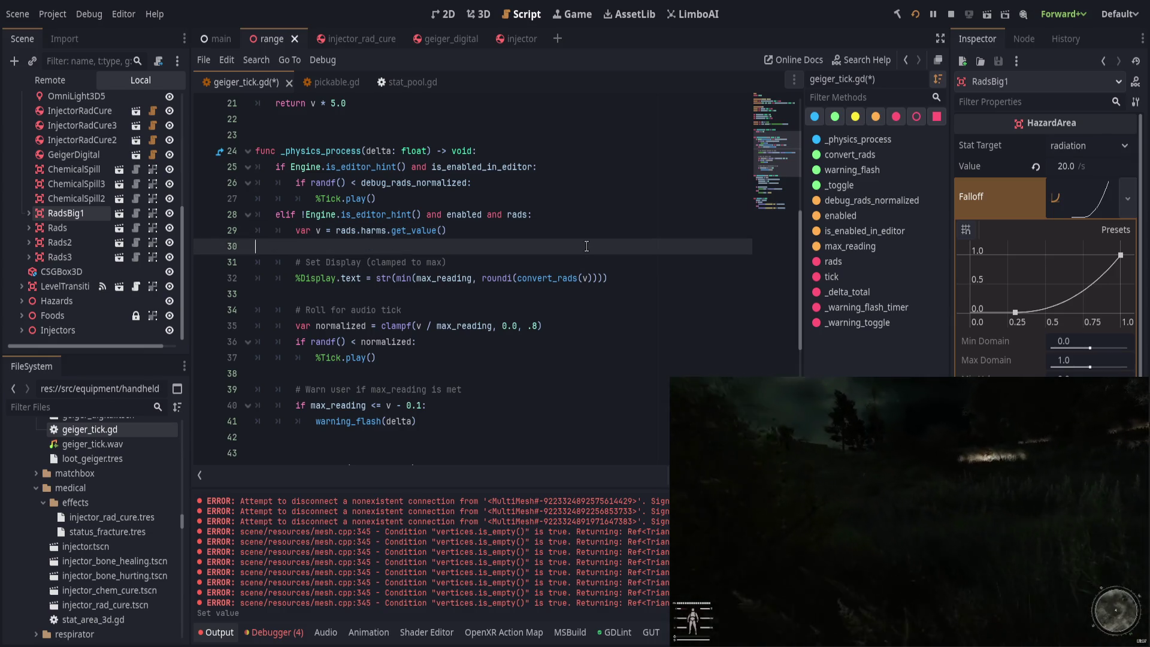
pyautogui.write('v_conv')
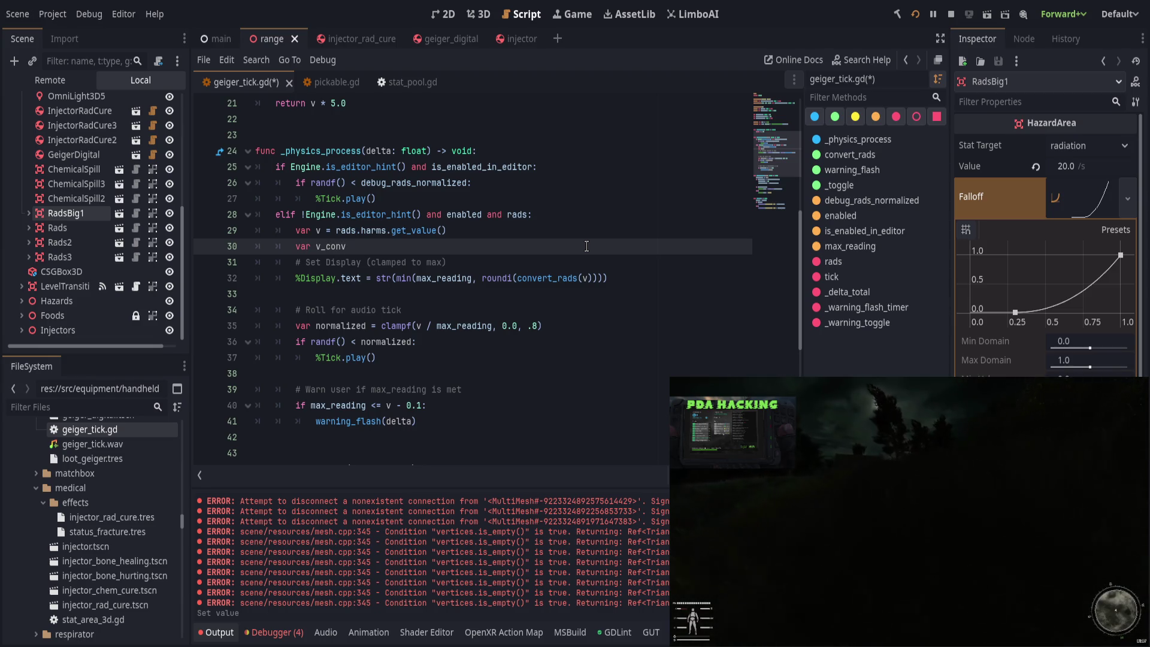
pyautogui.write(' = max_reading')
pyautogui.press('Escape')
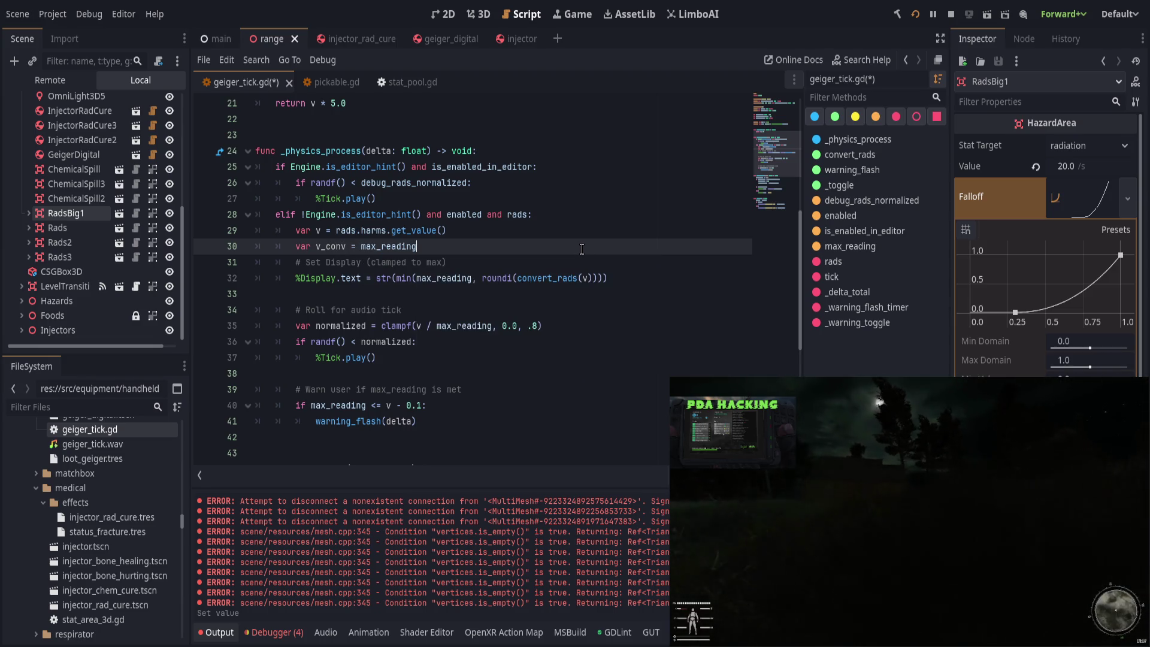
pyautogui.moveTo(517, 278); pyautogui.dragTo(599, 278)
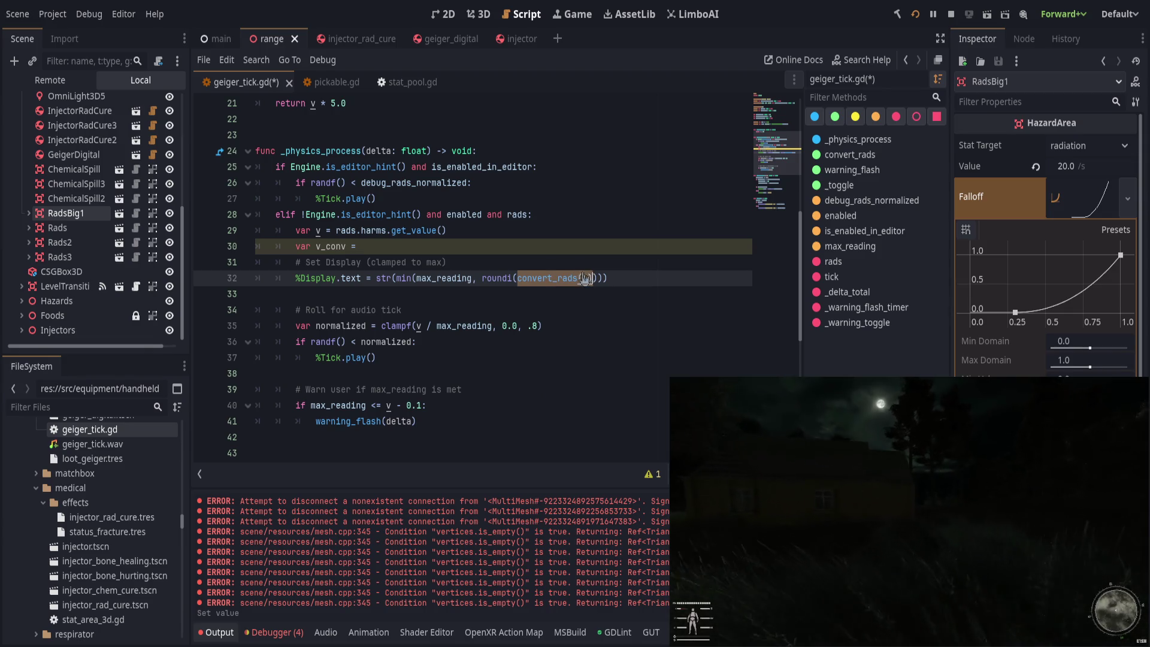
pyautogui.hotkey('ctrl', 'x')
pyautogui.click(578, 244)
pyautogui.click(518, 278)
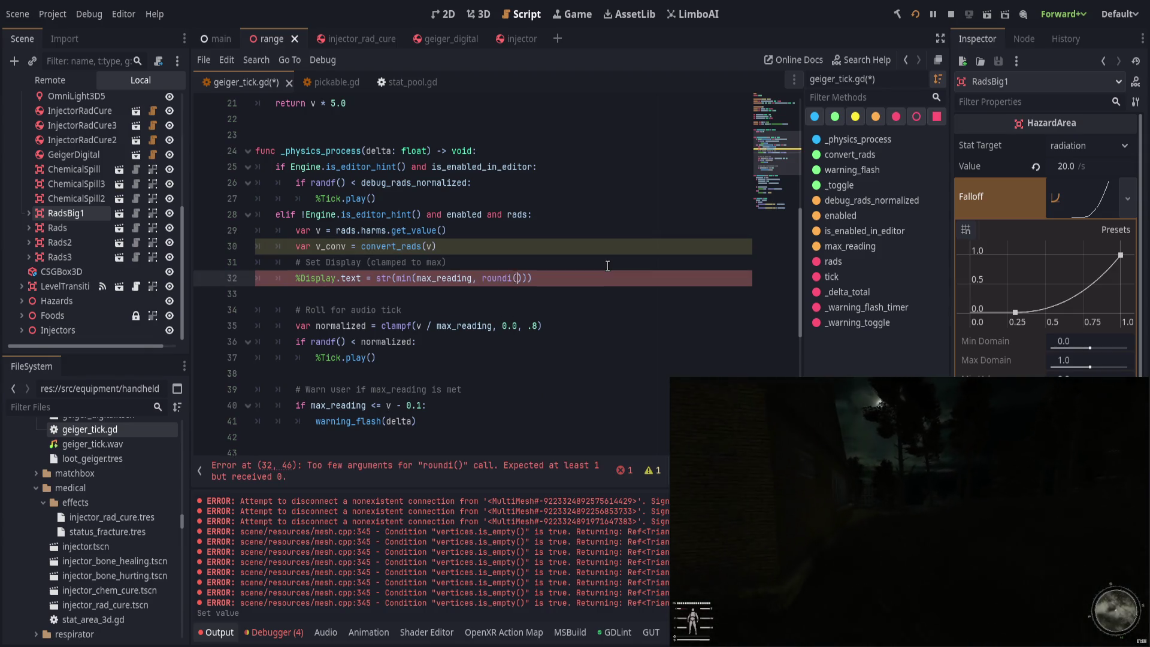
pyautogui.write('v_conv')
pyautogui.press('Escape')
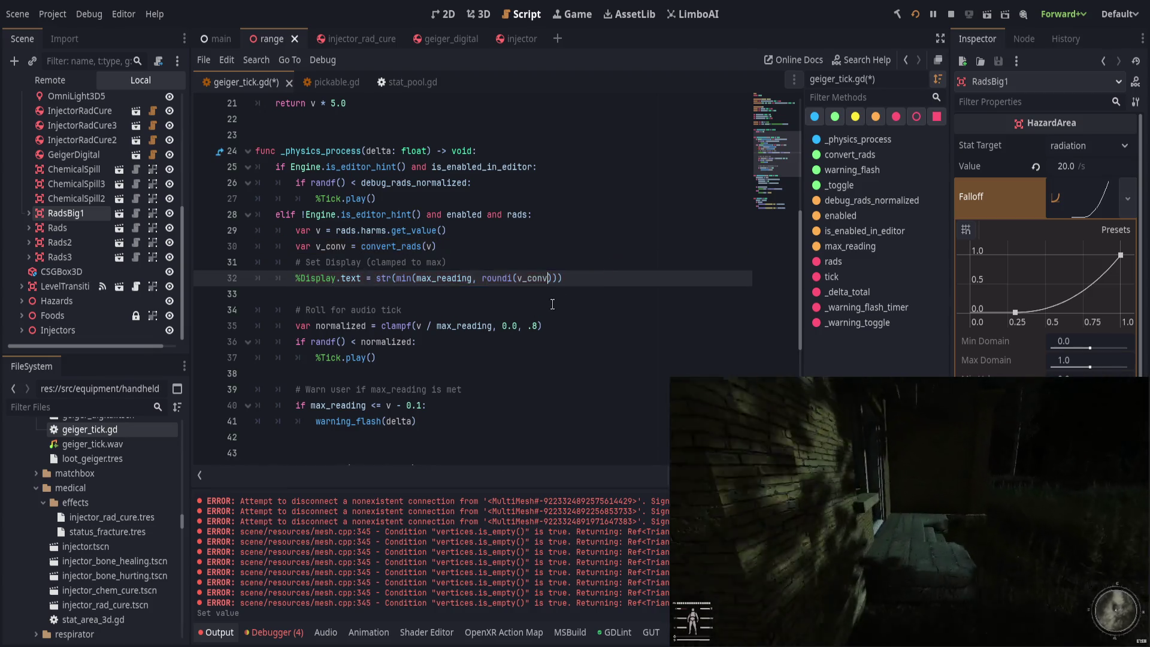
pyautogui.scroll(-1, 608, 265)
pyautogui.click(390, 310)
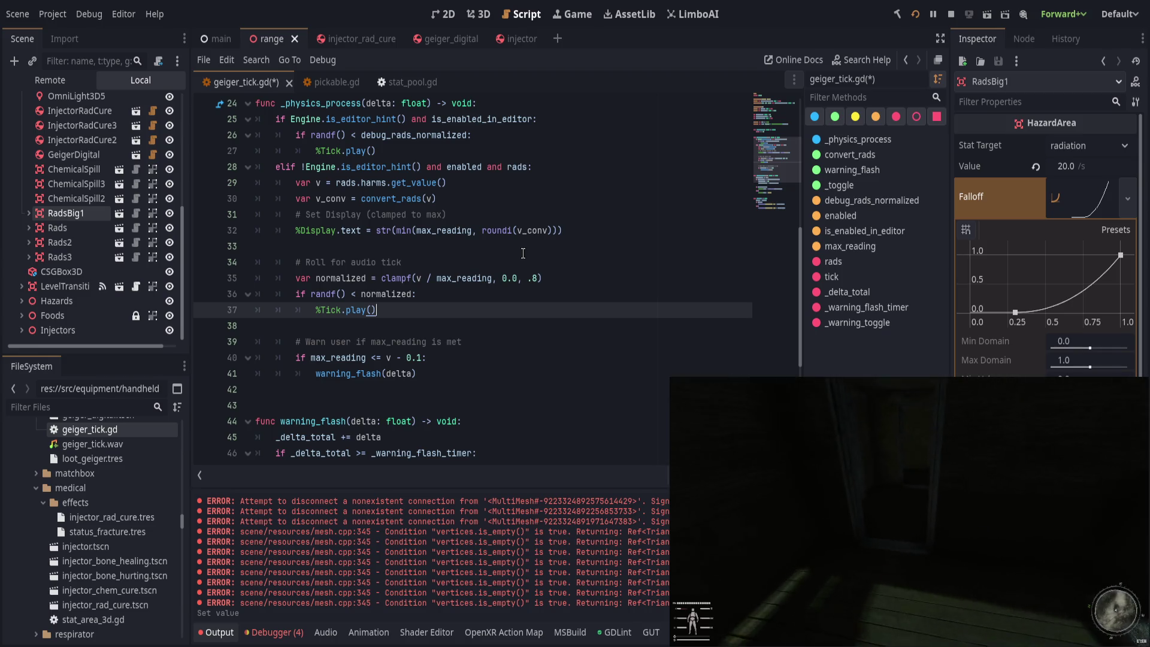
pyautogui.click(423, 279)
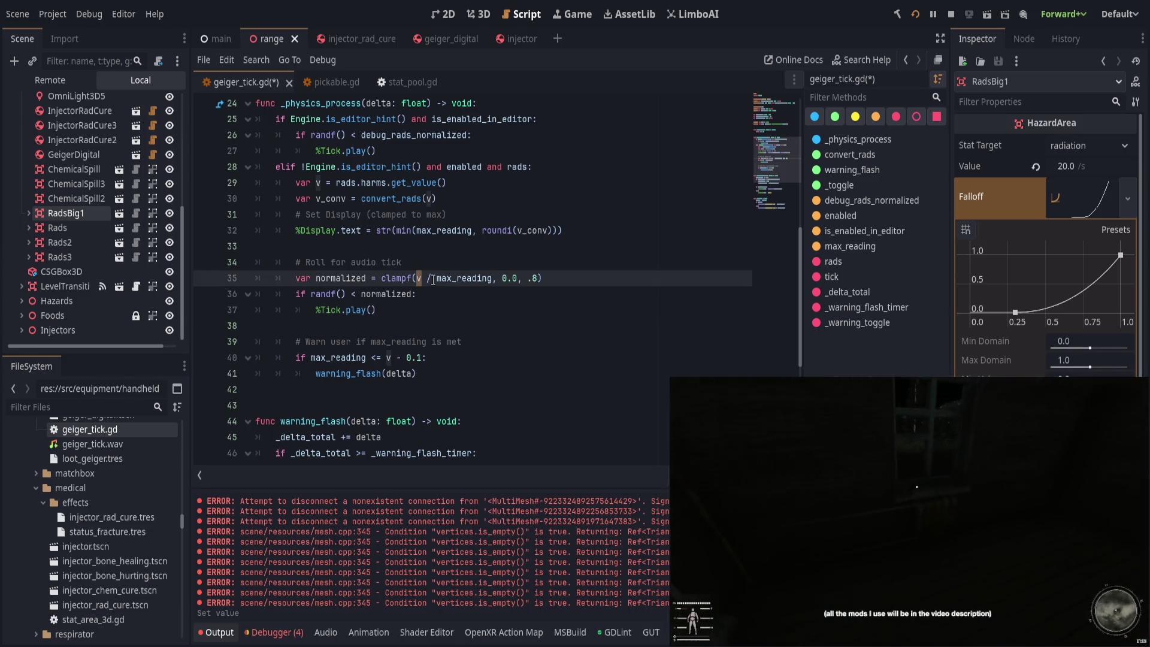
pyautogui.press('BackSpace')
pyautogui.write('convert_rads(v)')
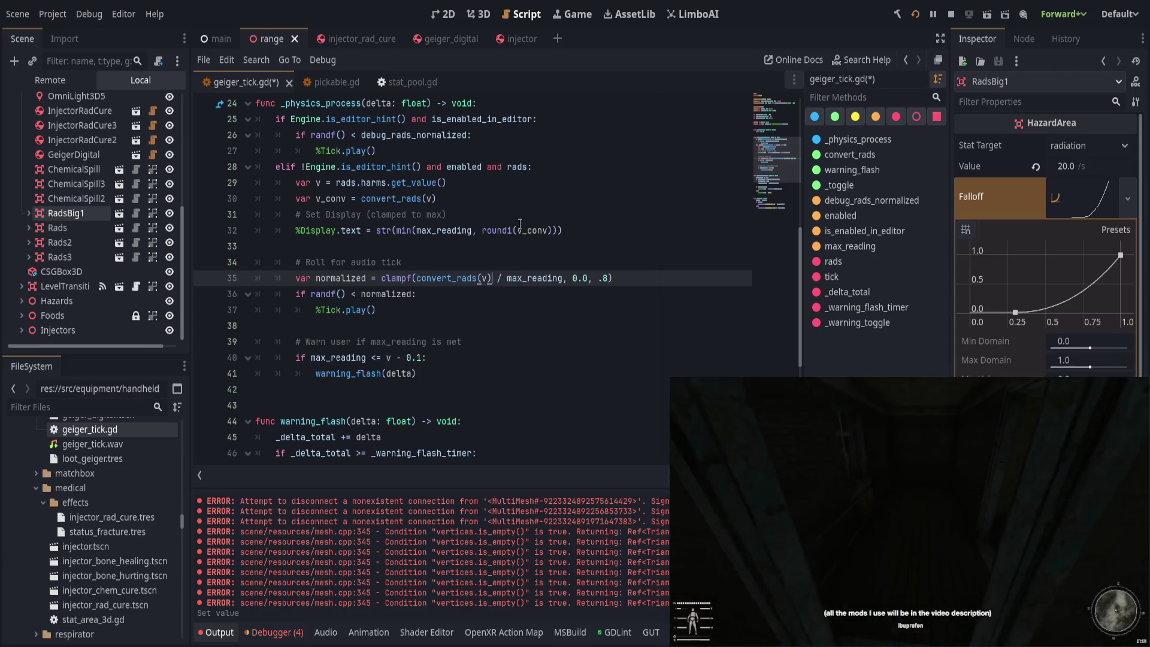
pyautogui.hotkey('ctrl', 'z')
pyautogui.write('_conv')
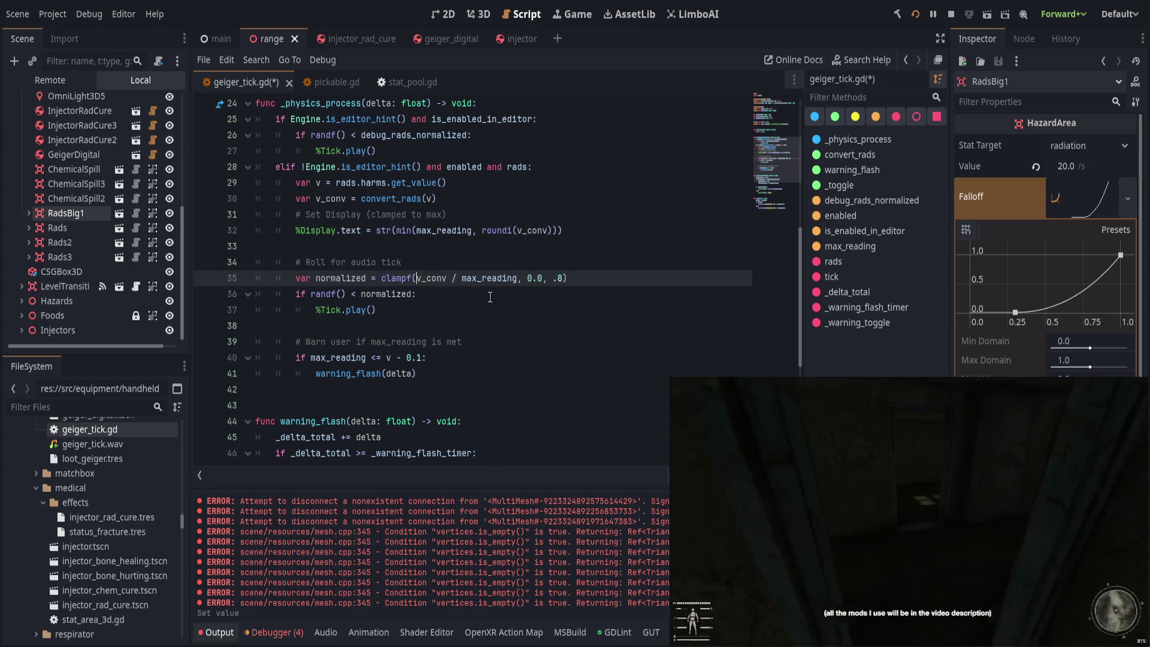
pyautogui.click(502, 273)
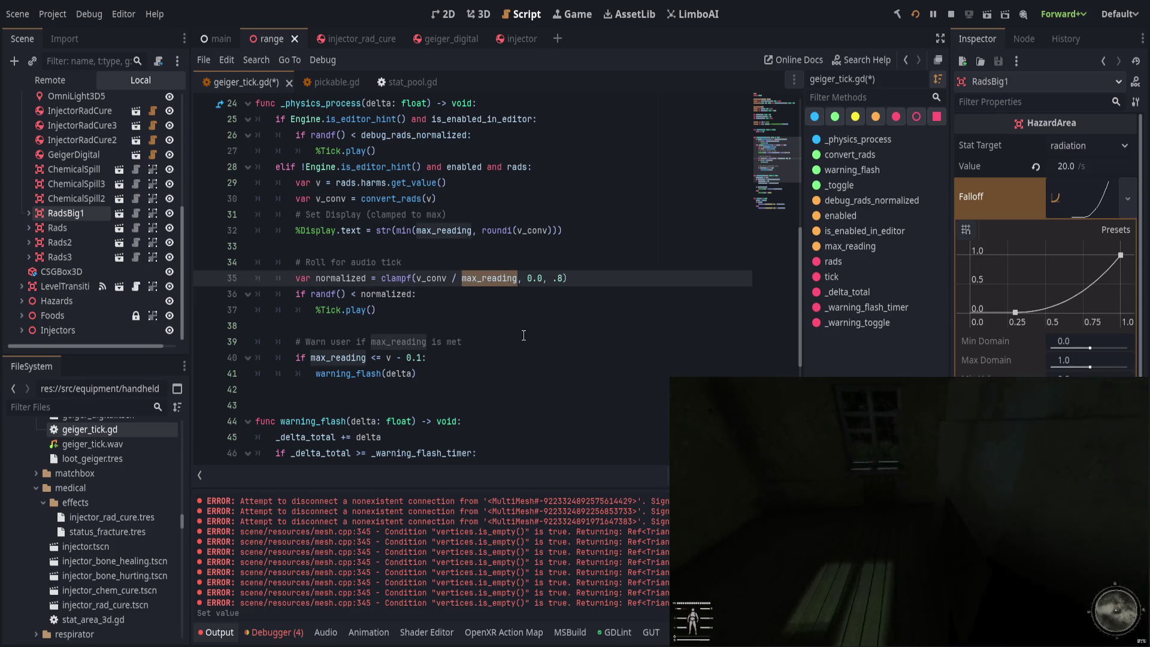
pyautogui.scroll(-1, 502, 273)
pyautogui.click(390, 309)
pyautogui.write('_conv')
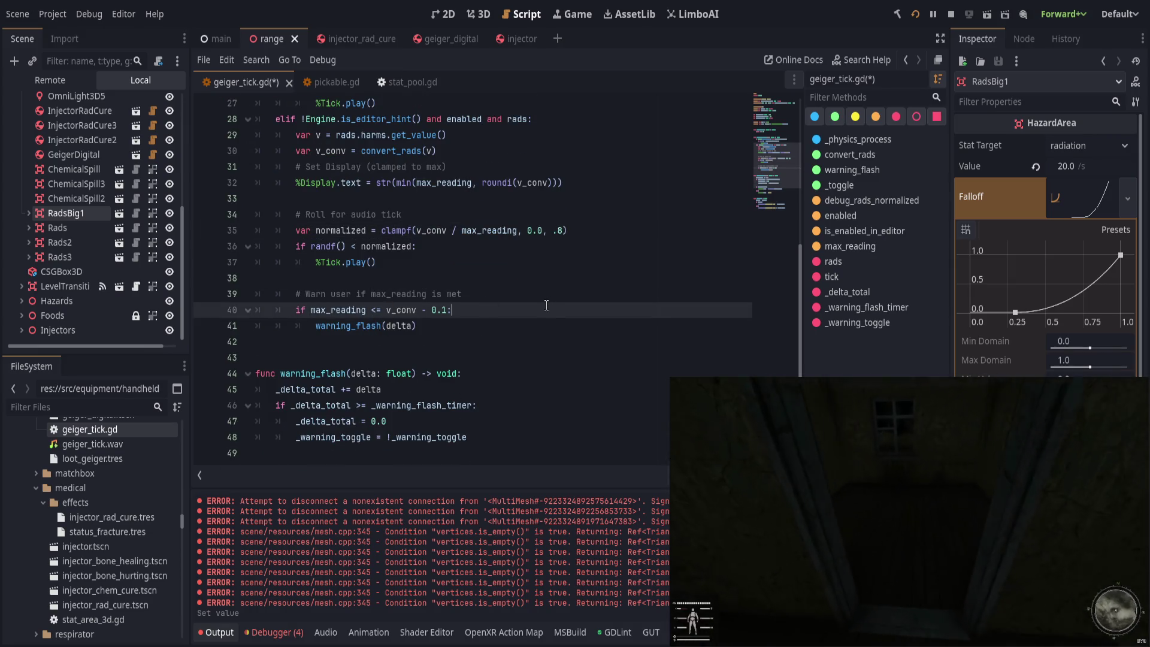
pyautogui.scroll(1, 561, 319)
pyautogui.doubleClick(534, 230)
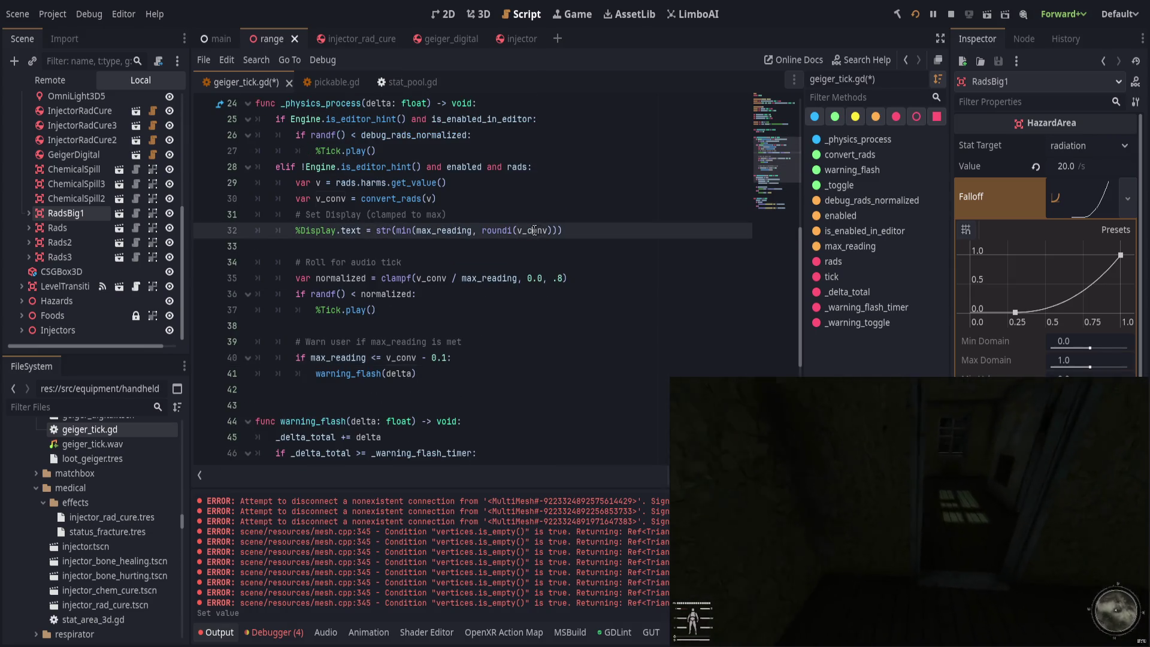
pyautogui.doubleClick(431, 278)
pyautogui.click(539, 358)
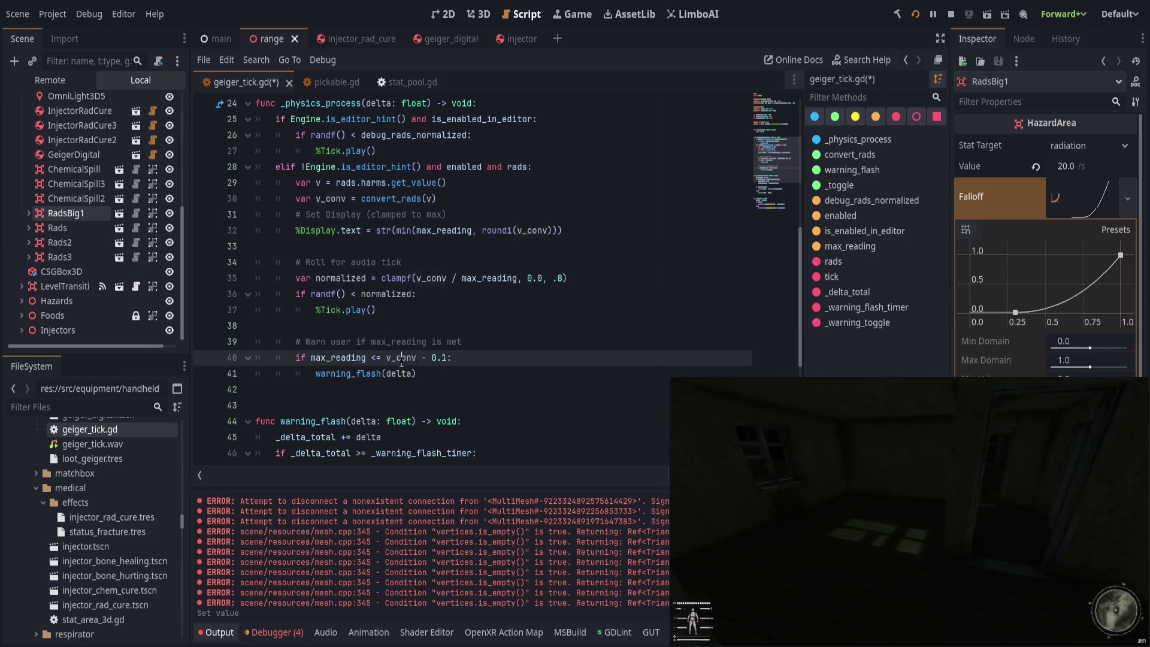
pyautogui.click(549, 341)
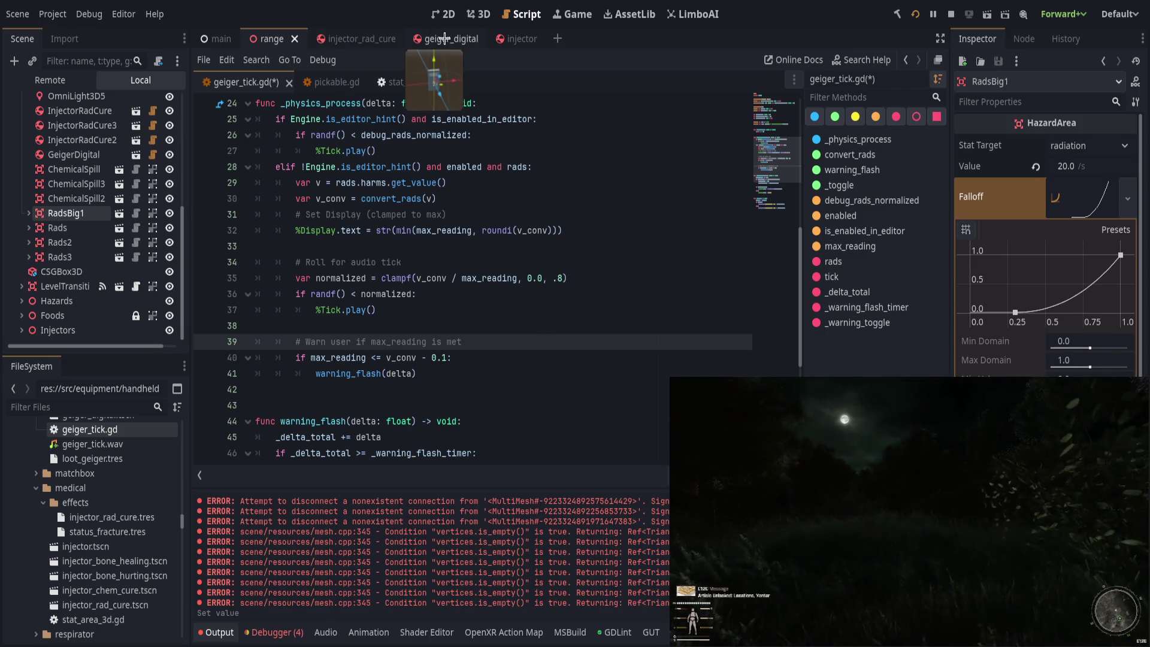
# Step: Open the geiger_digital scene and inspect the GeigerTicker and Tick nodes
pyautogui.click(408, 40)
pyautogui.click(91, 250)
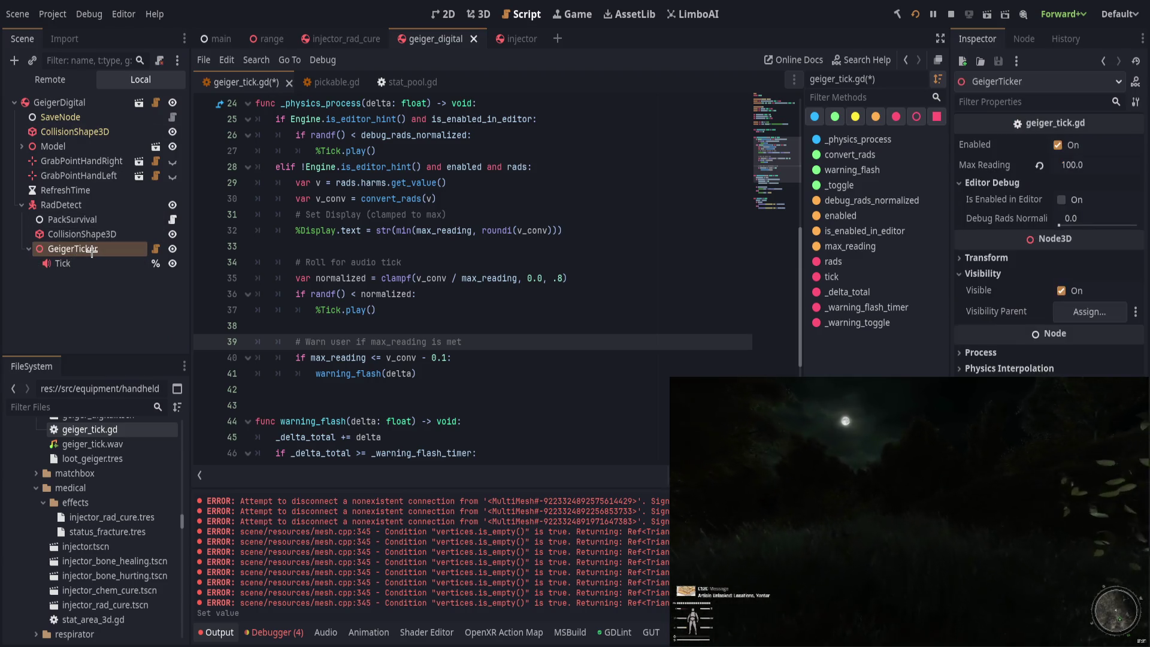
pyautogui.click(62, 264)
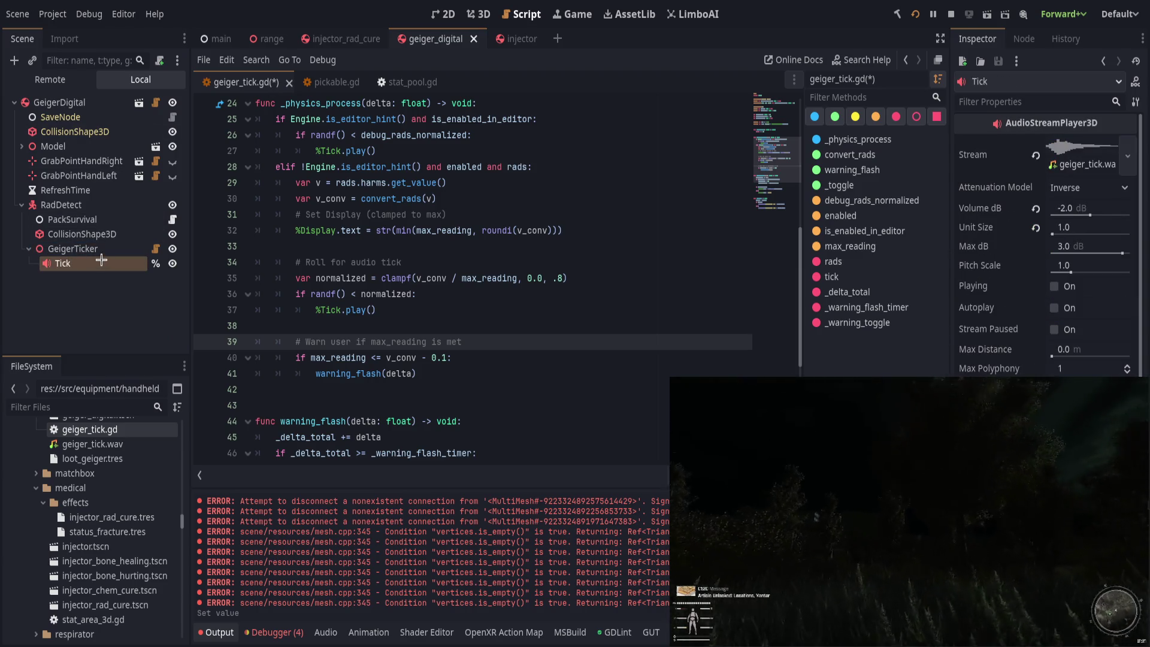
pyautogui.click(90, 248)
# Step: Review the max_reading uses in geiger_tick.gd and save the script
pyautogui.click(233, 258)
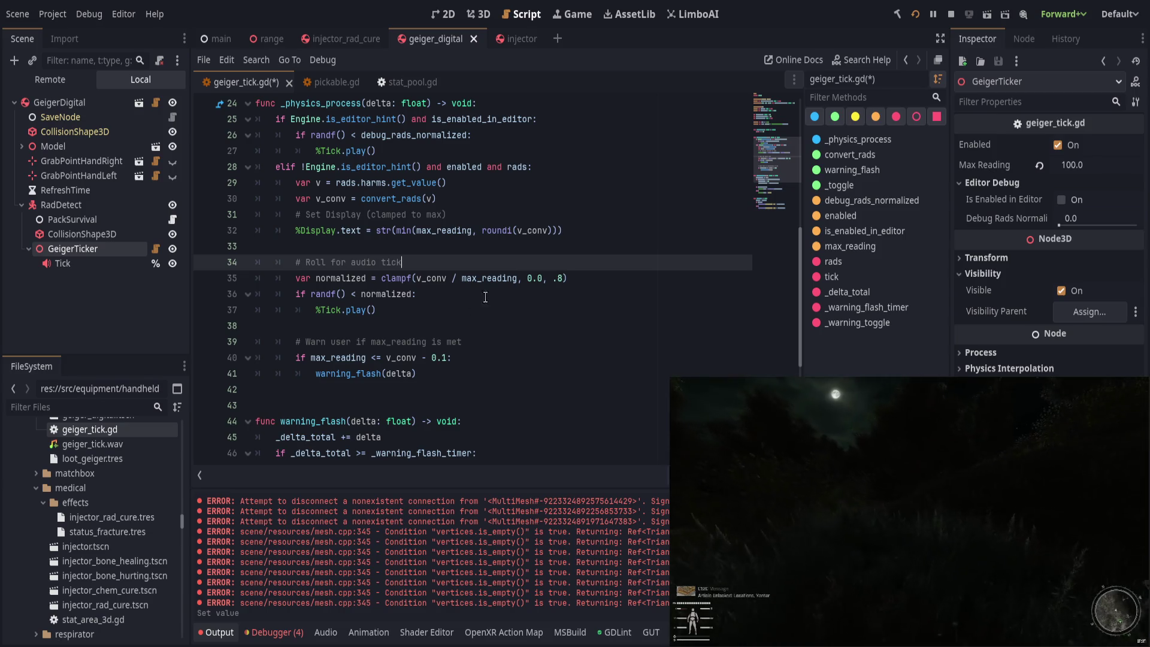
pyautogui.doubleClick(346, 359)
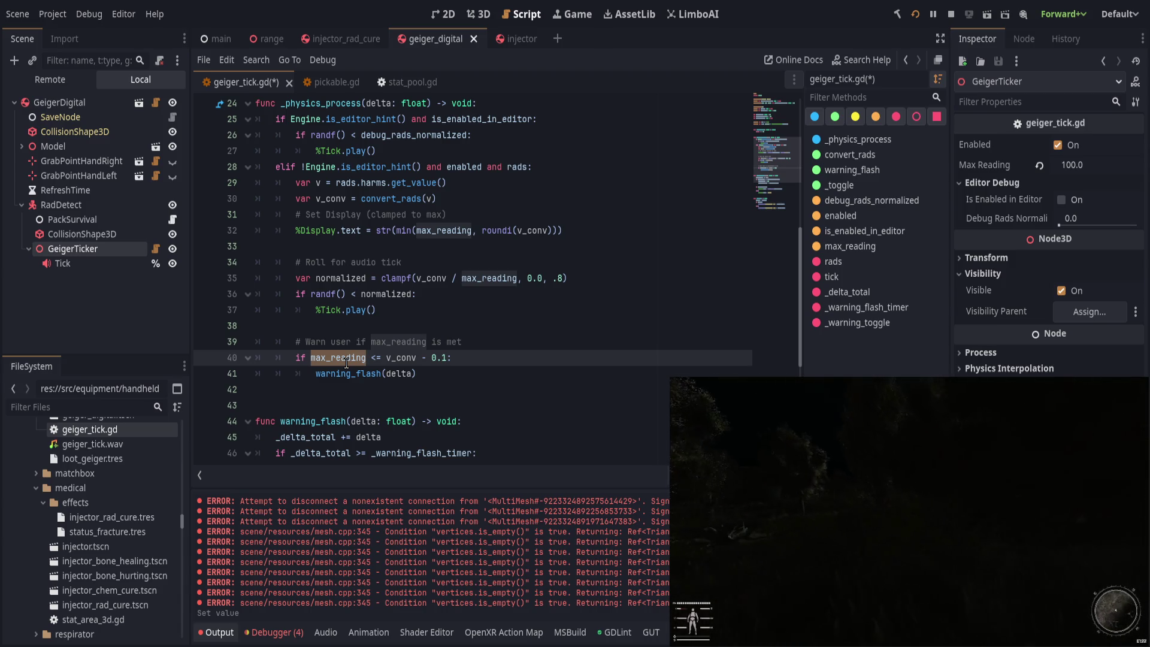
pyautogui.click(516, 328)
pyautogui.hotkey('ctrl', 's')
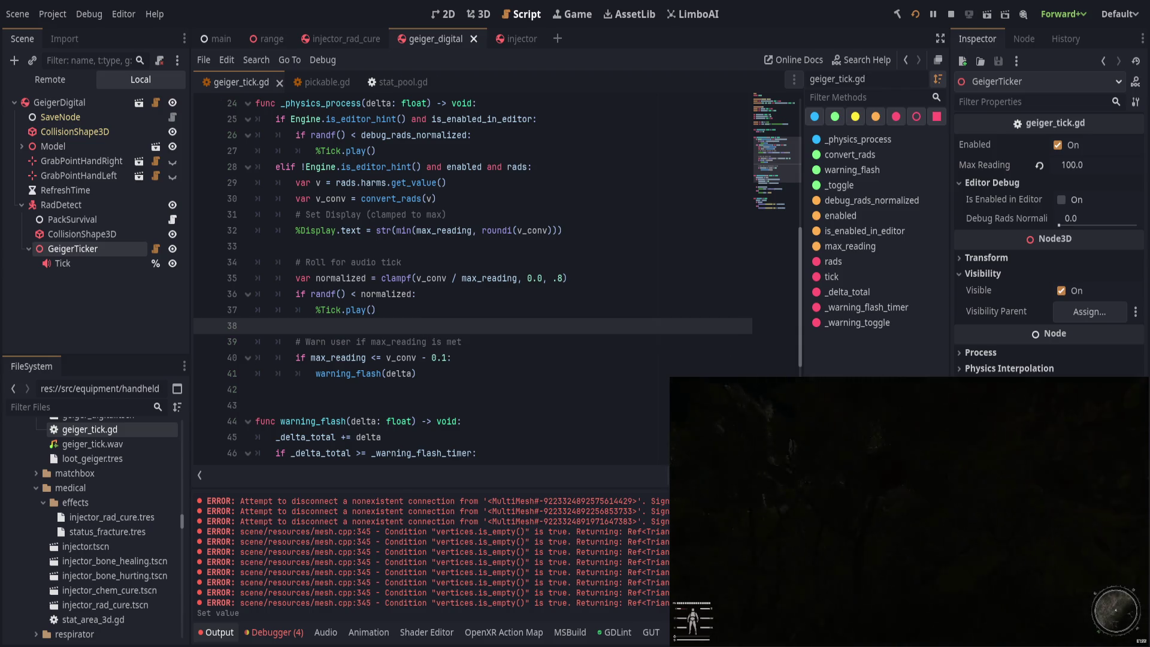
# Step: Run the game with F5 and walk past the yellow cylinders, grid walls and ledge
pyautogui.press('F5')
pyautogui.press('w')
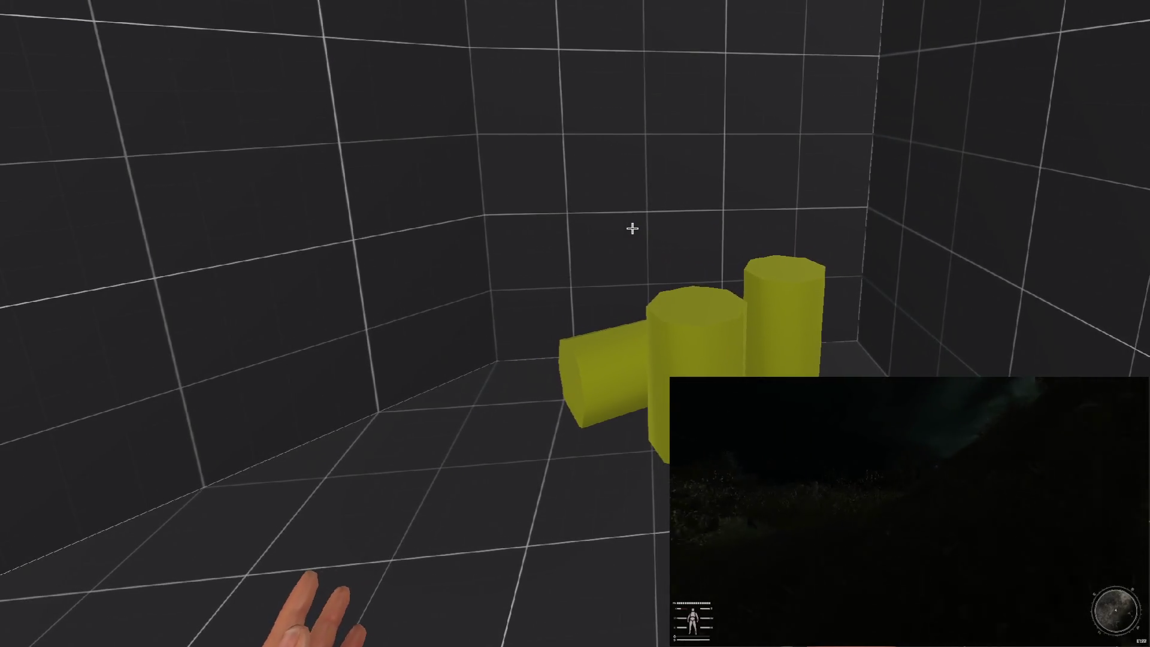
pyautogui.press('w')
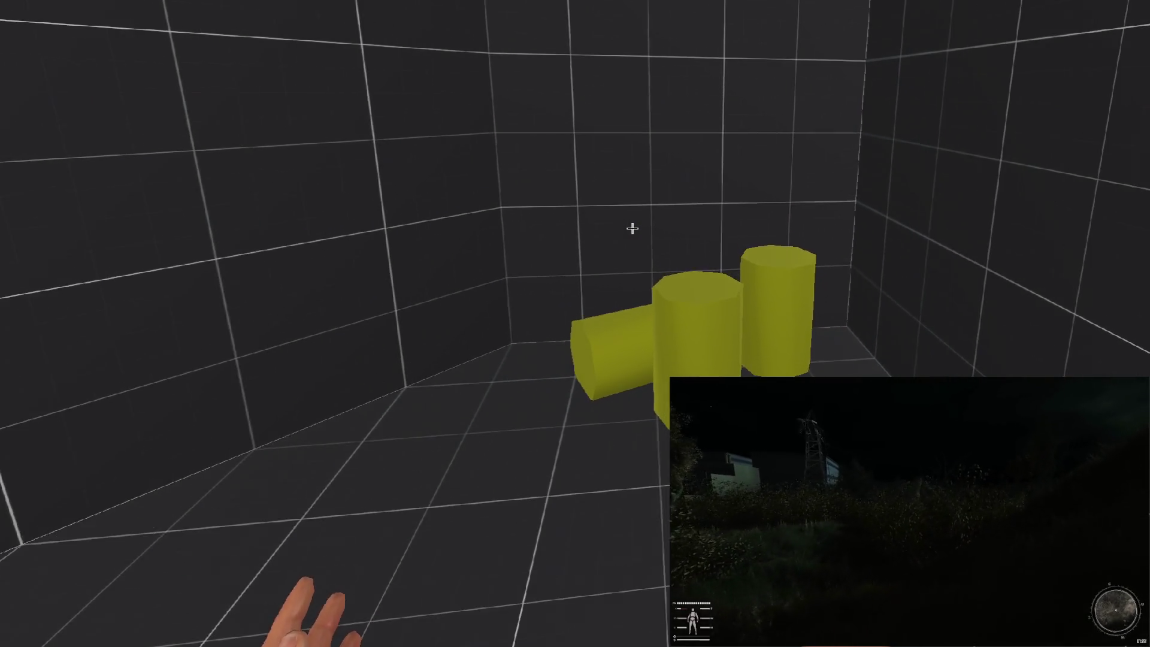
pyautogui.press('w')
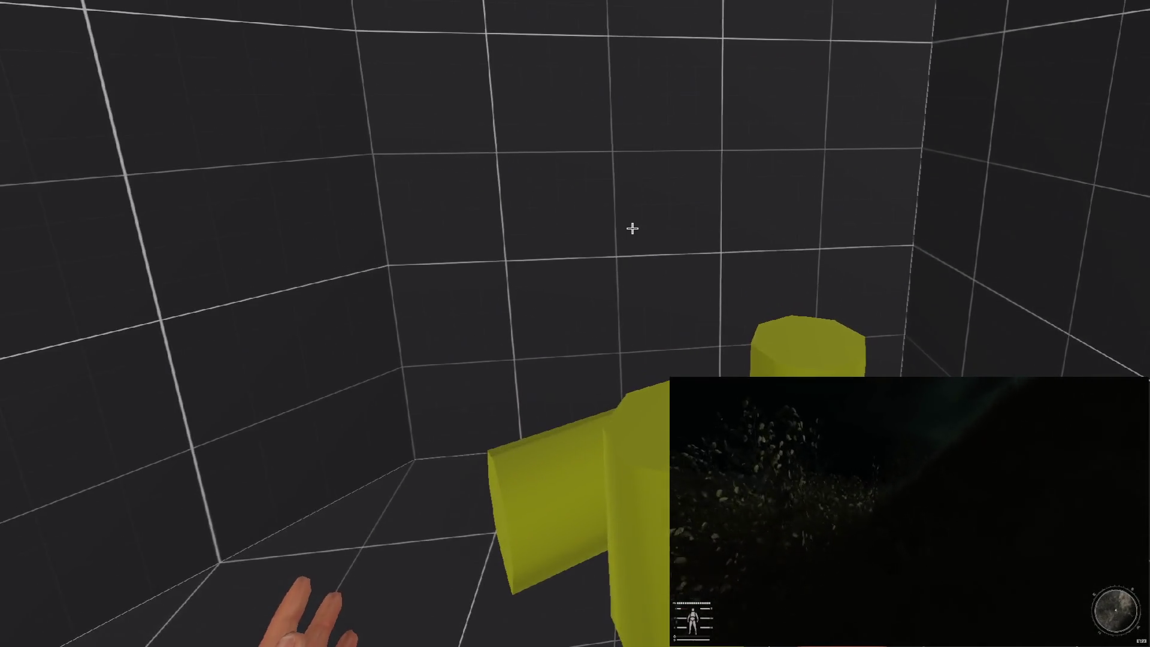
pyautogui.press('s')
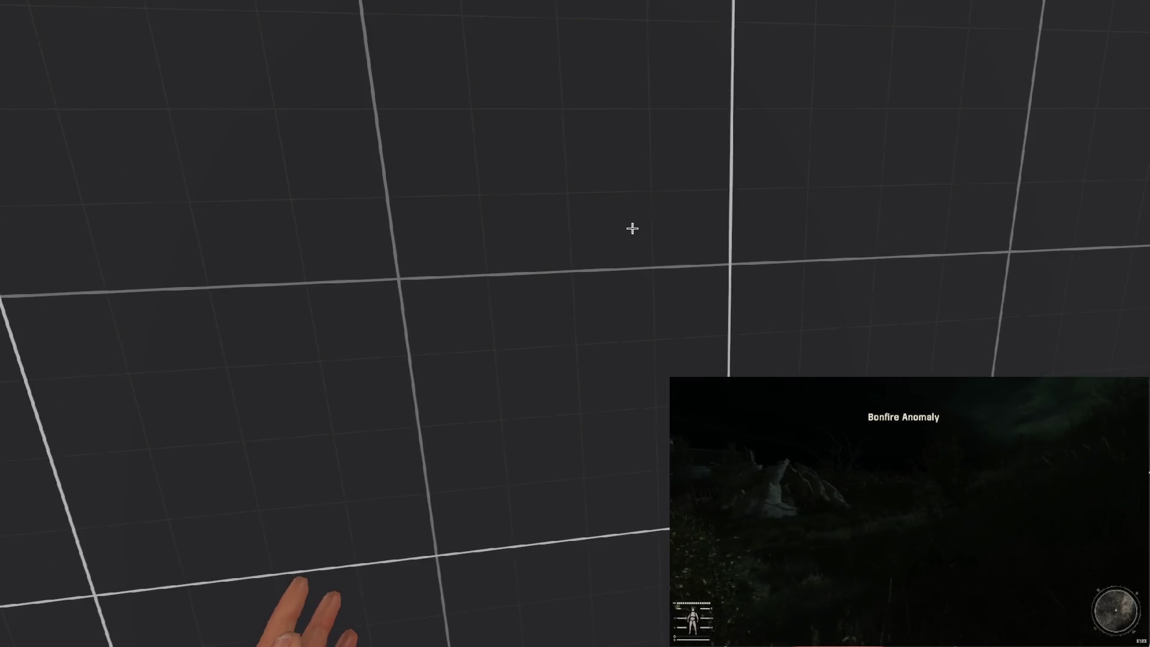
pyautogui.press('w')
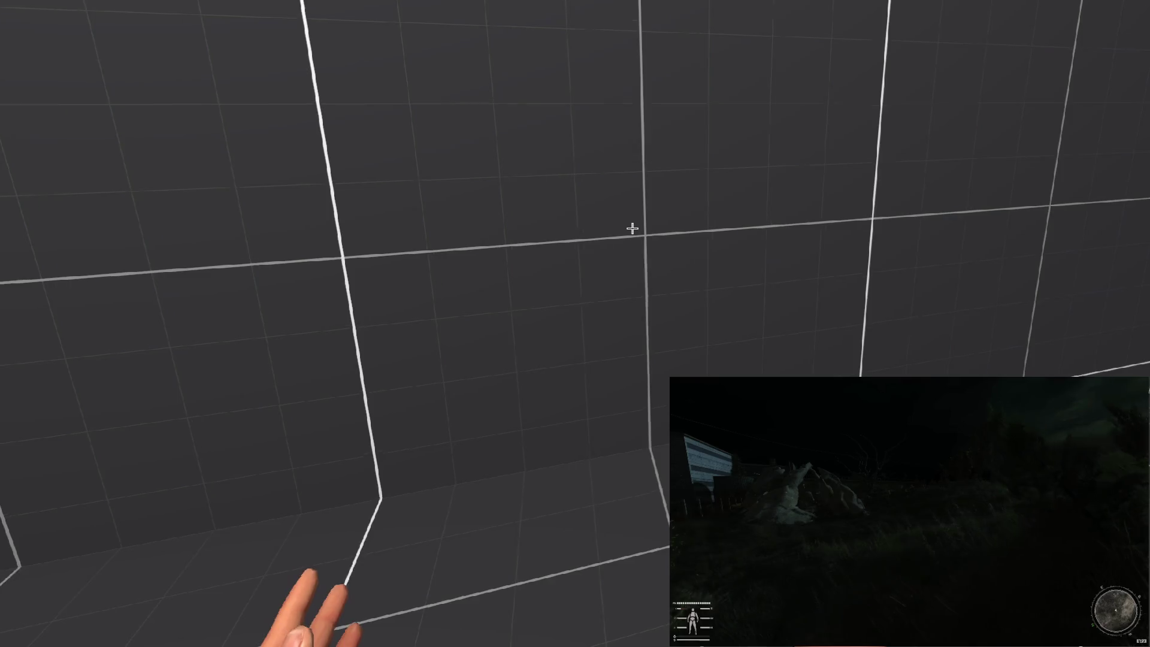
pyautogui.press('s')
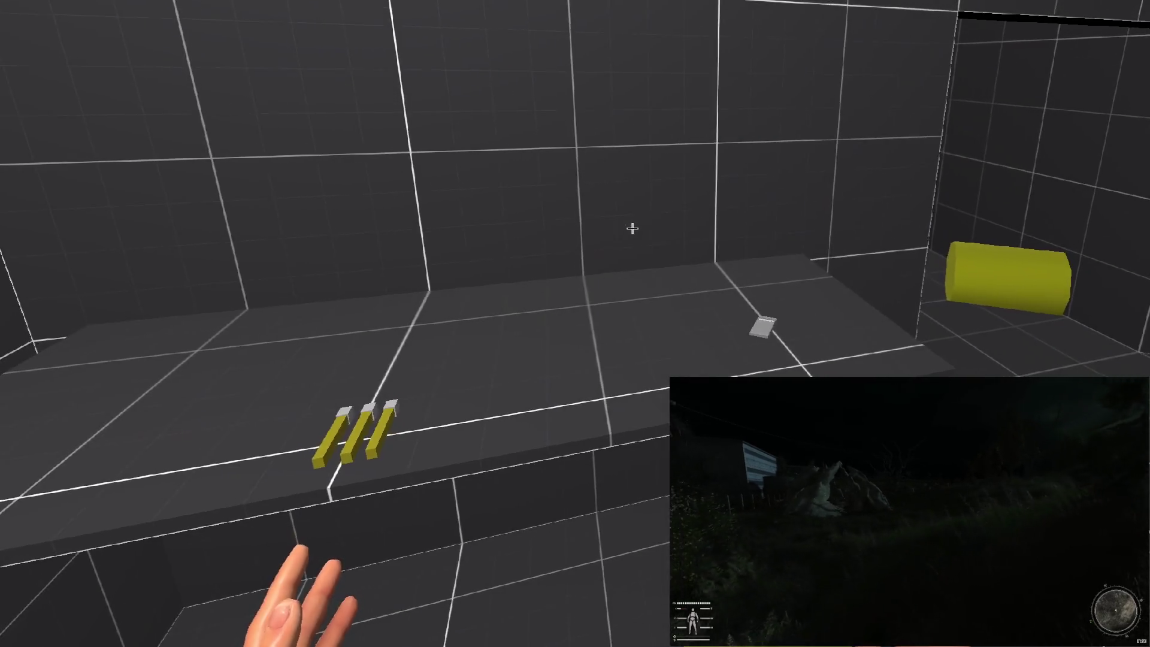
pyautogui.press('w')
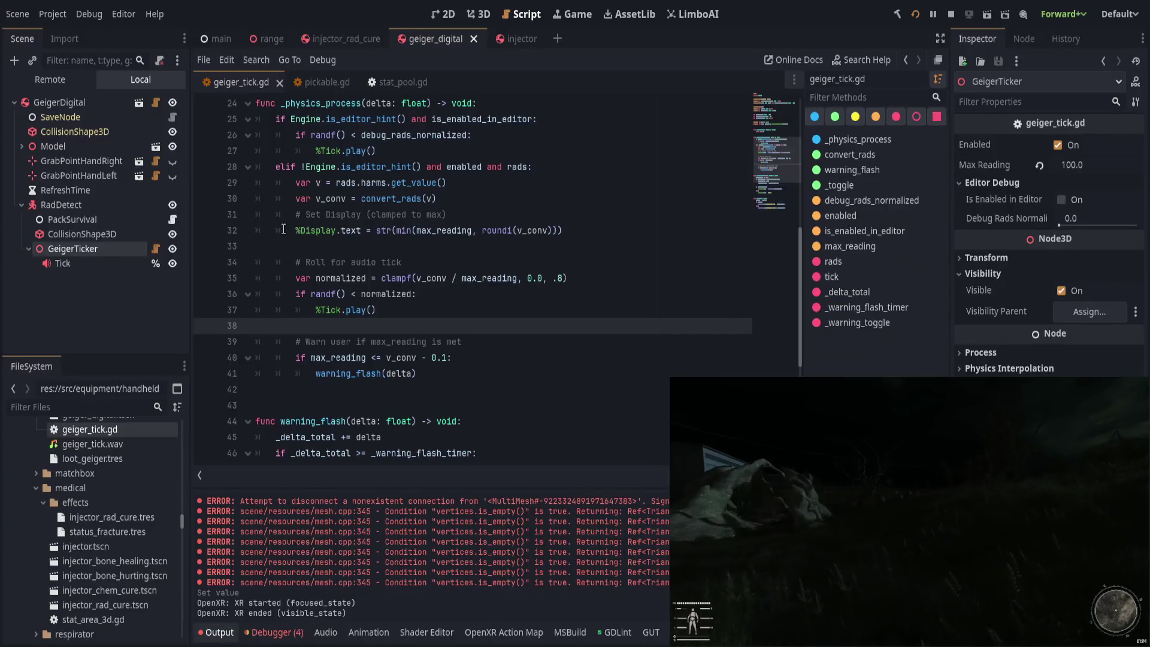
pyautogui.scroll(3, 400, 257)
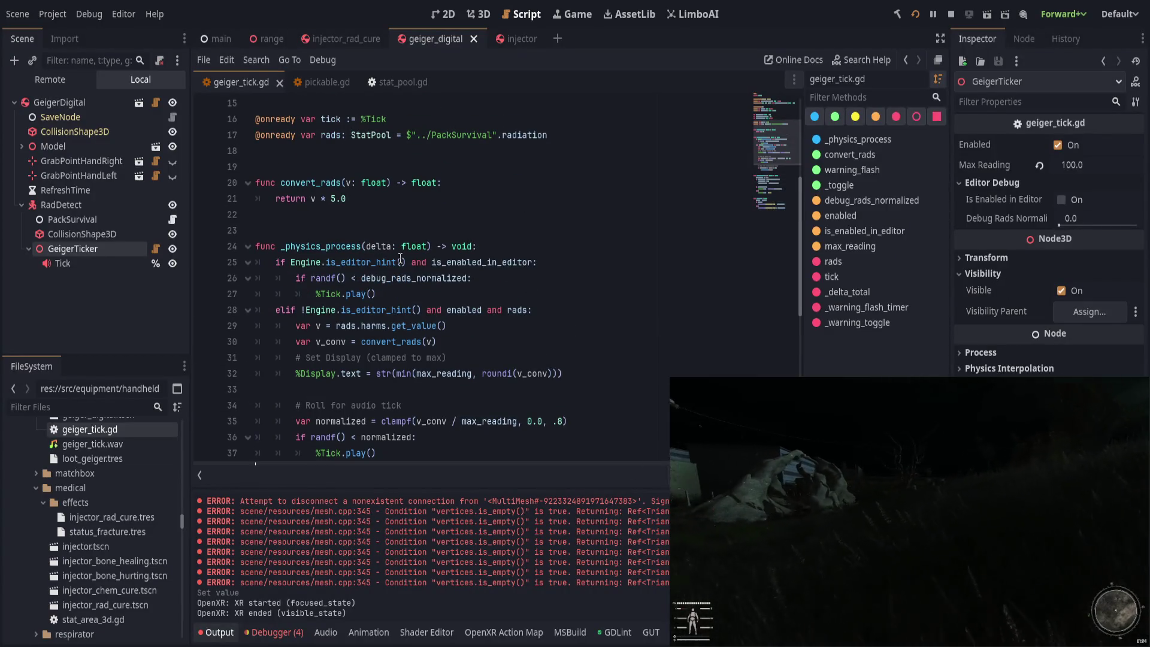
# Step: Change the convert_rads multiplier on line 21 from 5.0 to 10.0, save, and open the injector scene
pyautogui.click(336, 202)
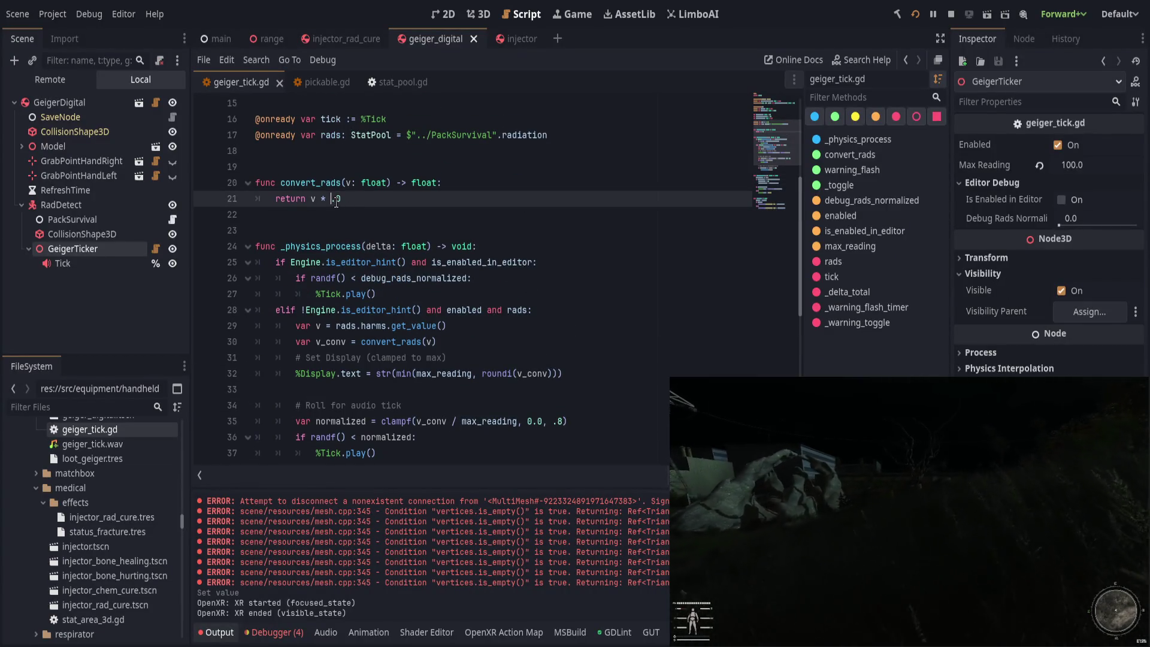
pyautogui.write('10')
pyautogui.hotkey('ctrl', 's')
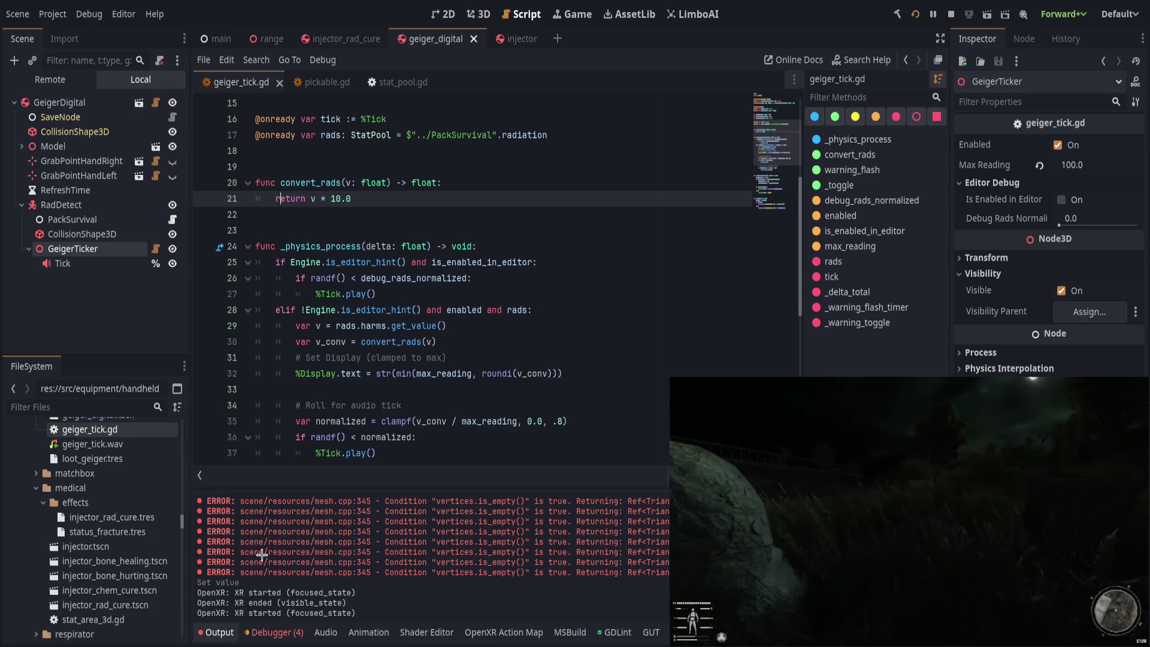
pyautogui.press('i')
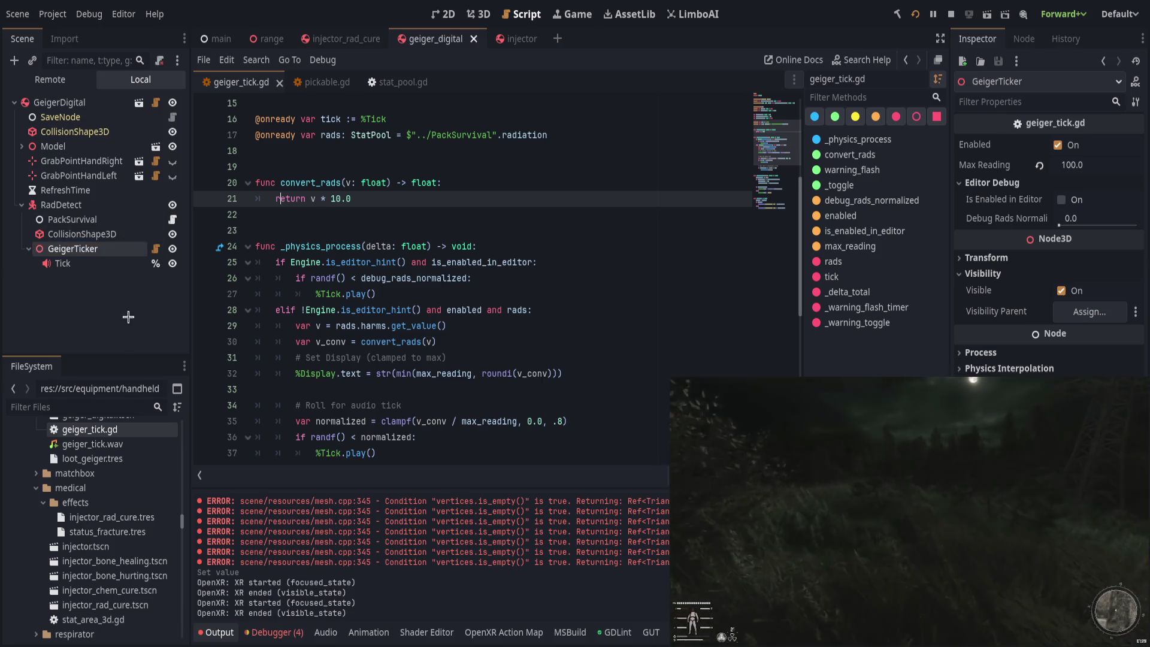
pyautogui.click(506, 38)
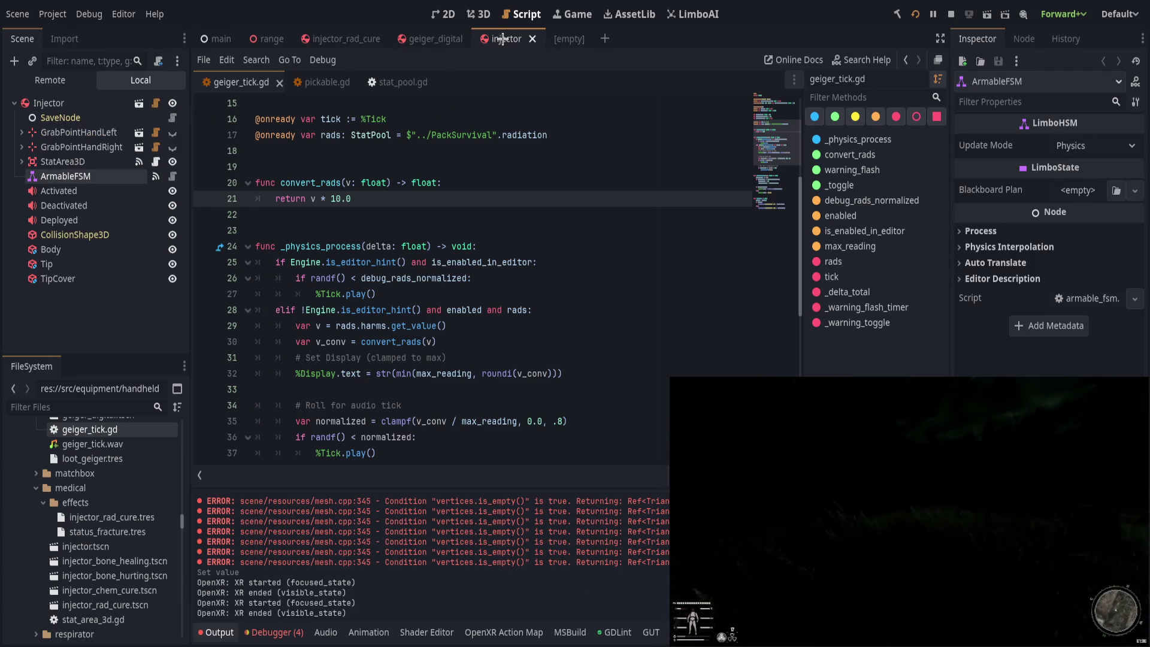
# Step: Check StatArea3D's signals, tick Disabled on its CollisionShape3D, and view the injector in 3D
pyautogui.click(22, 162)
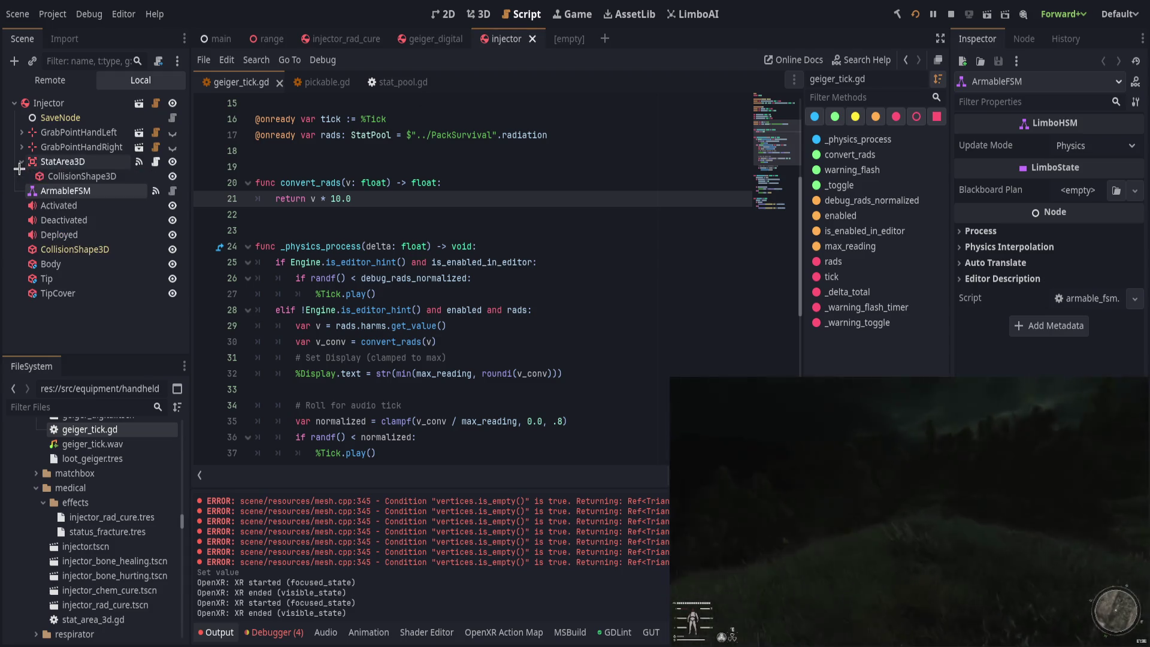
pyautogui.click(101, 161)
pyautogui.click(1024, 38)
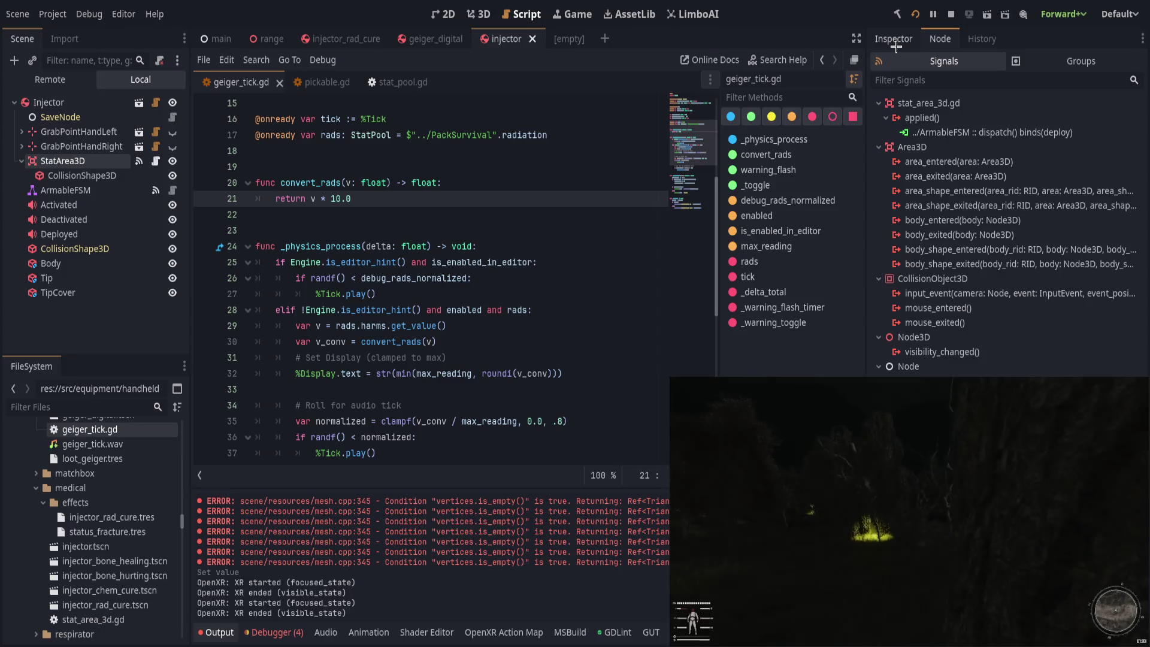
pyautogui.click(893, 39)
pyautogui.click(82, 175)
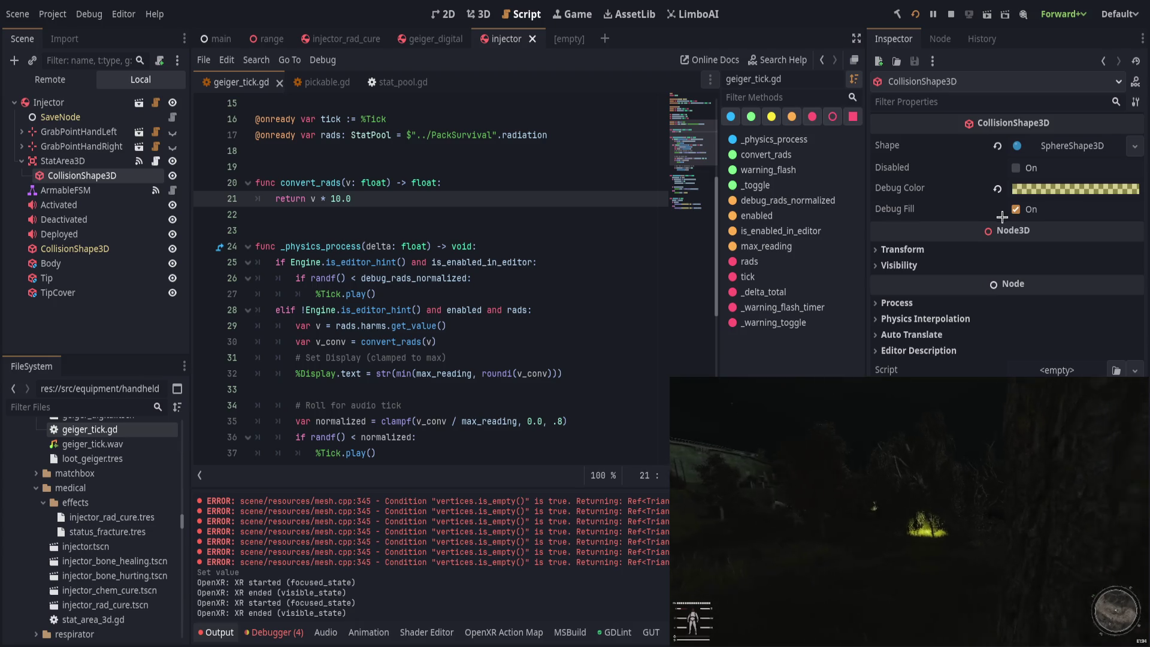
pyautogui.click(1016, 169)
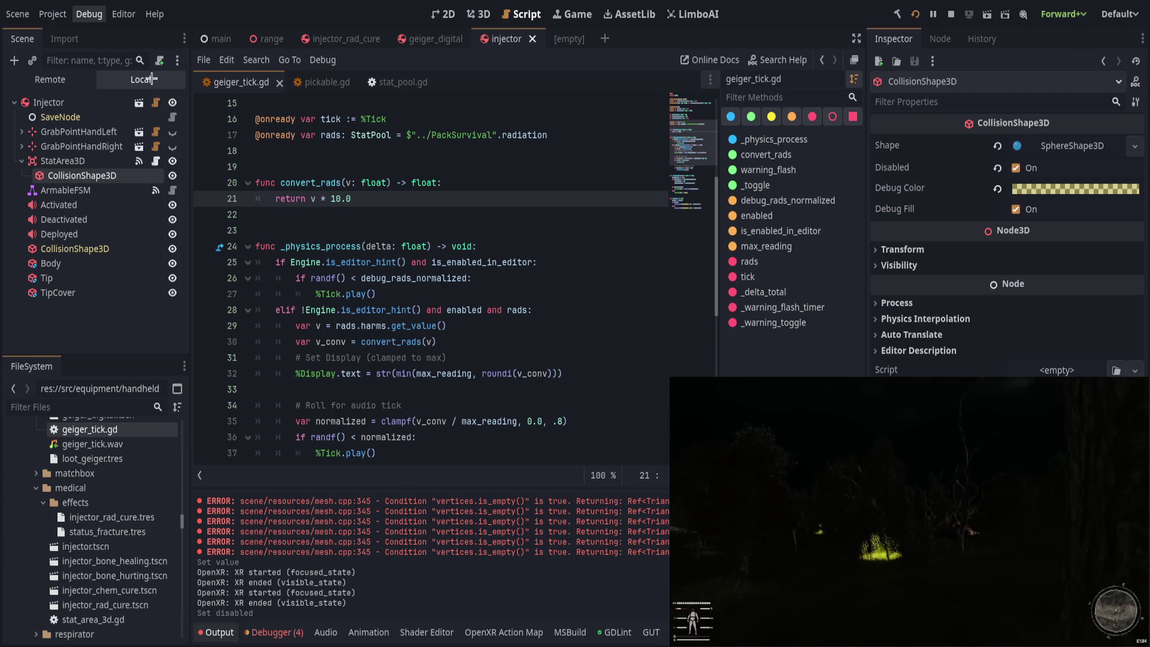
pyautogui.click(479, 8)
pyautogui.scroll(8, 512, 334)
# Step: Enlarge the injector's collision sphere radius and save the scene
pyautogui.moveTo(499, 343); pyautogui.dragTo(520, 351)
pyautogui.hotkey('ctrl', 's')
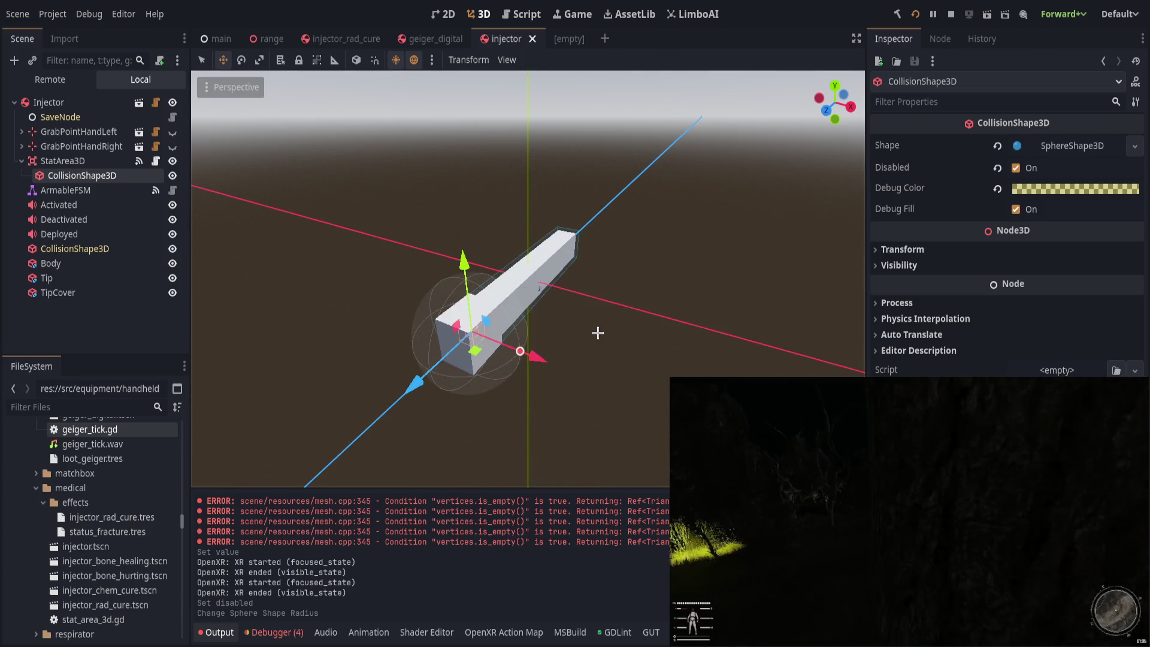
pyautogui.moveTo(598, 333); pyautogui.dragTo(455, 281)
# Step: Turn on Debug Print for both hands' InputArmDevice nodes and run the game
pyautogui.click(21, 147)
pyautogui.click(22, 131)
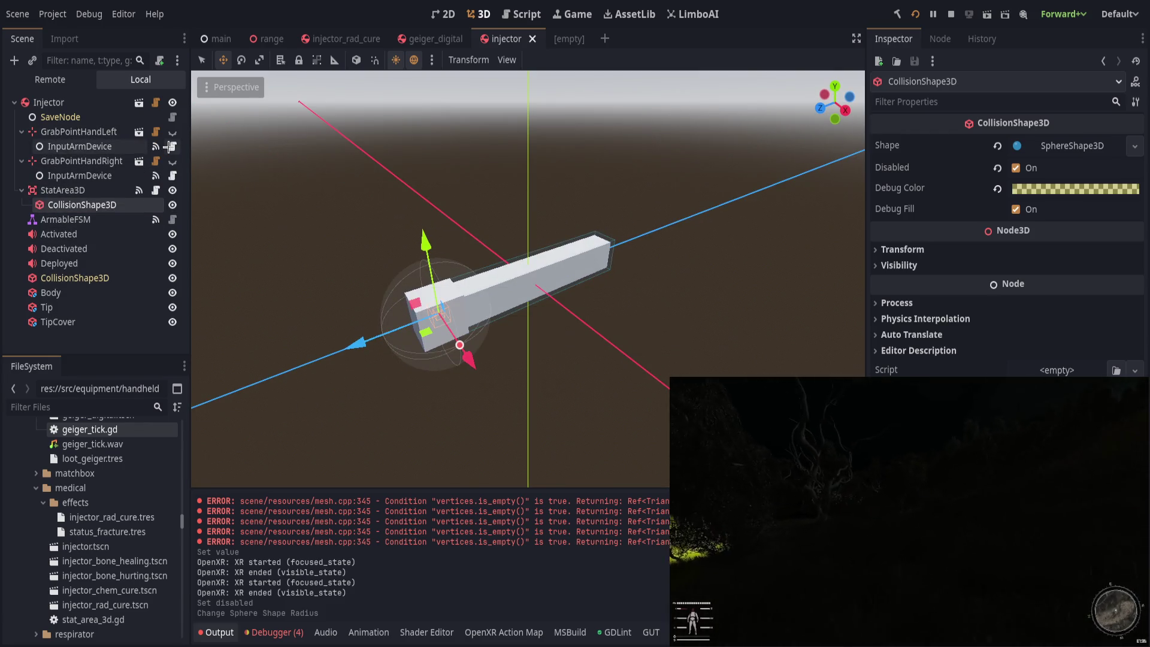
pyautogui.click(120, 146)
pyautogui.keyDown('ctrl'); pyautogui.click(90, 176); pyautogui.keyUp('ctrl')
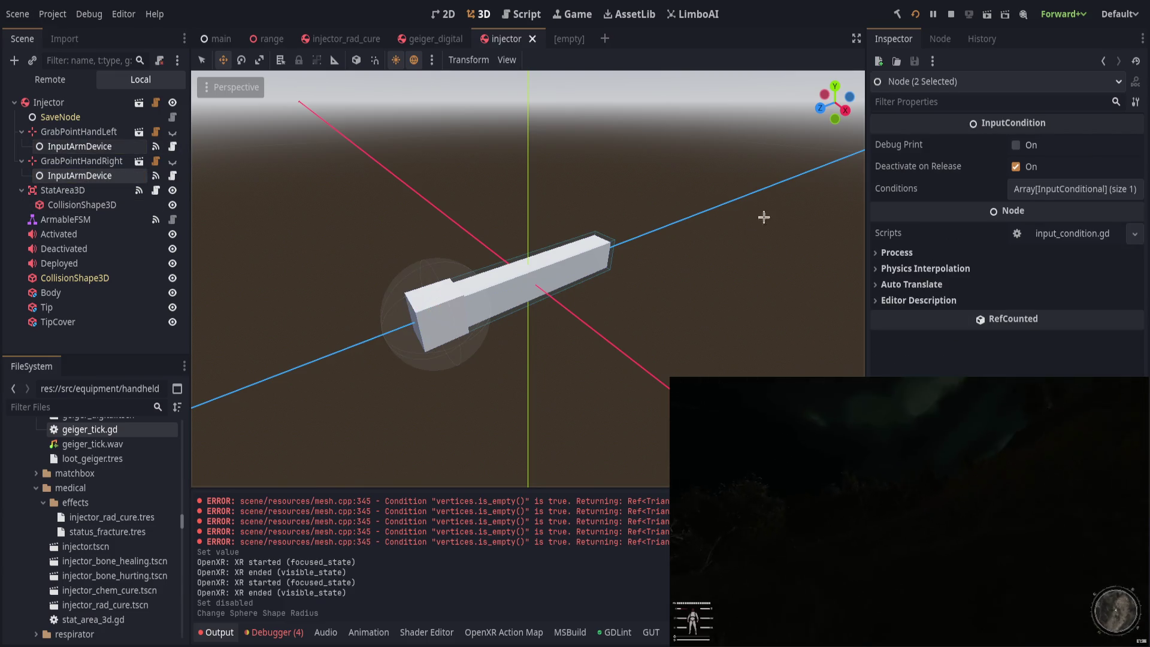
pyautogui.click(1012, 145)
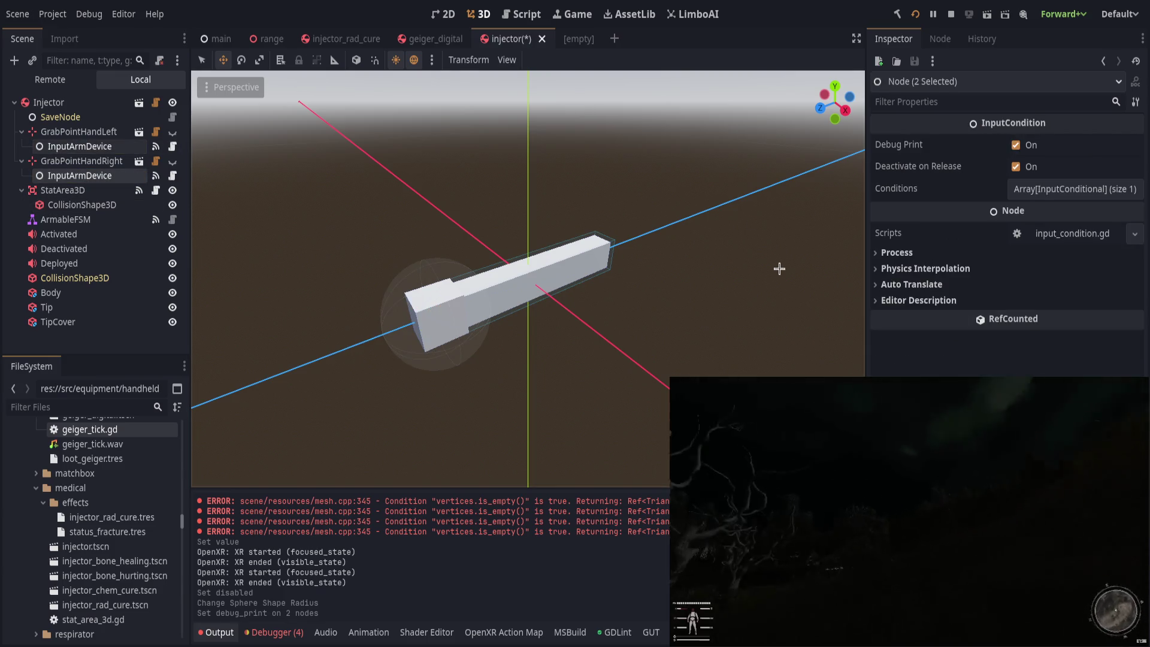
pyautogui.click(1029, 190)
pyautogui.click(1029, 189)
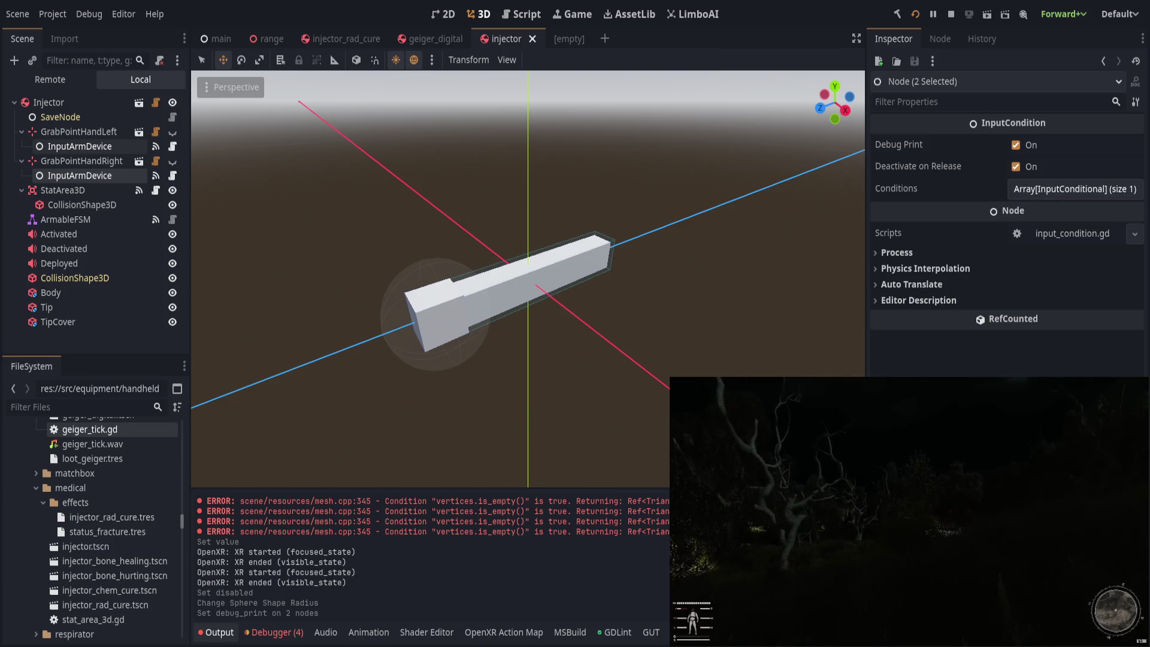
pyautogui.click(917, 15)
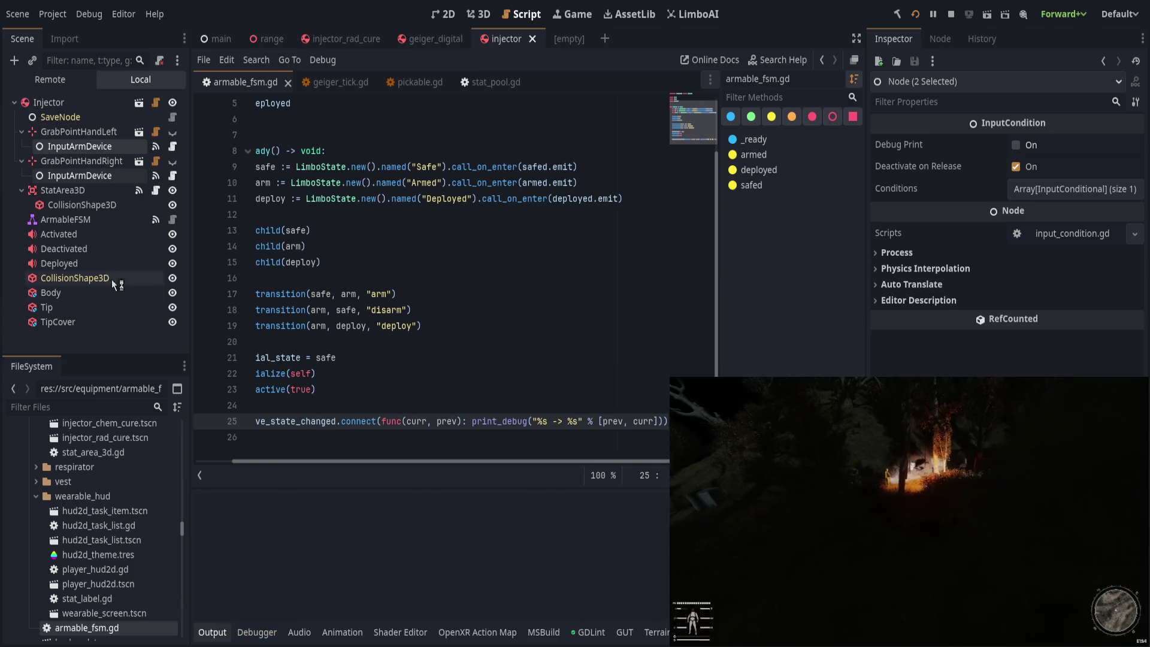
# Step: Widen the script editor and review the arm, disarm and deploy transitions in armable_fsm.gd
pyautogui.click(55, 205)
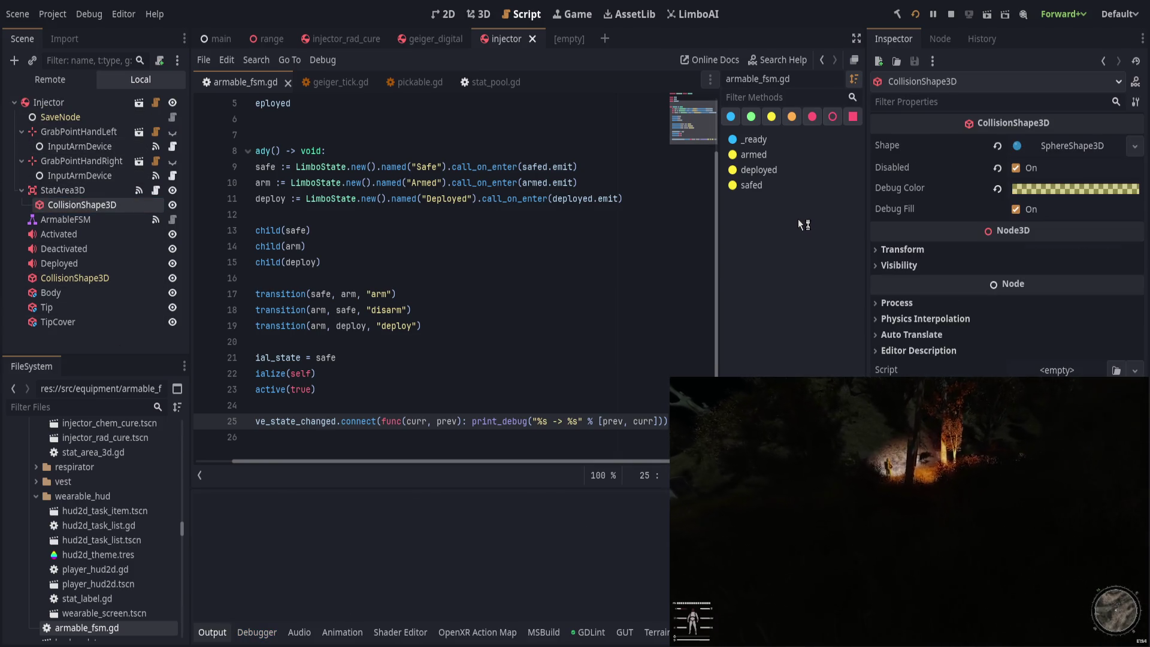
pyautogui.hscroll(-2, 490, 455)
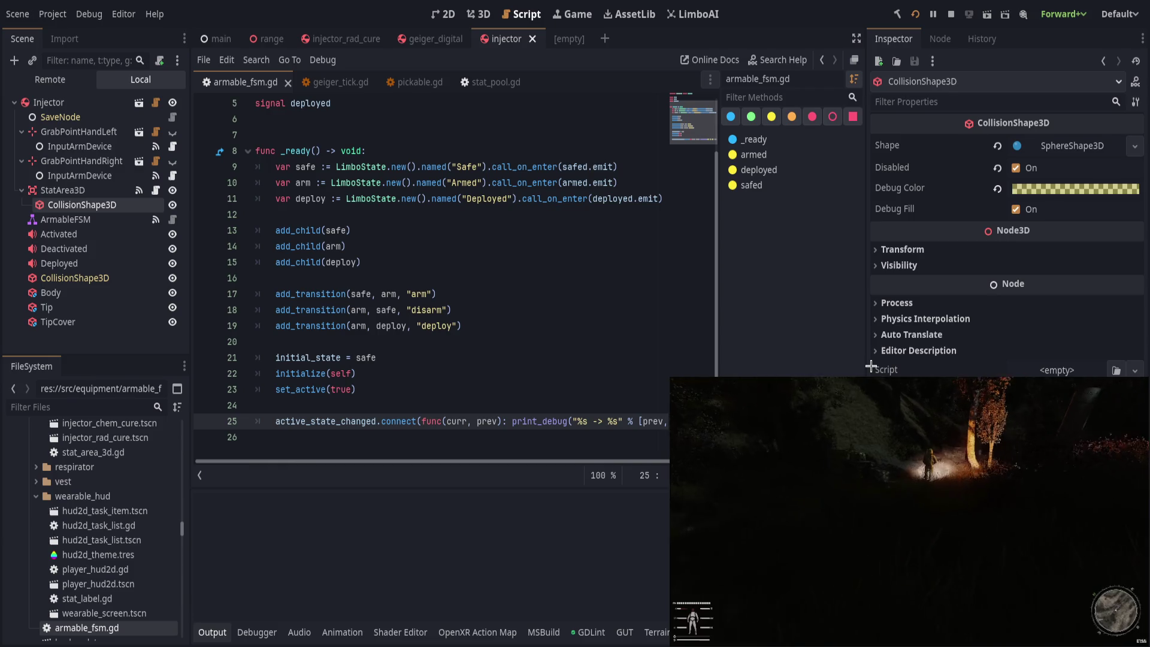
pyautogui.moveTo(864, 369); pyautogui.dragTo(991, 369)
pyautogui.click(639, 373)
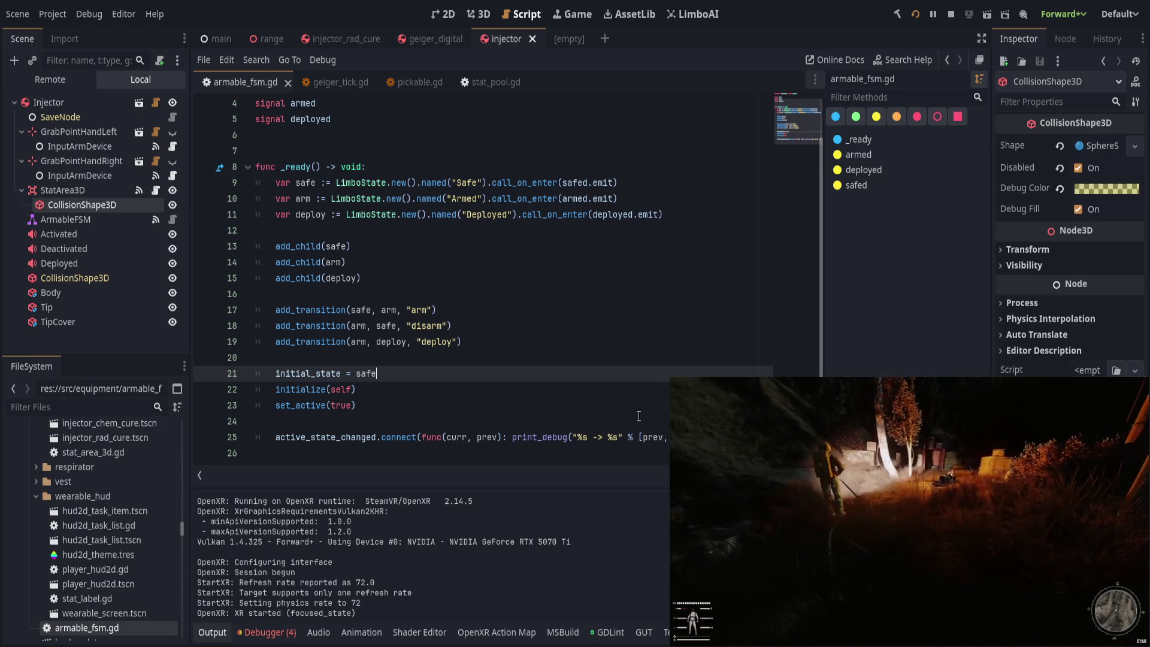
pyautogui.click(66, 220)
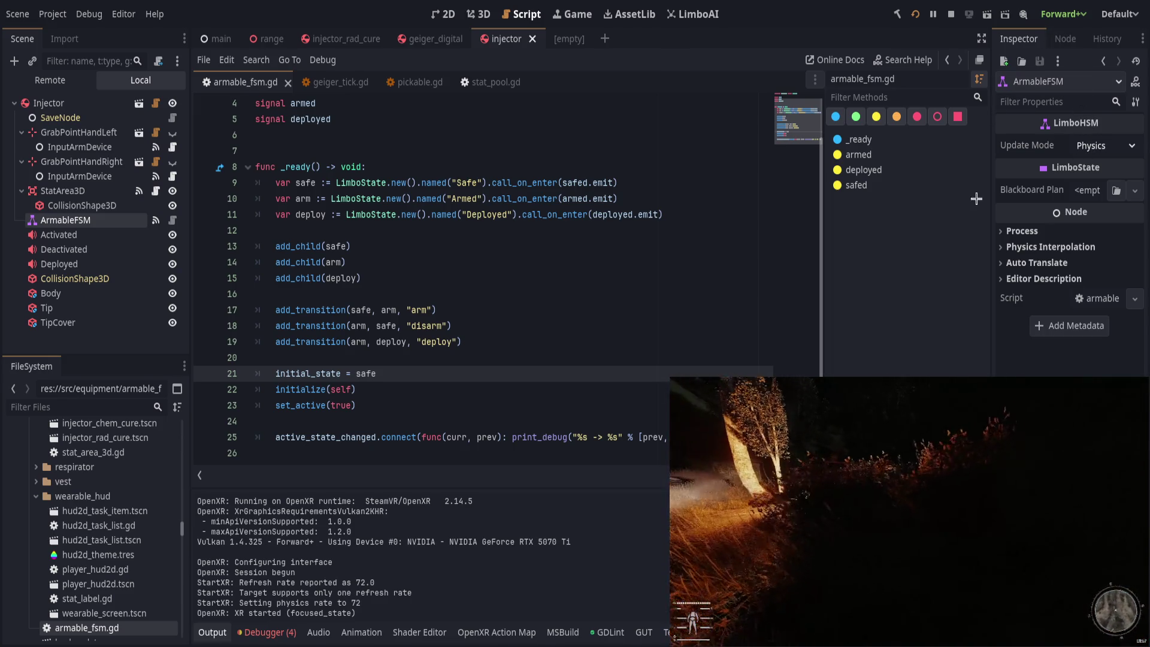
pyautogui.click(613, 316)
pyautogui.click(595, 343)
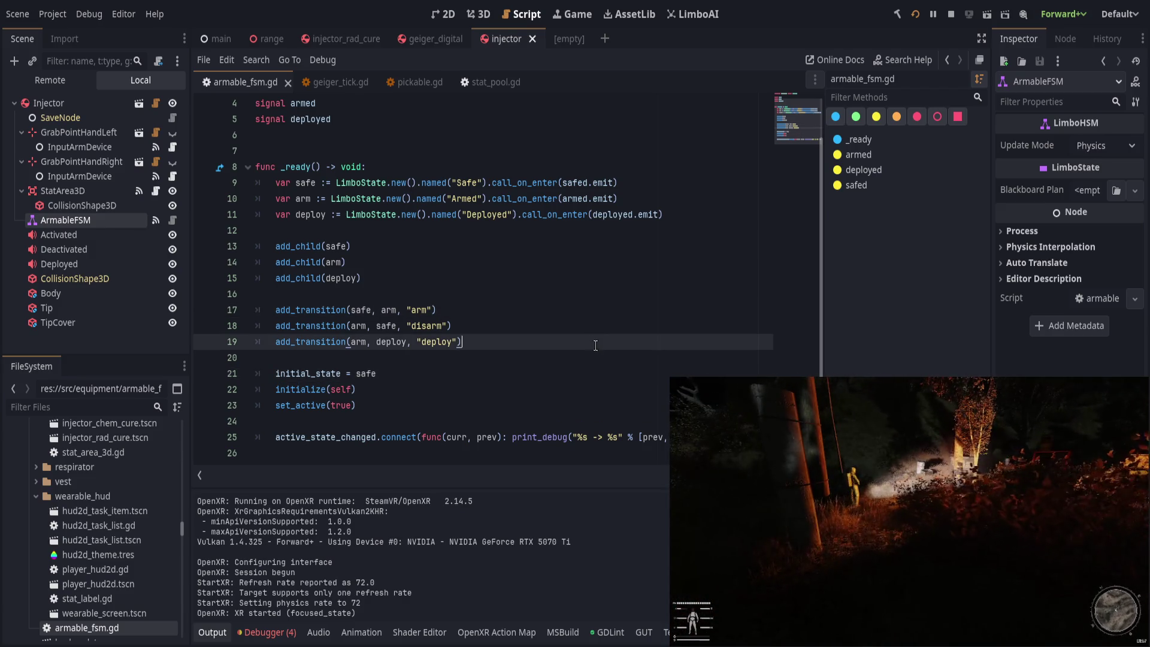
pyautogui.click(583, 326)
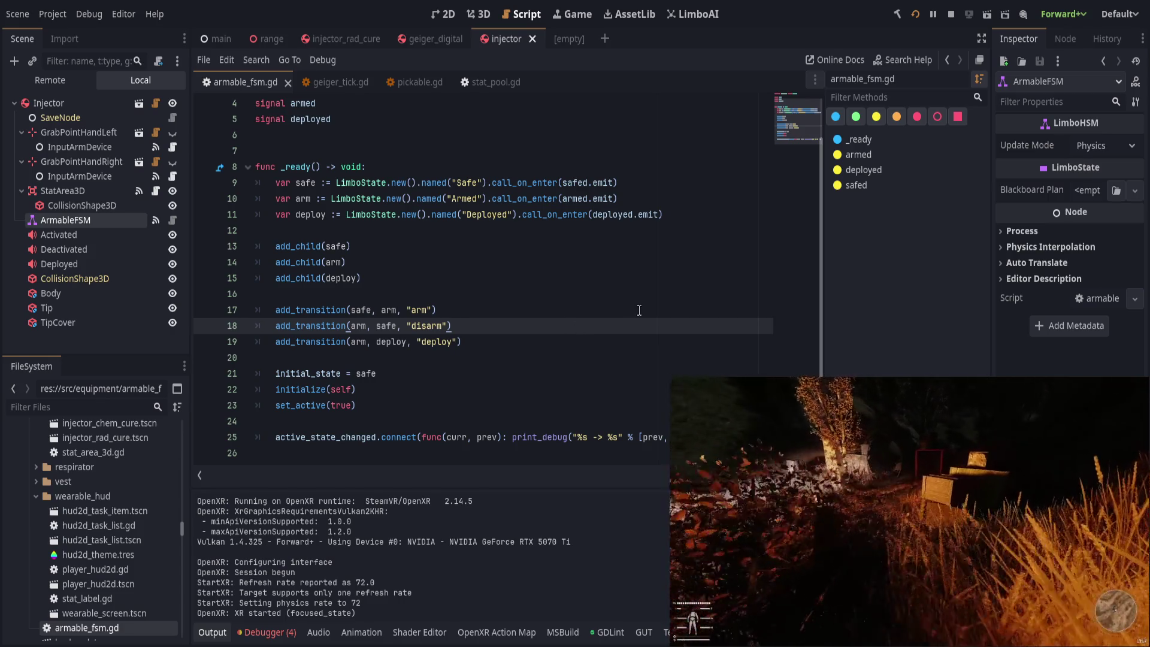
# Step: Re-select ArmableFSM and show its armed, deployed and safed signal connections
pyautogui.click(101, 191)
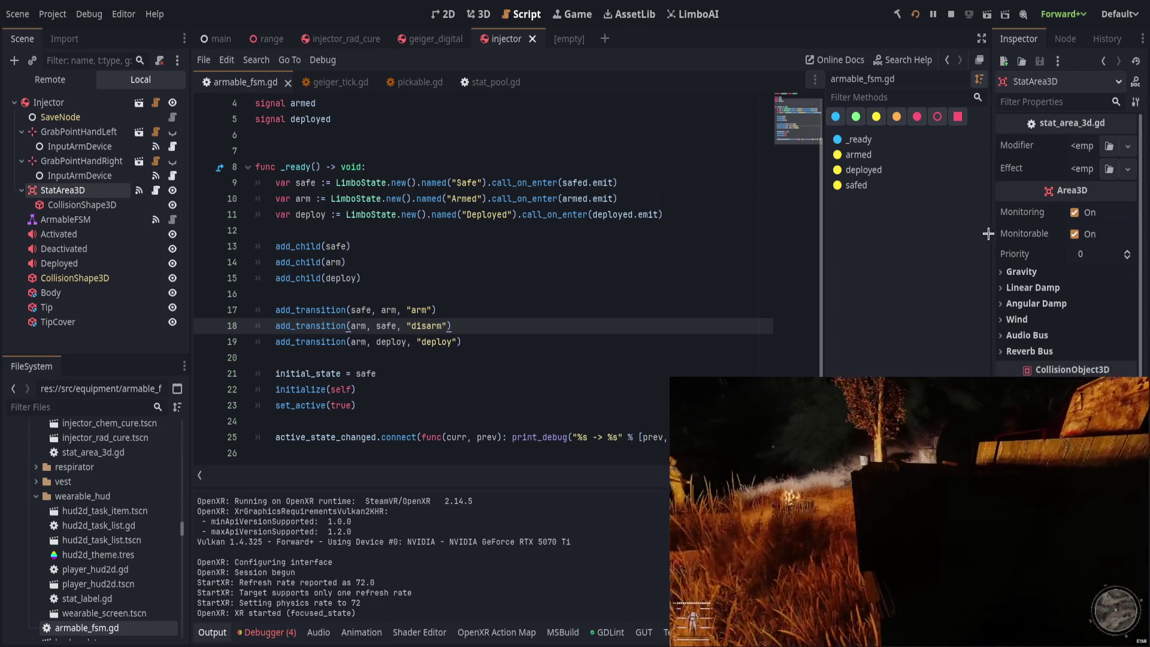
pyautogui.moveTo(993, 234); pyautogui.dragTo(891, 235)
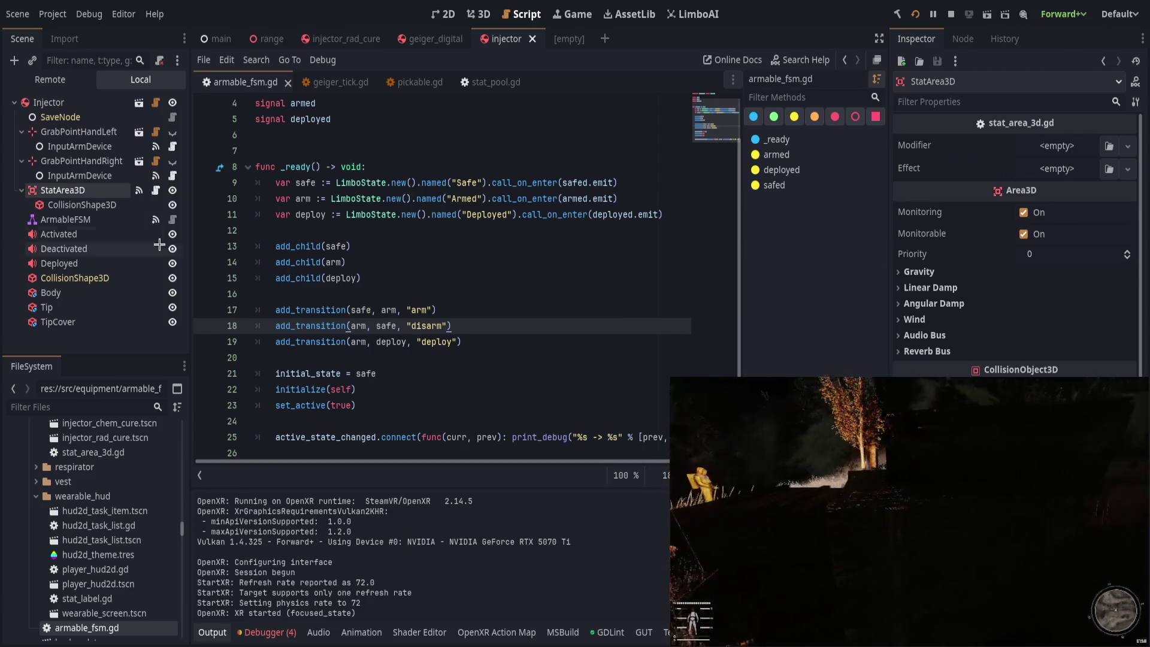
pyautogui.click(66, 219)
pyautogui.scroll(-1, 468, 332)
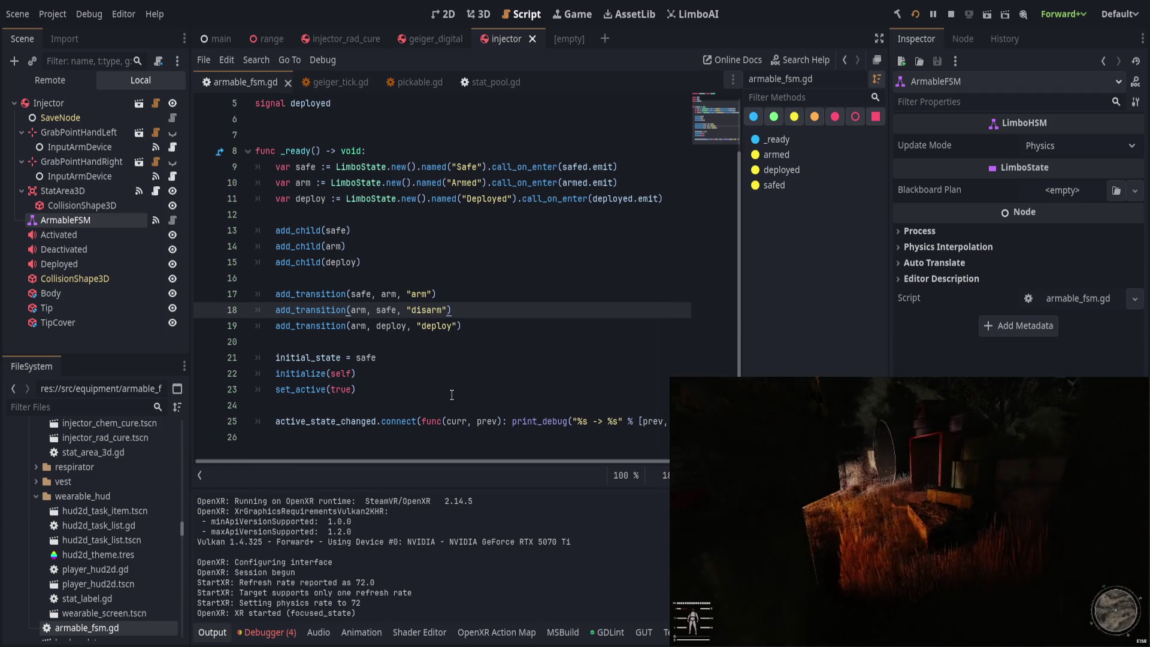
pyautogui.click(458, 420)
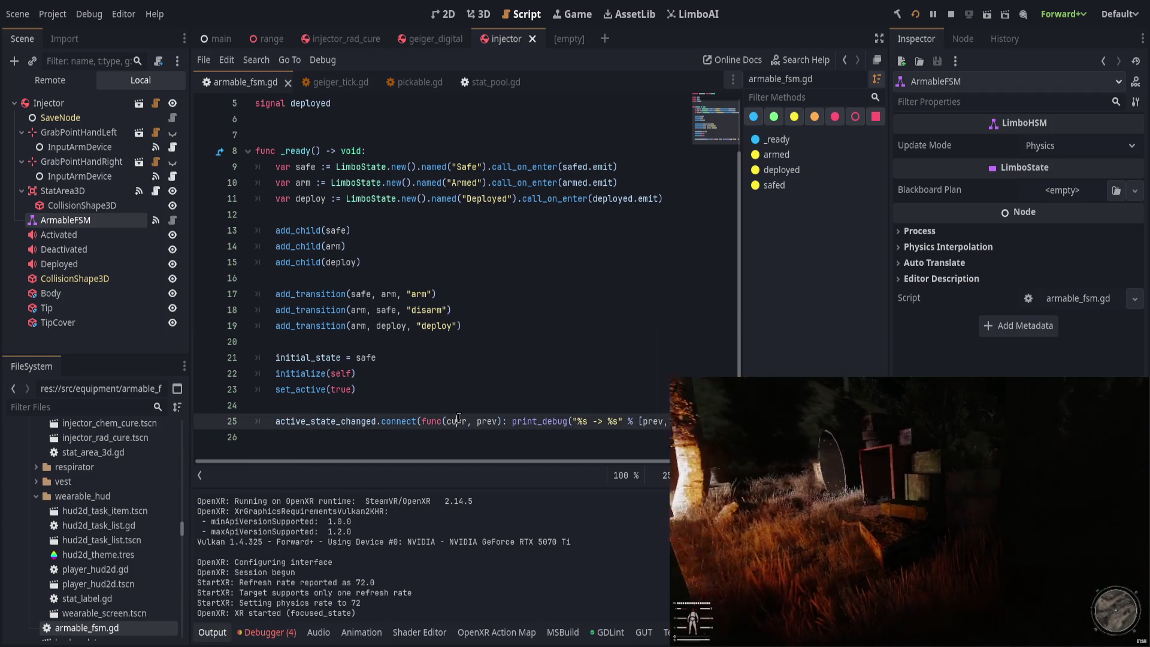
pyautogui.click(461, 405)
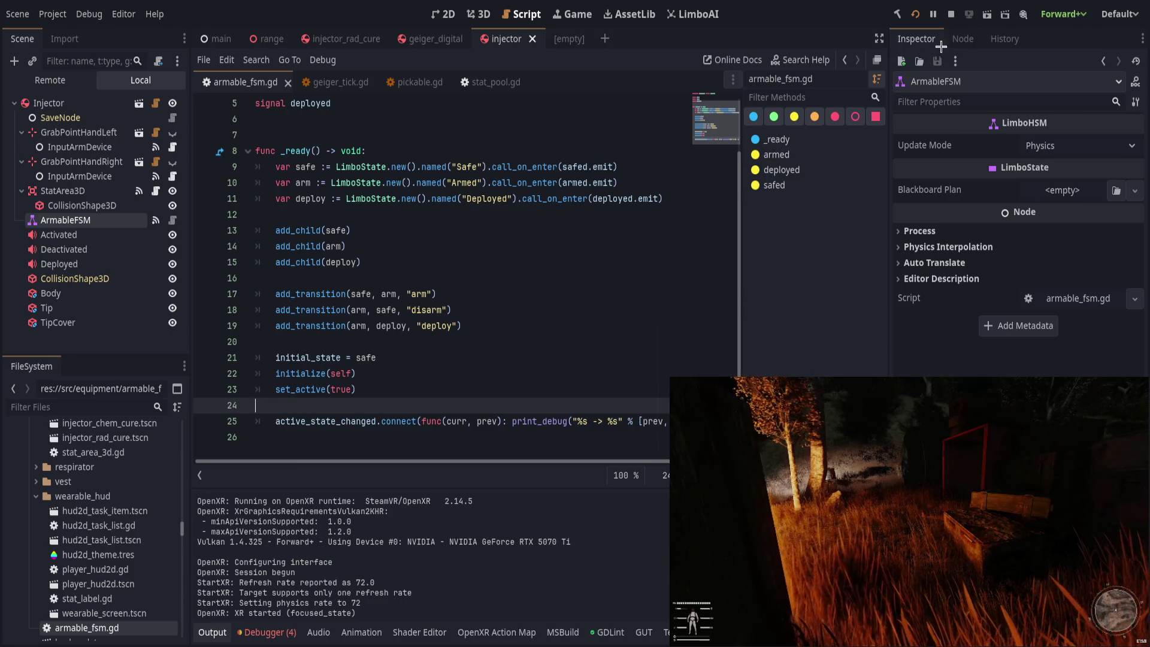
pyautogui.click(963, 39)
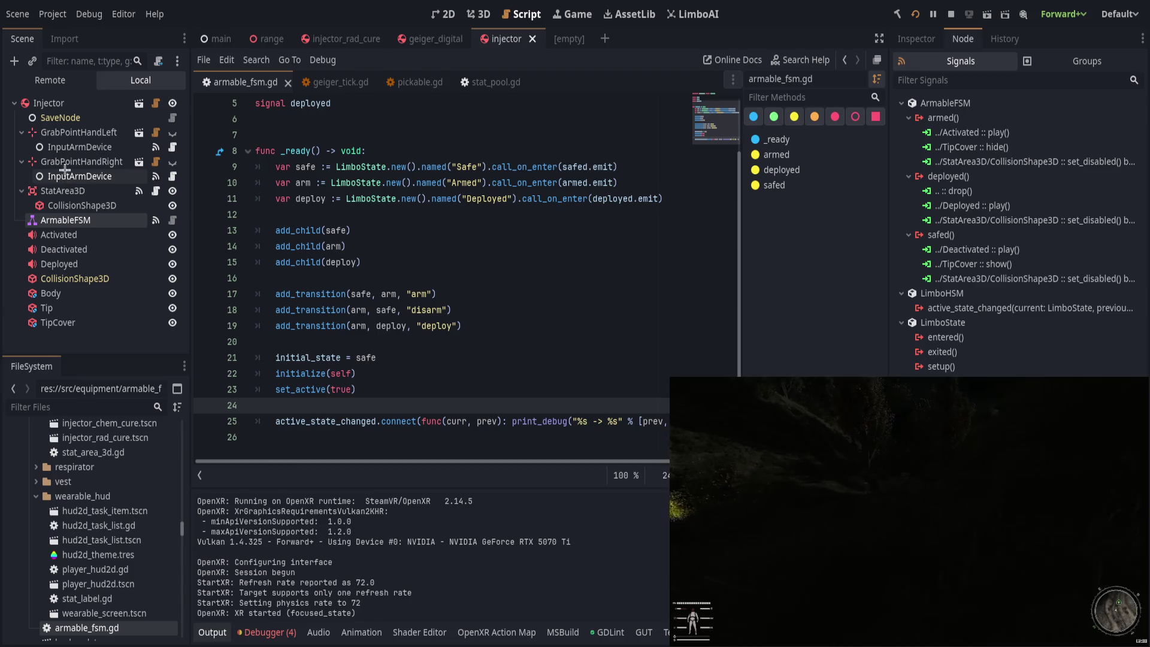
# Step: Compare both InputArmDevice nodes' signal bindings and check the debugger errors and output log
pyautogui.click(66, 146)
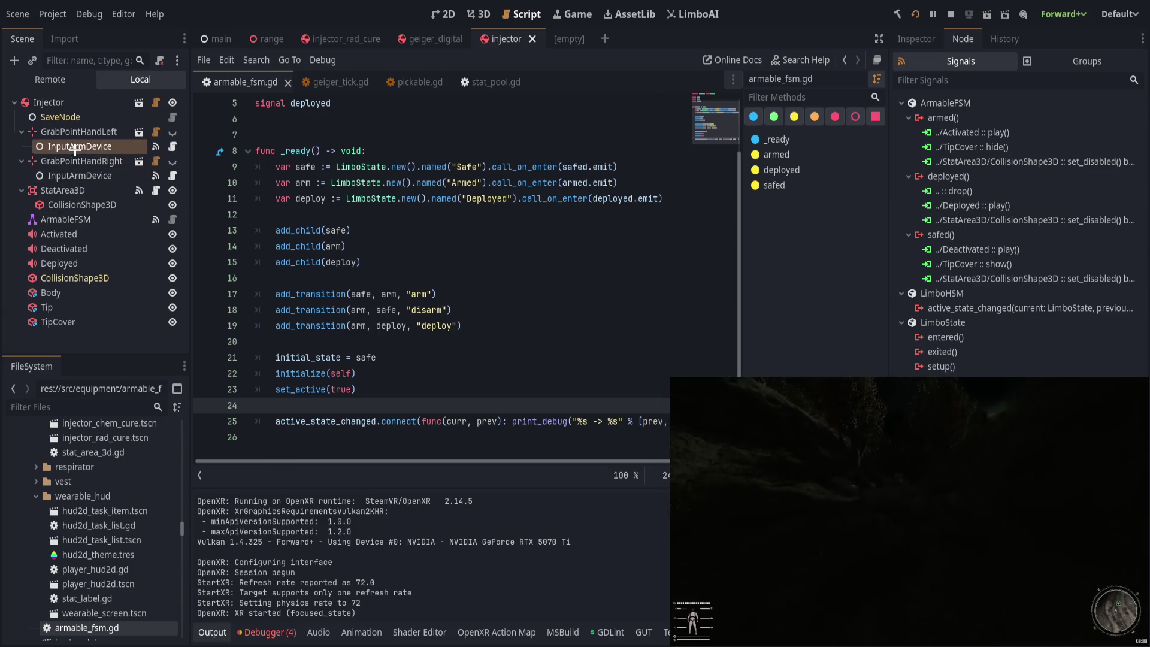
pyautogui.click(120, 209)
pyautogui.click(111, 174)
pyautogui.click(113, 146)
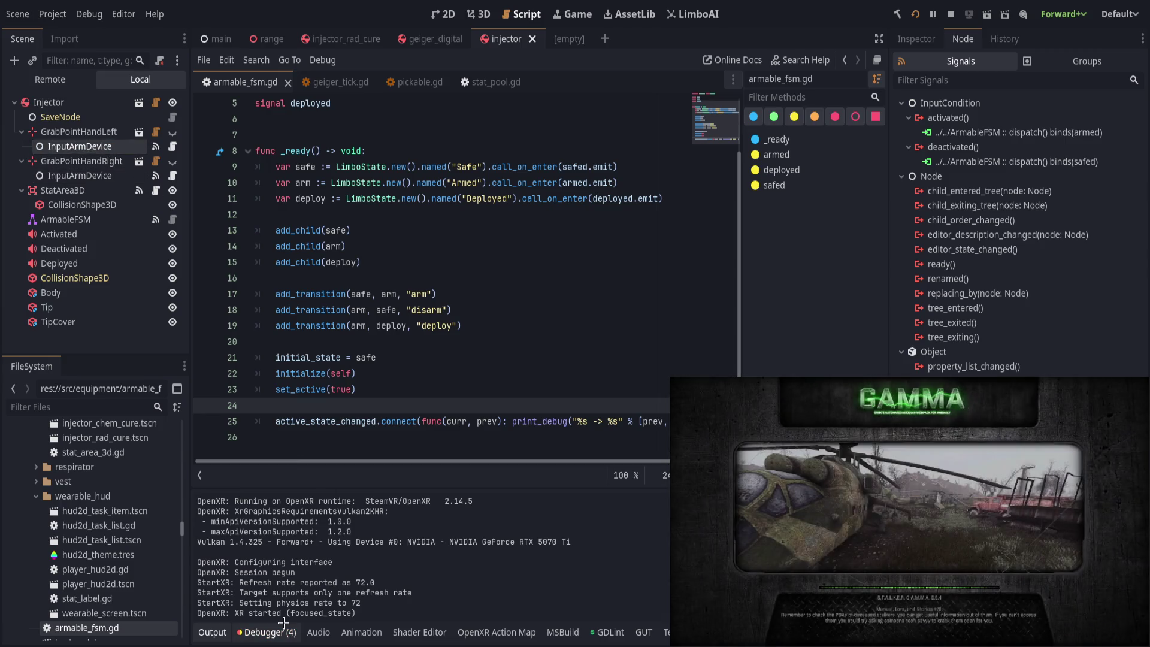
pyautogui.click(271, 473)
pyautogui.click(247, 474)
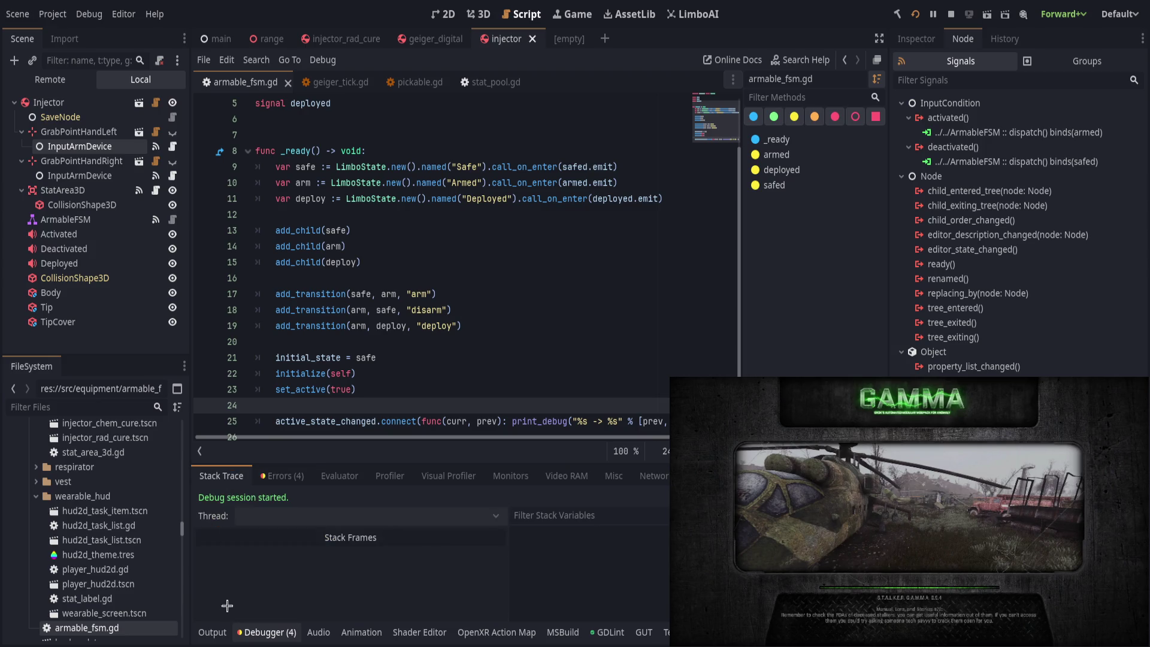
pyautogui.click(221, 627)
pyautogui.click(219, 633)
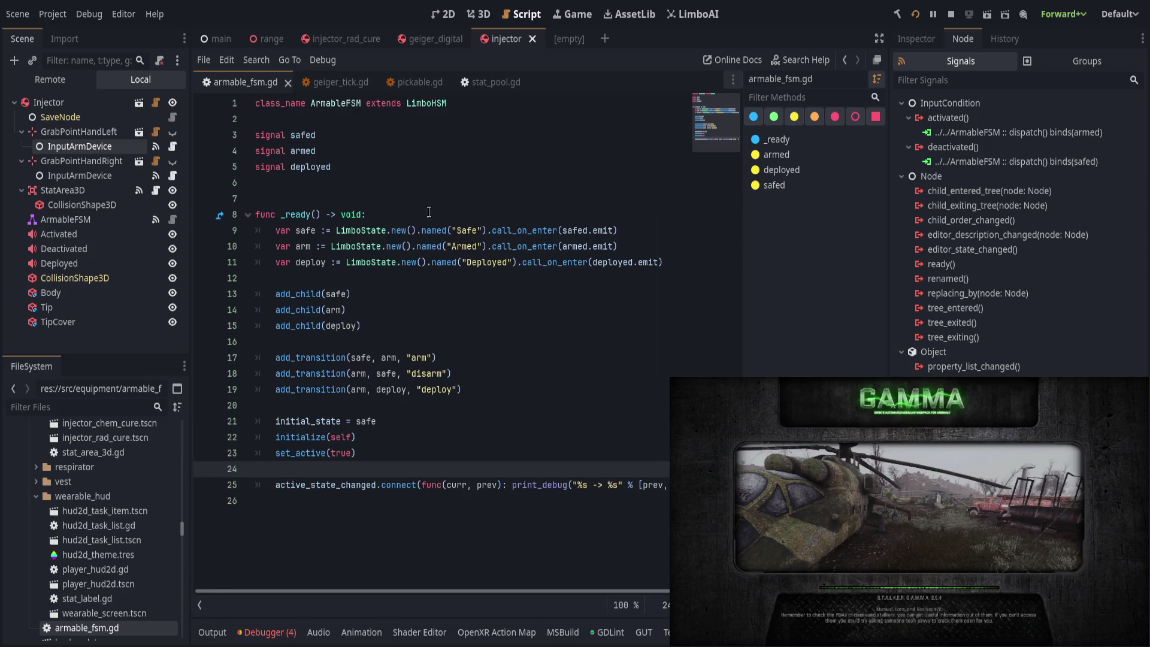
# Step: In injector_rad_cure, inspect StatArea3D's and ArmableFSM's signal connections
pyautogui.click(337, 38)
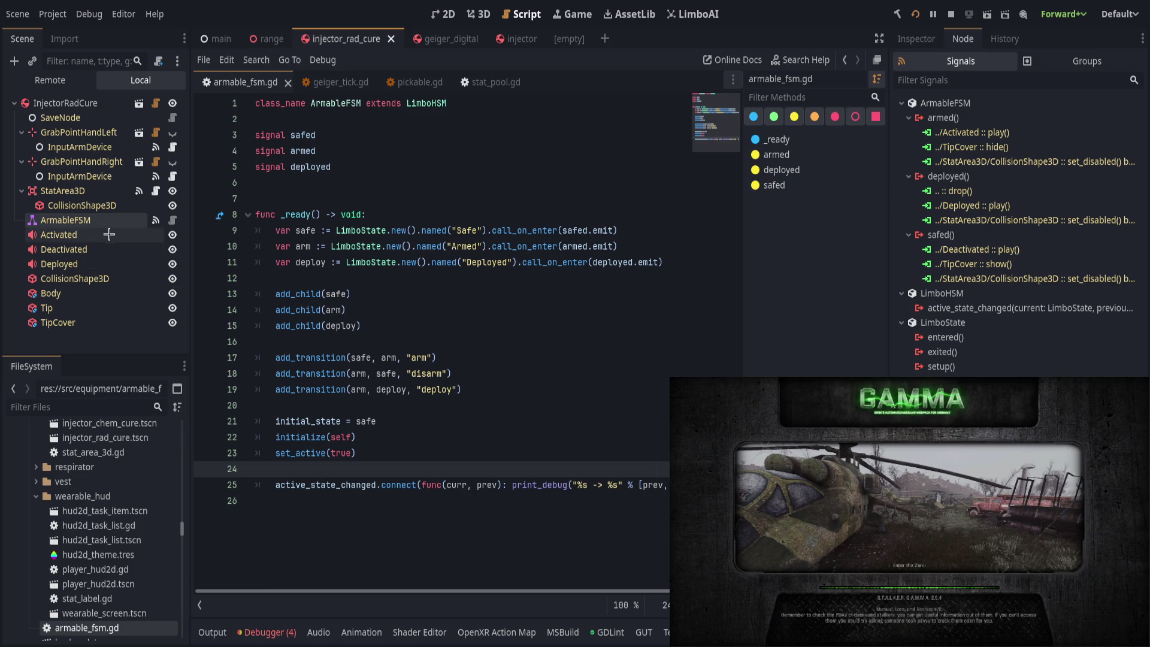
pyautogui.click(96, 192)
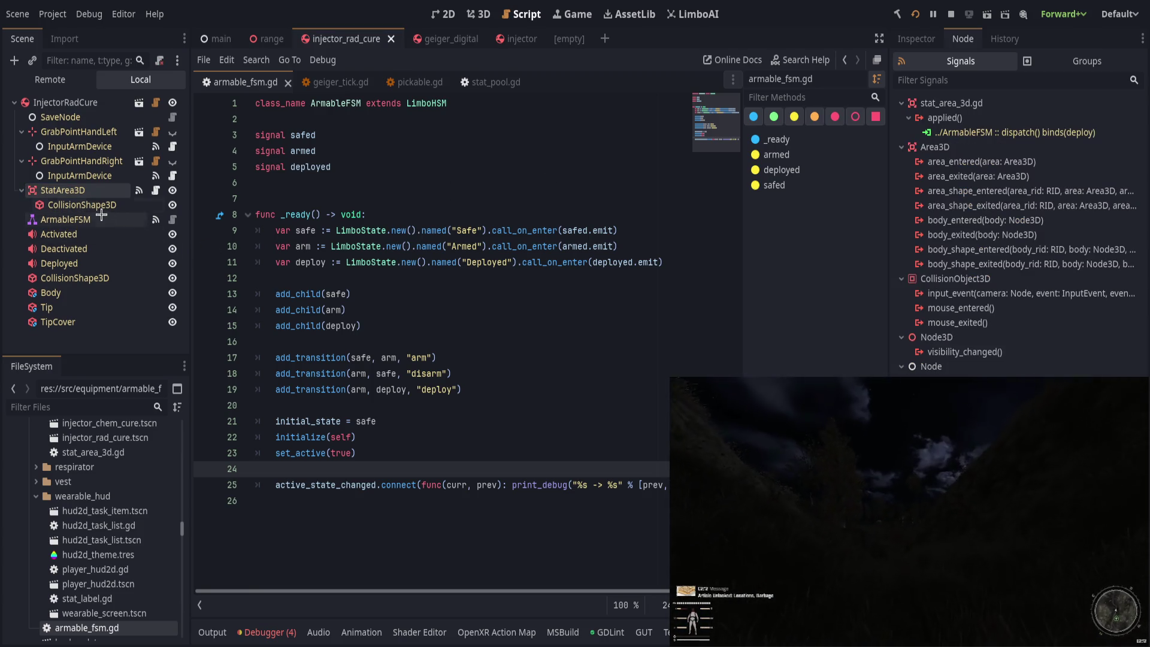
pyautogui.click(66, 219)
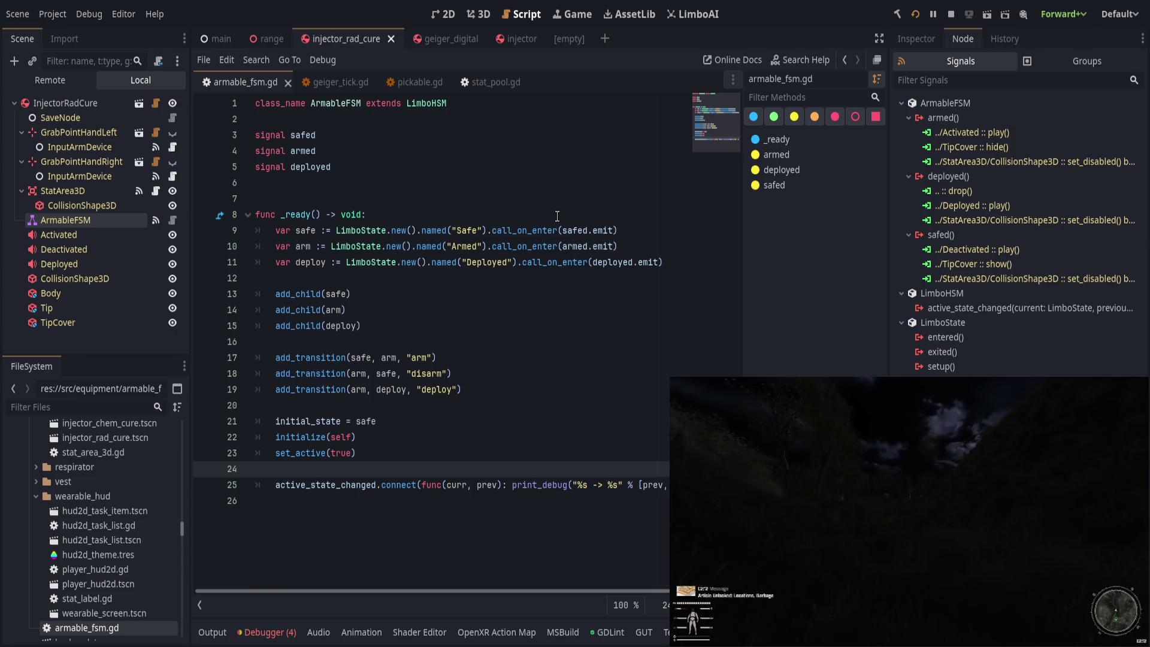
pyautogui.click(1003, 133)
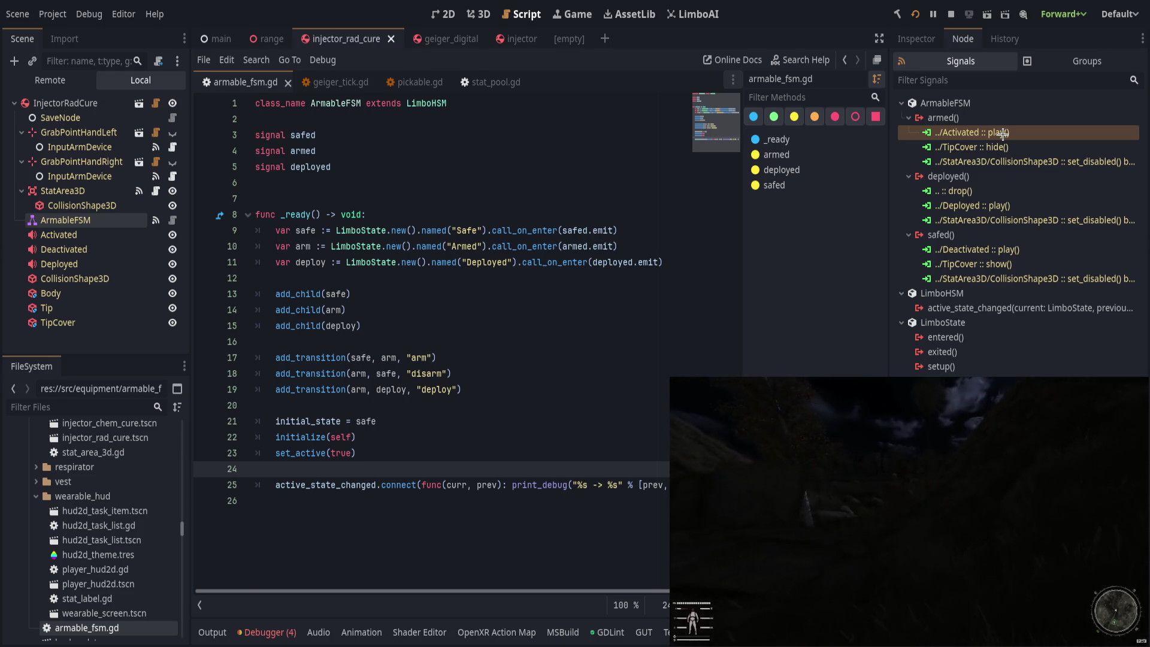
pyautogui.click(825, 160)
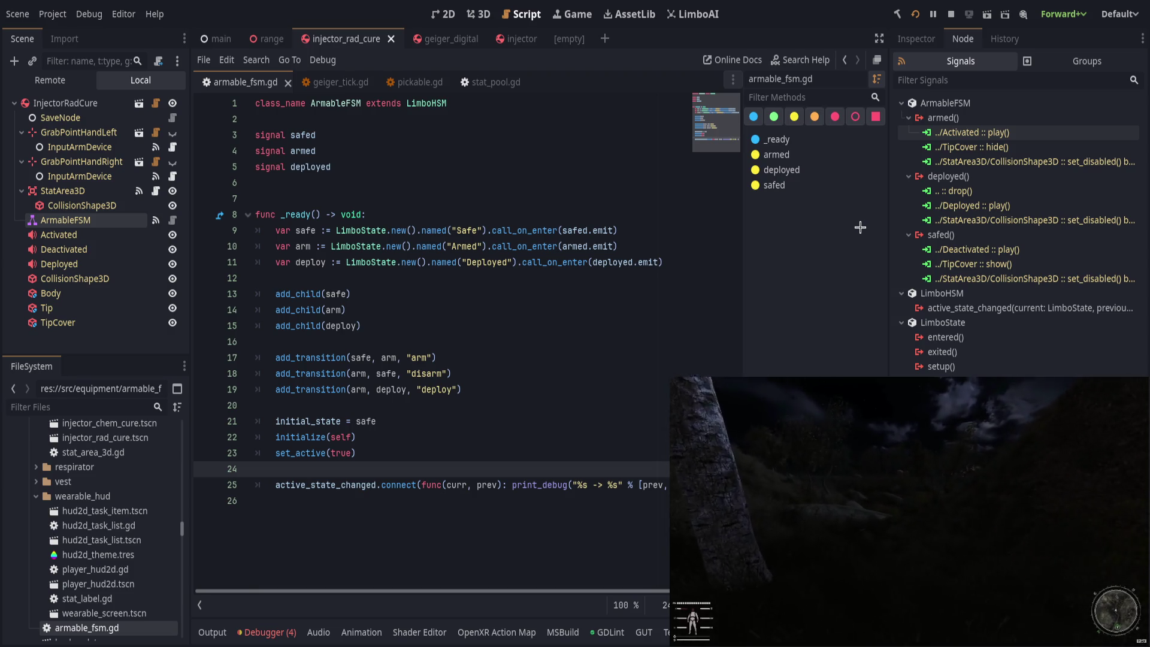
# Step: Review the initial_state line and the arm, disarm and deploy transition lines
pyautogui.click(431, 484)
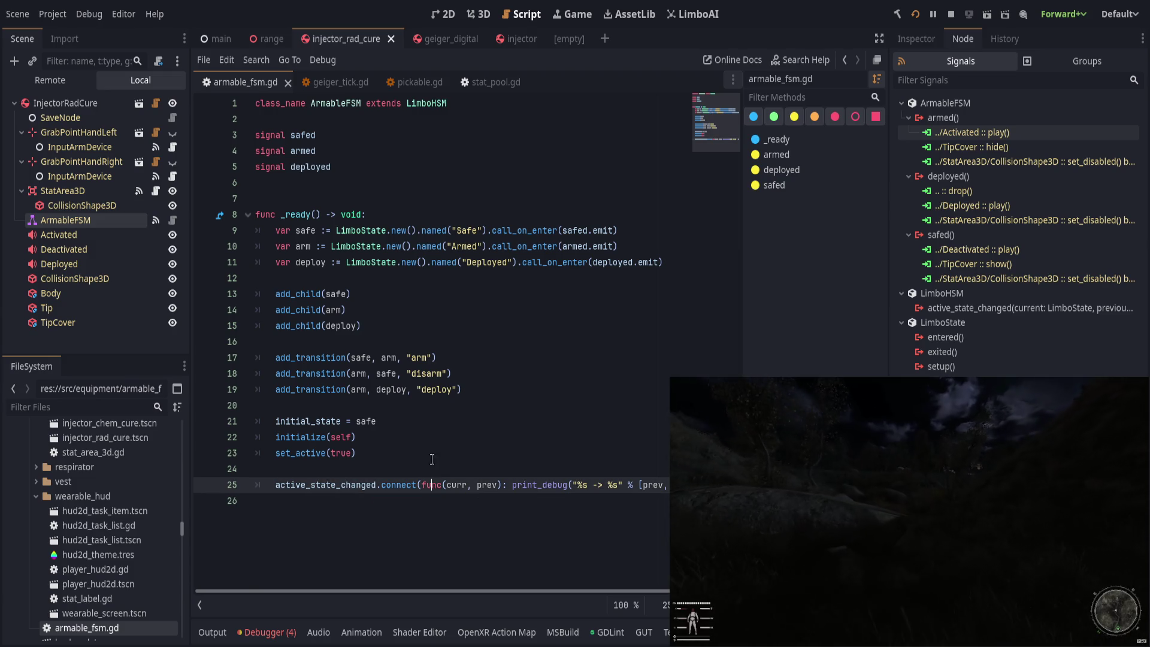
pyautogui.click(434, 422)
pyautogui.click(356, 357)
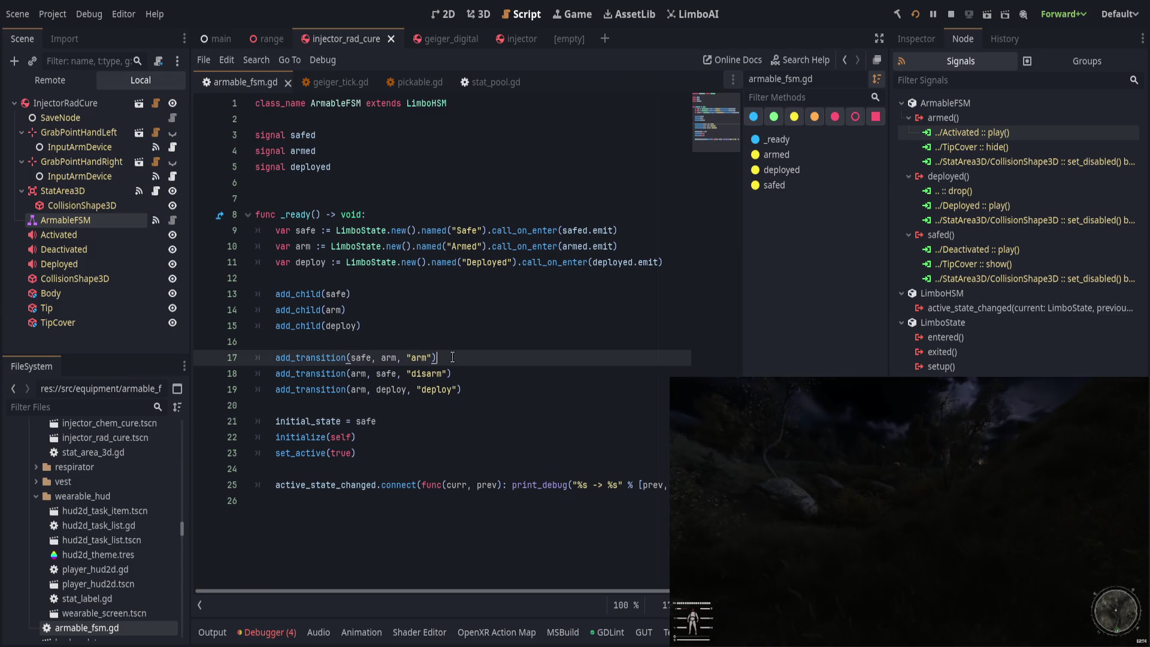
pyautogui.click(472, 374)
pyautogui.click(491, 390)
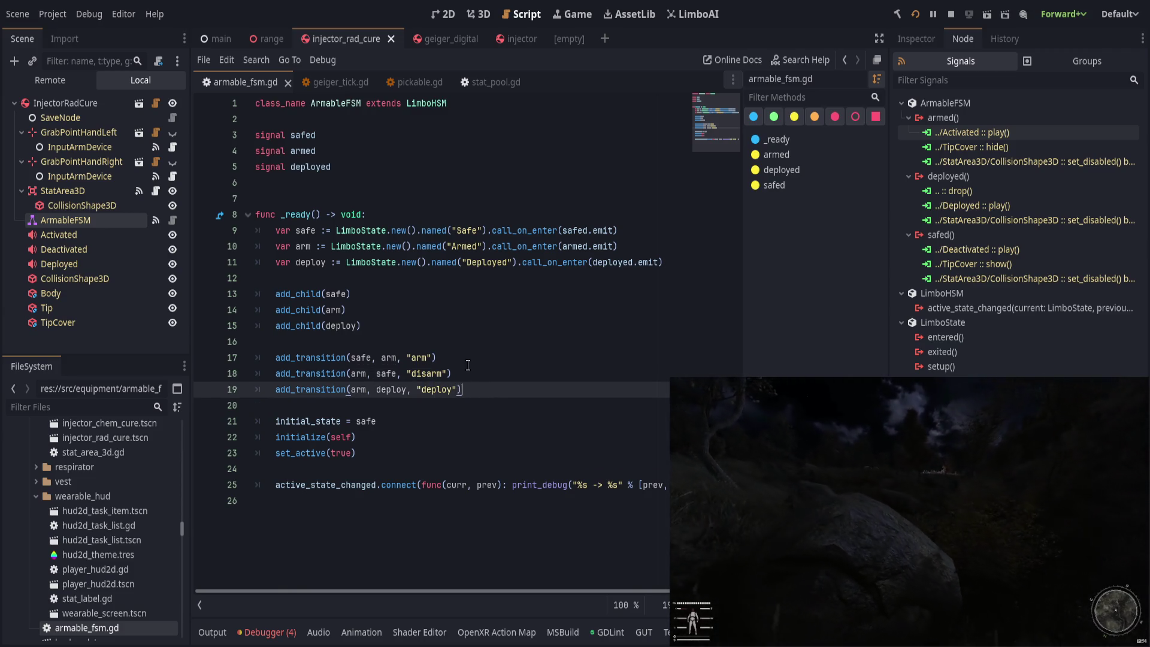
pyautogui.click(488, 363)
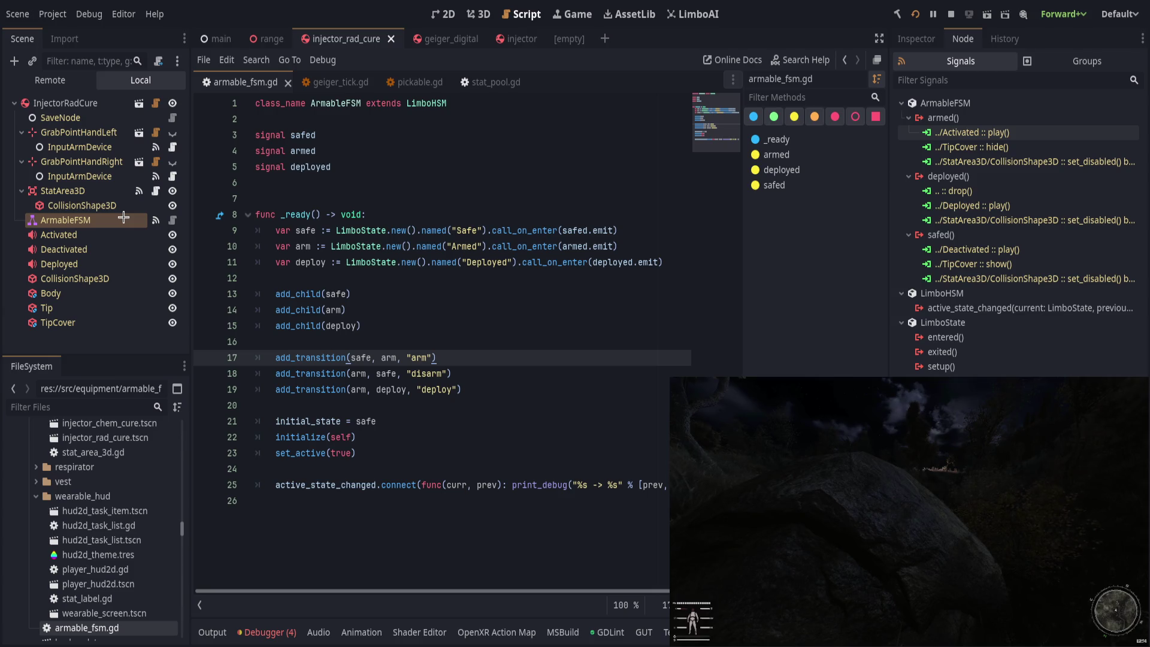
# Step: Back in the injector scene, undo to rebind InputArmDevice's activated signal to arm
pyautogui.click(102, 192)
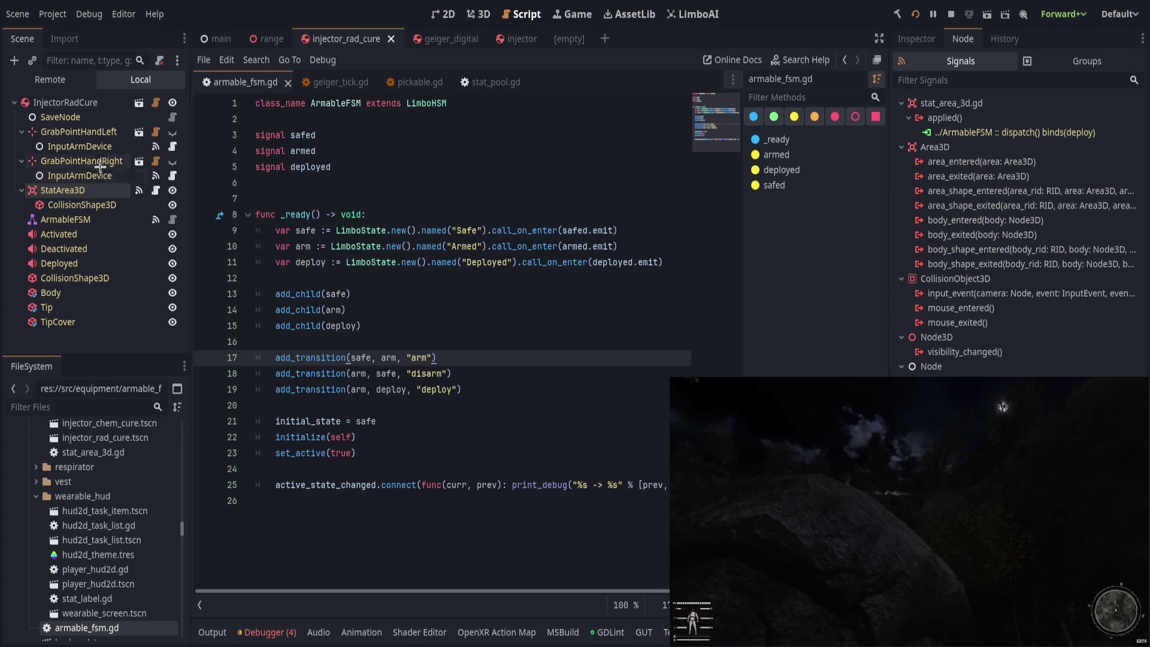
pyautogui.click(80, 147)
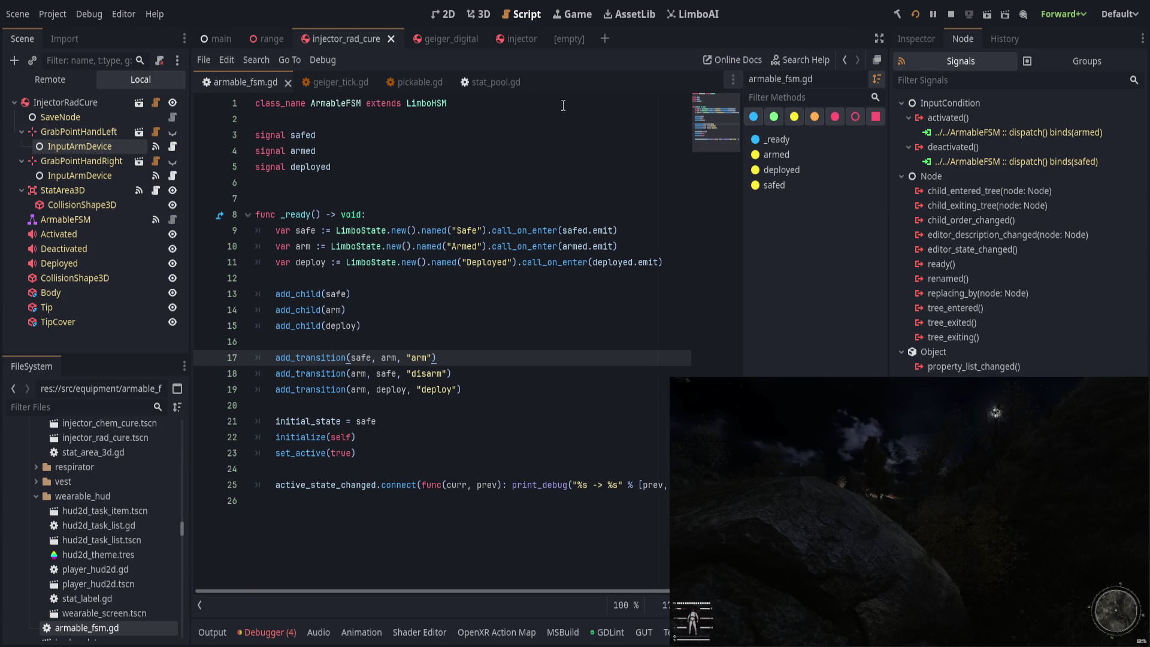
pyautogui.click(509, 39)
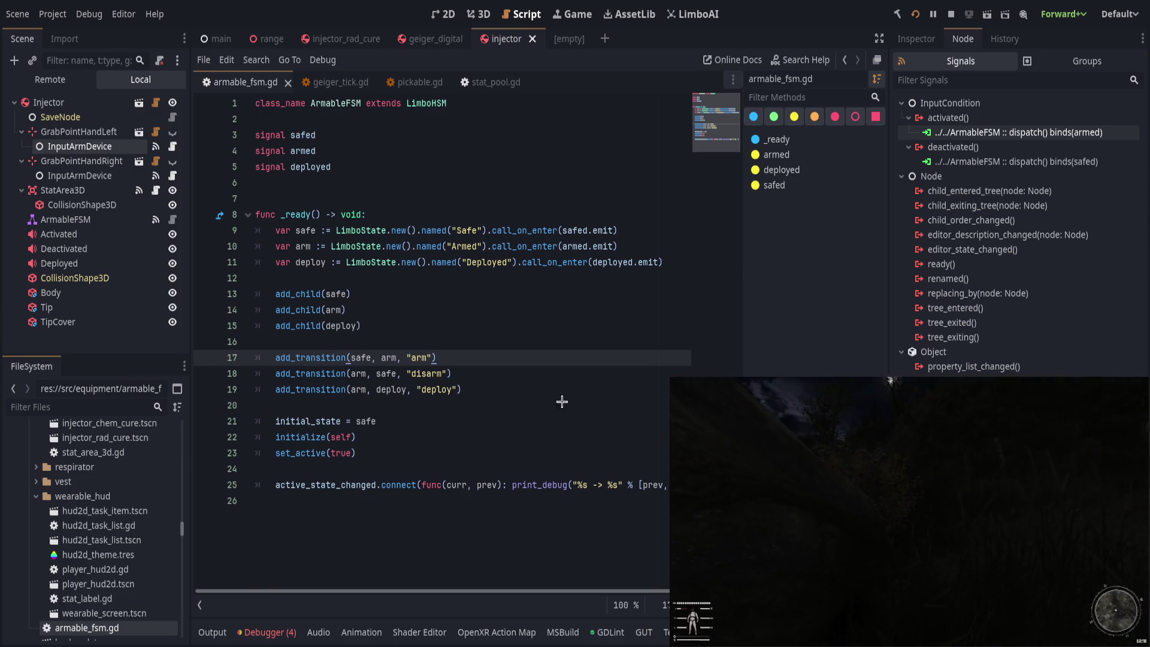
pyautogui.hotkey('ctrl', 'z')
# Step: Rename the deploy transition event to 'deployed' in armable_fsm.gd
pyautogui.doubleClick(995, 178)
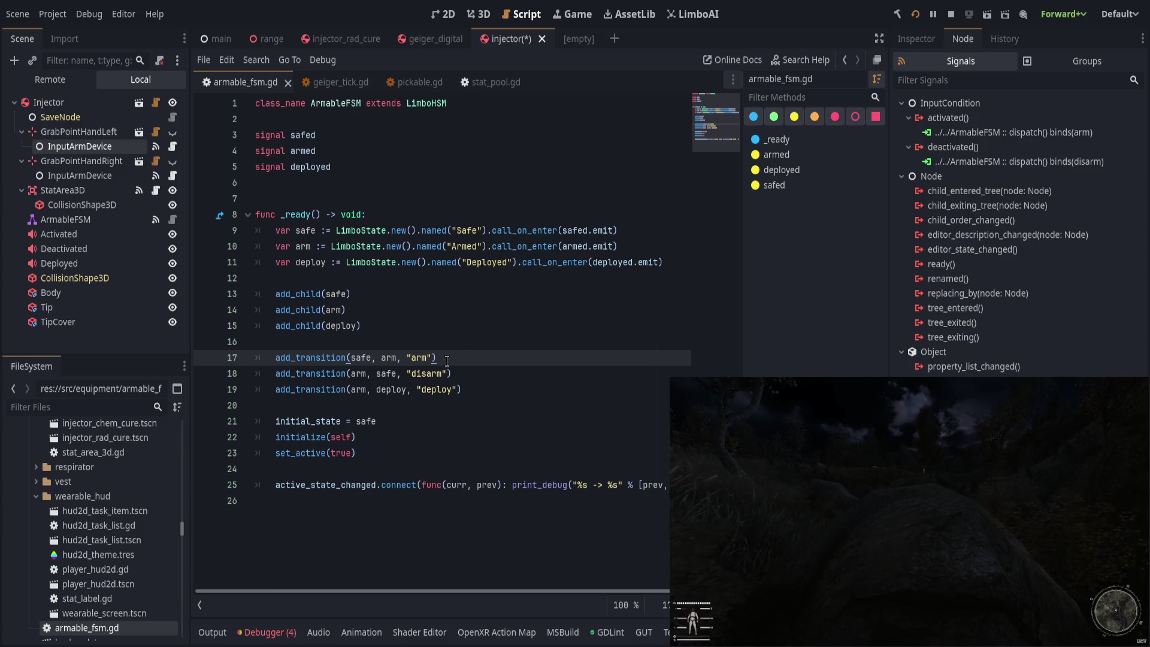
pyautogui.write('ed')
pyautogui.click(449, 381)
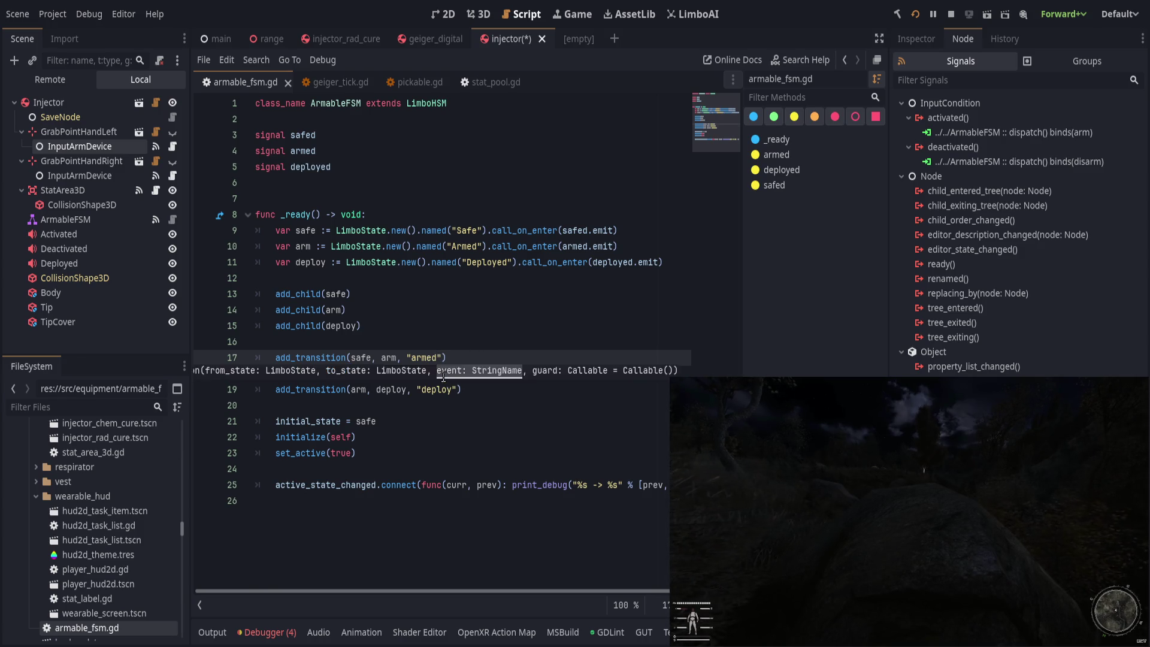
pyautogui.doubleClick(430, 376)
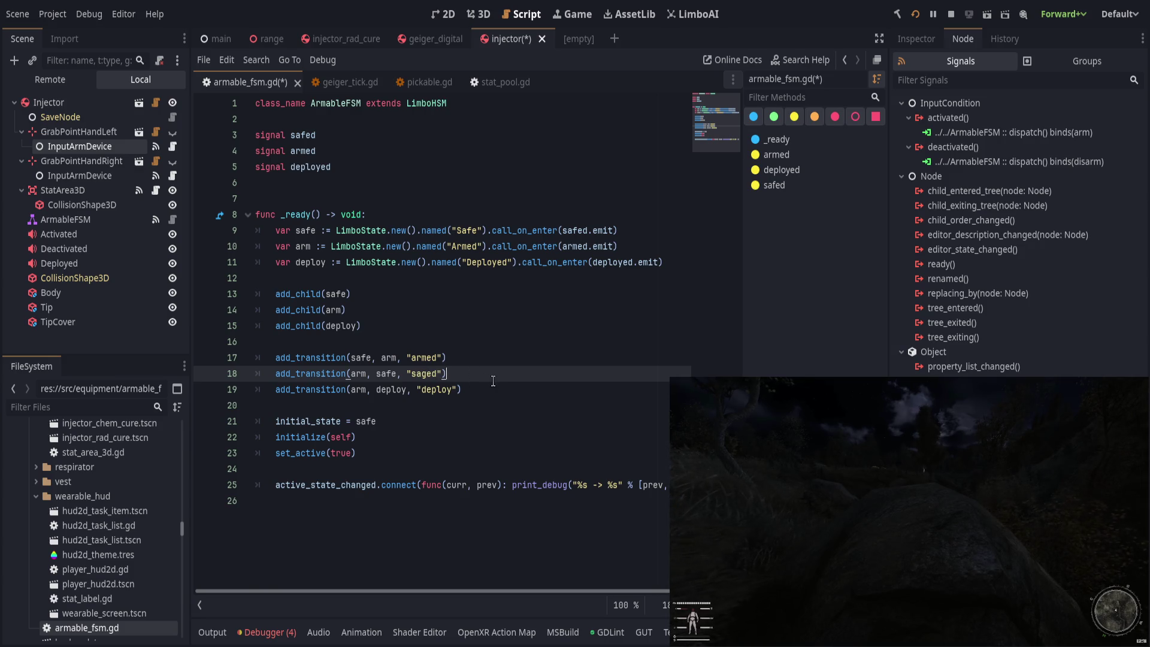
pyautogui.doubleClick(433, 390)
pyautogui.write('deployed')
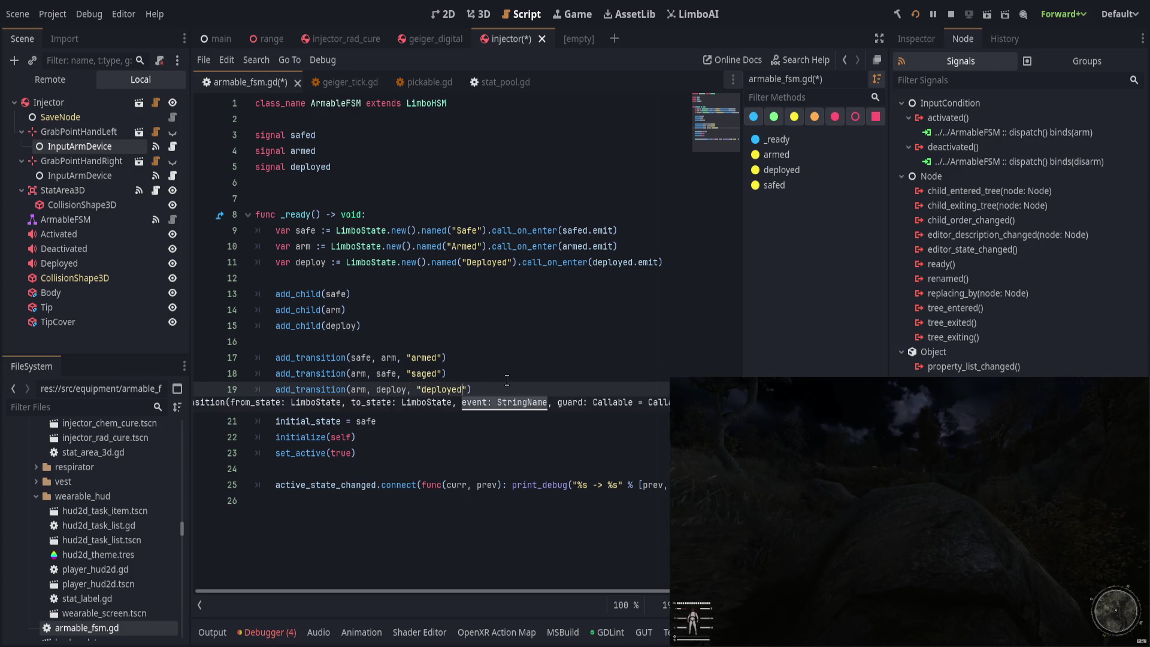
pyautogui.click(677, 342)
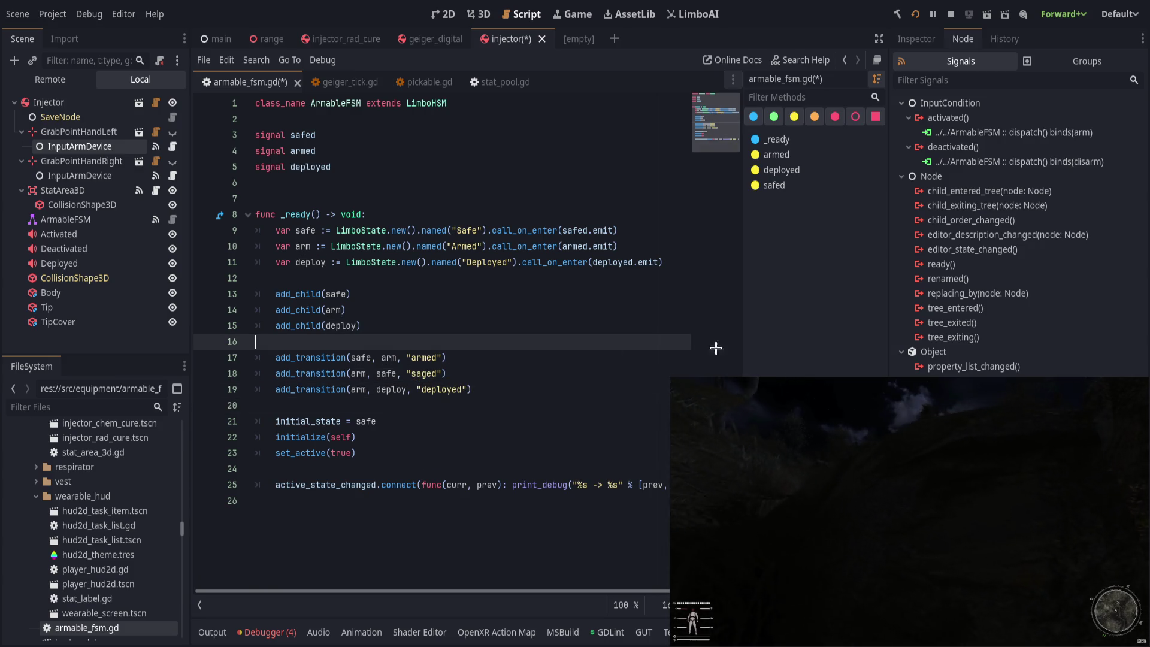
# Step: Correct the 'saged' event typo to 'safed' and save armable_fsm.gd
pyautogui.click(425, 374)
pyautogui.press('Up')
pyautogui.press('Down')
pyautogui.press('Down')
pyautogui.press('End')
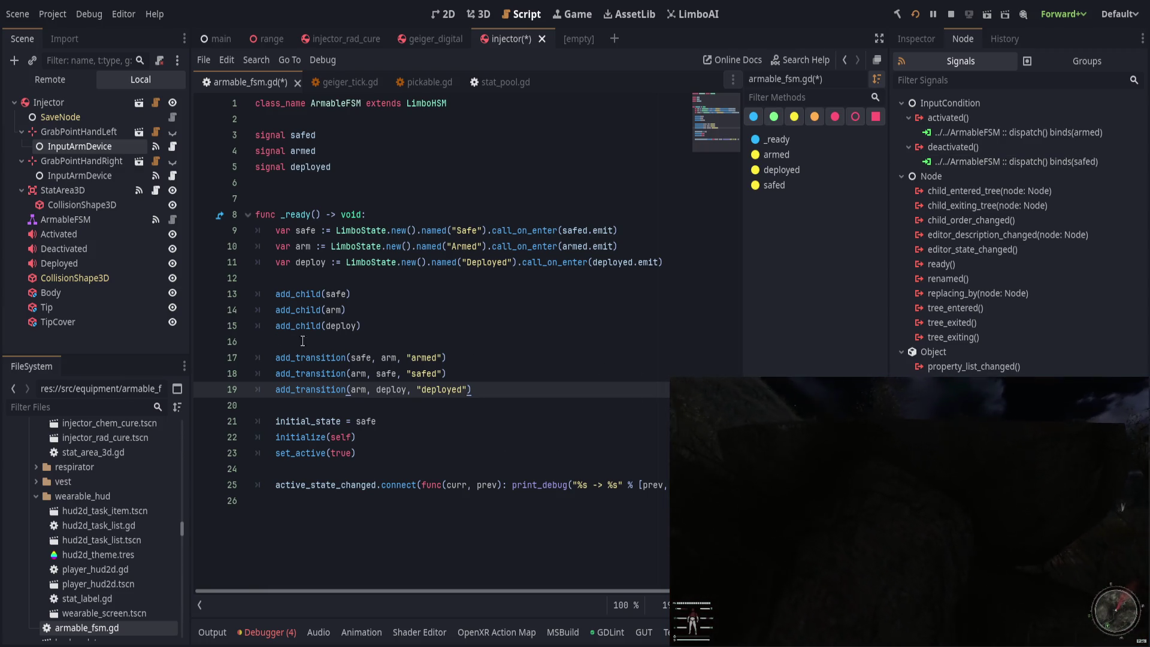
pyautogui.hotkey('ctrl', 's')
pyautogui.press('Up')
pyautogui.press('Up')
pyautogui.press('Down')
pyautogui.click(529, 385)
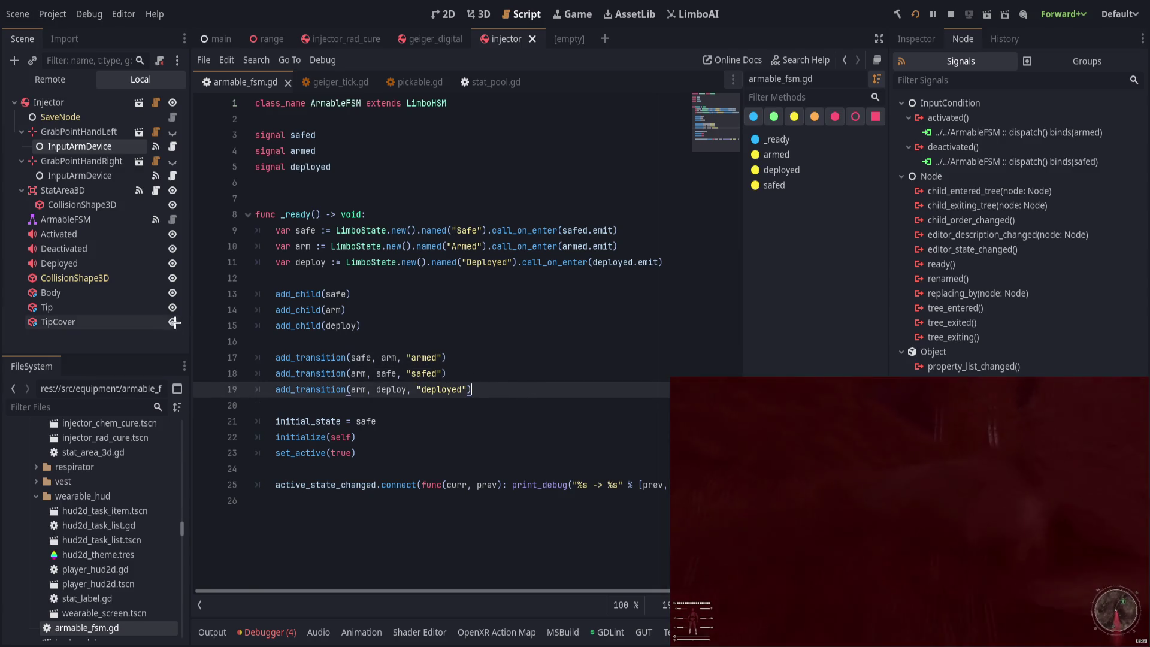
# Step: Rebind StatArea3D's applied signal to dispatch 'deployed' instead of 'deploy', checking the injector nodes' signals
pyautogui.click(100, 175)
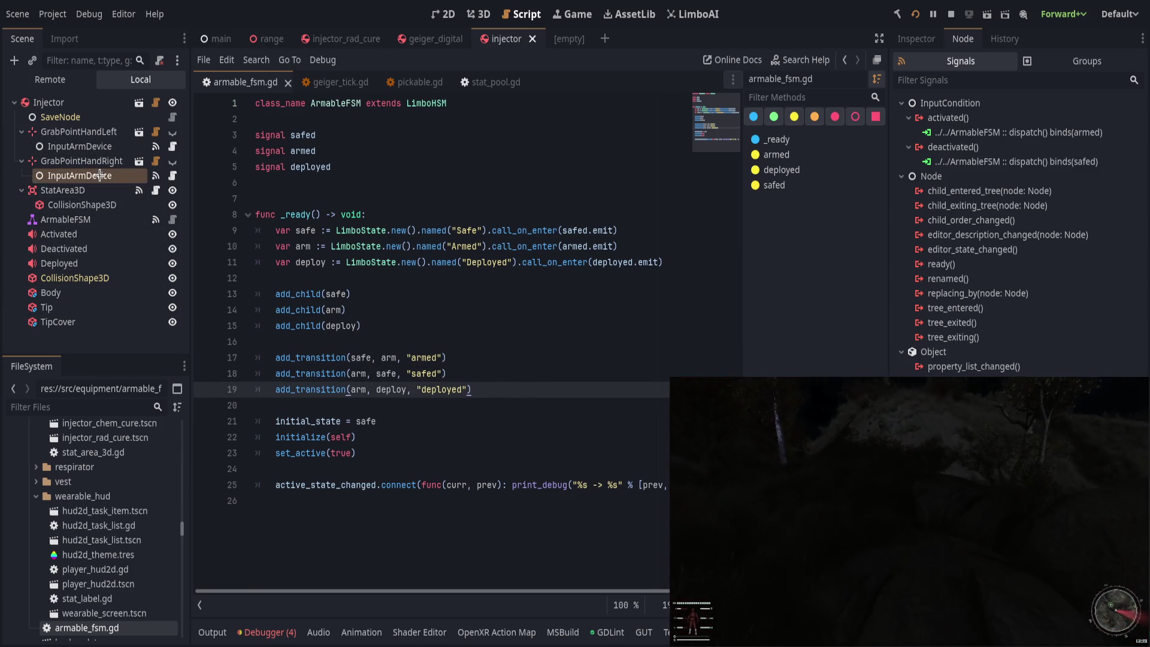
pyautogui.click(114, 223)
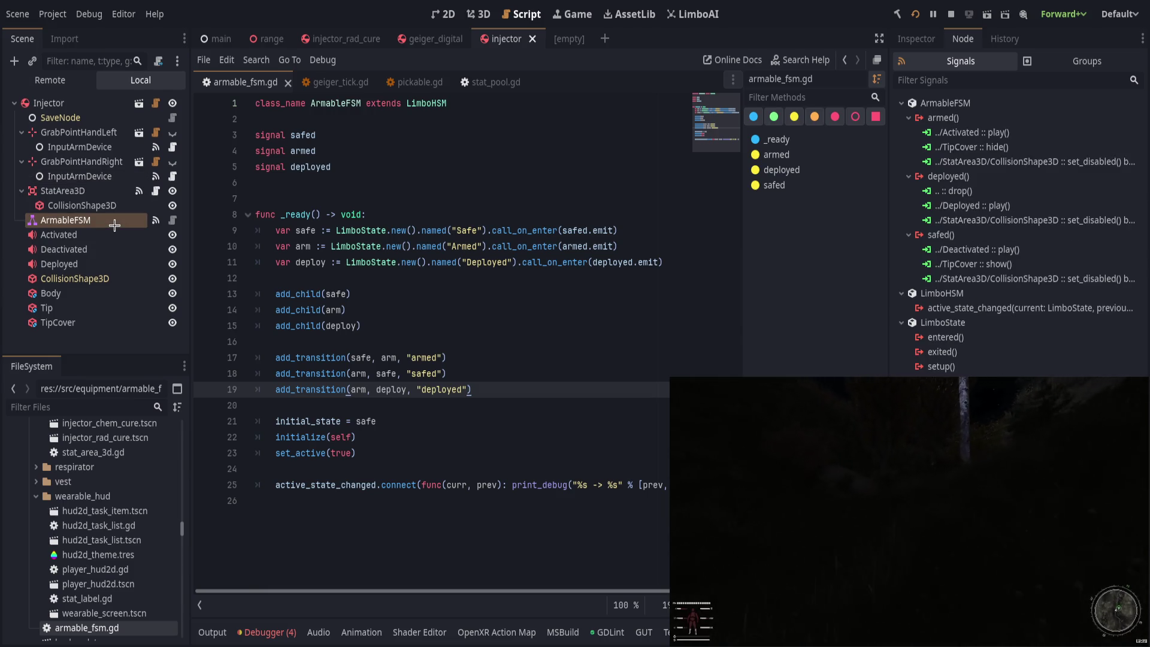
pyautogui.click(63, 191)
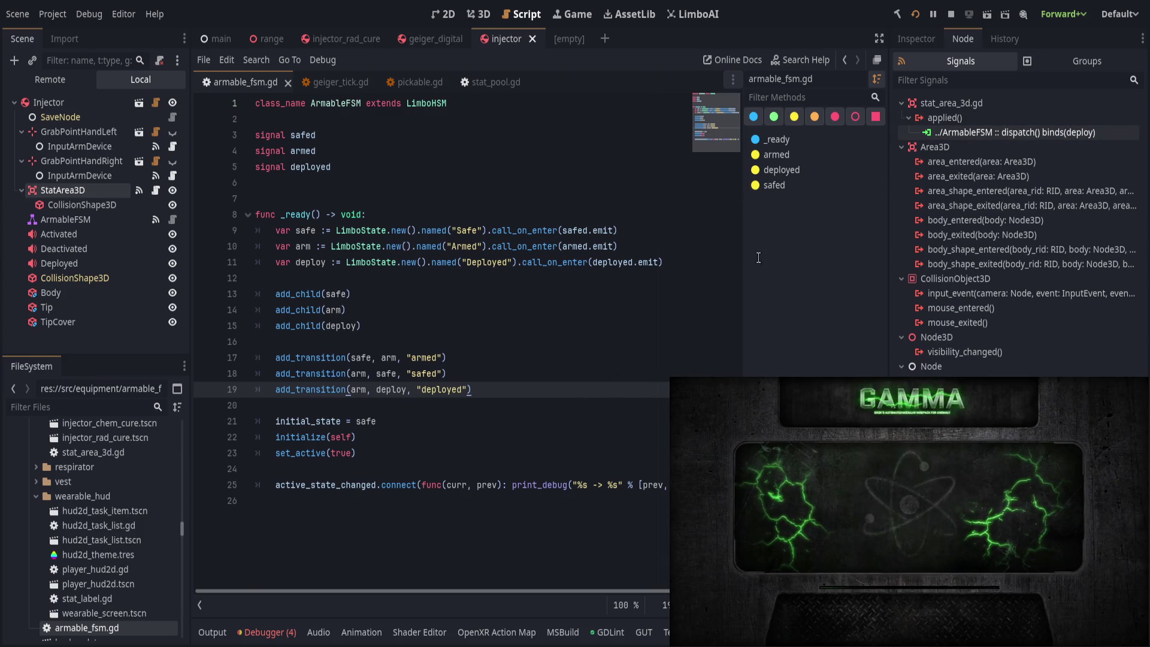
pyautogui.click(533, 310)
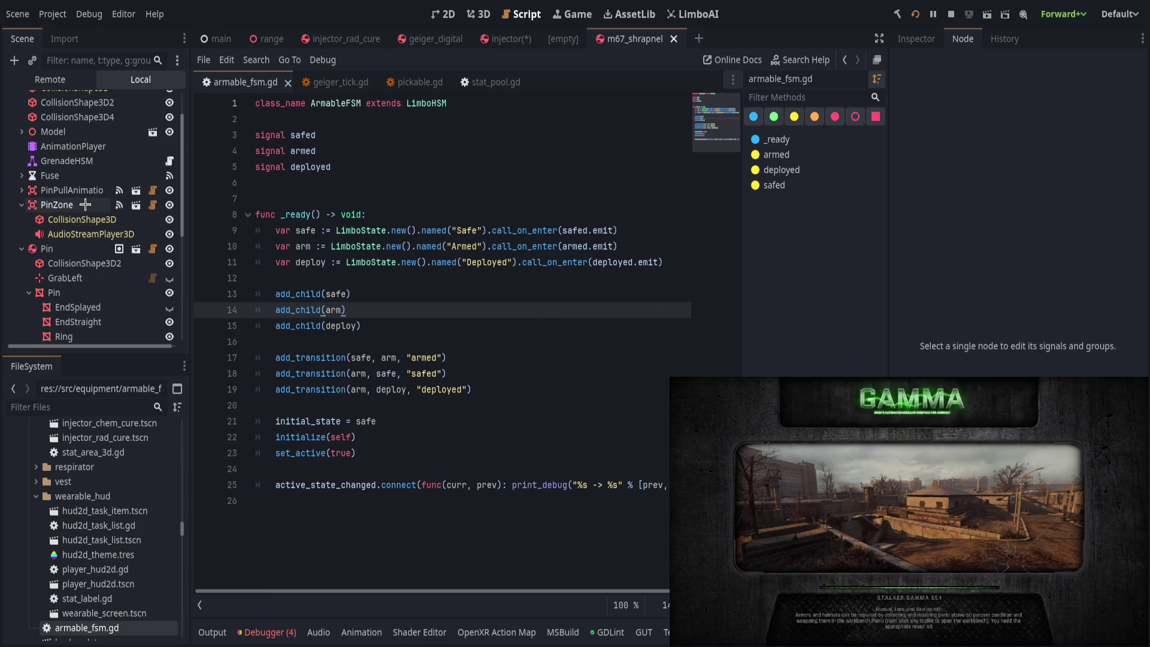
pyautogui.click(63, 161)
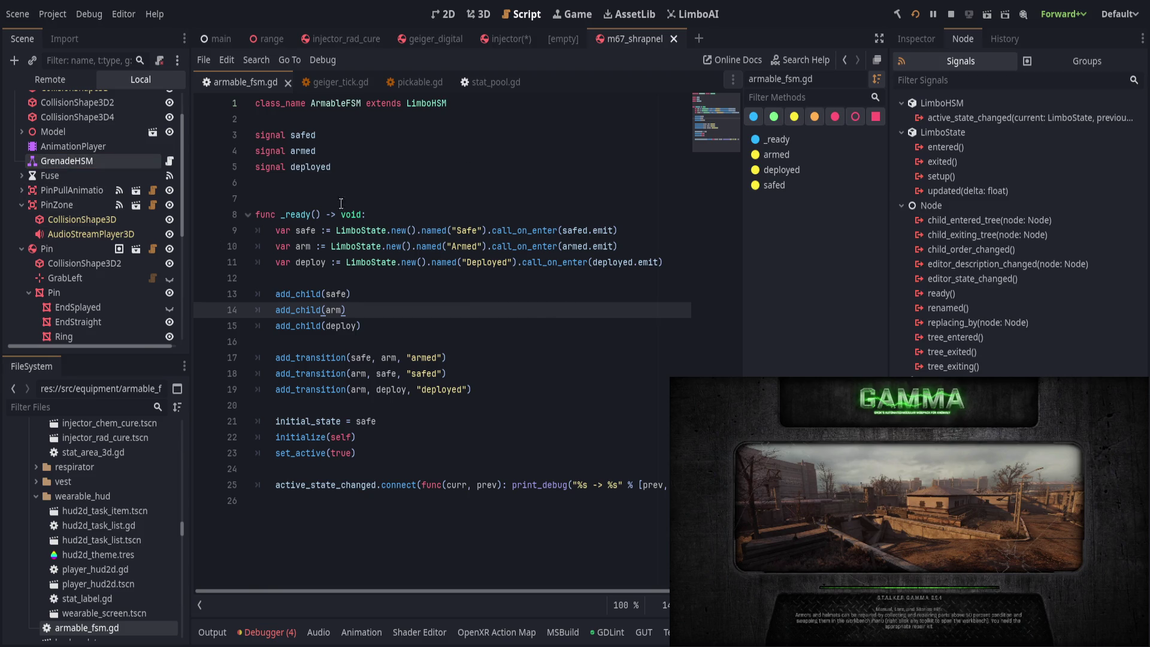
pyautogui.click(59, 191)
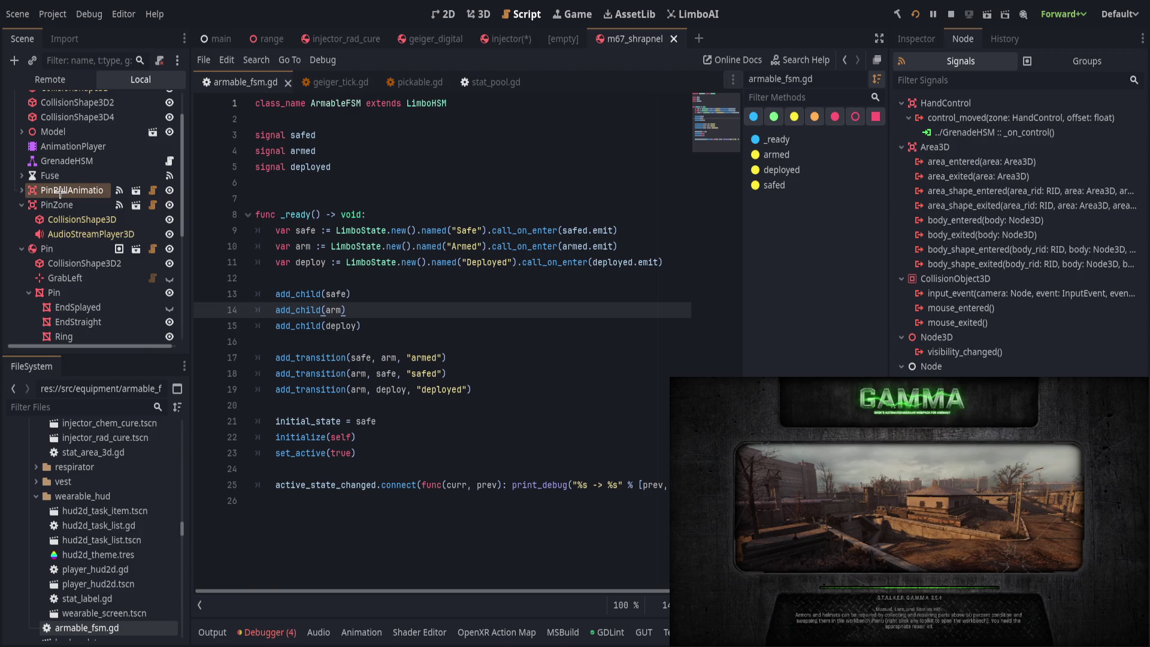
pyautogui.click(64, 203)
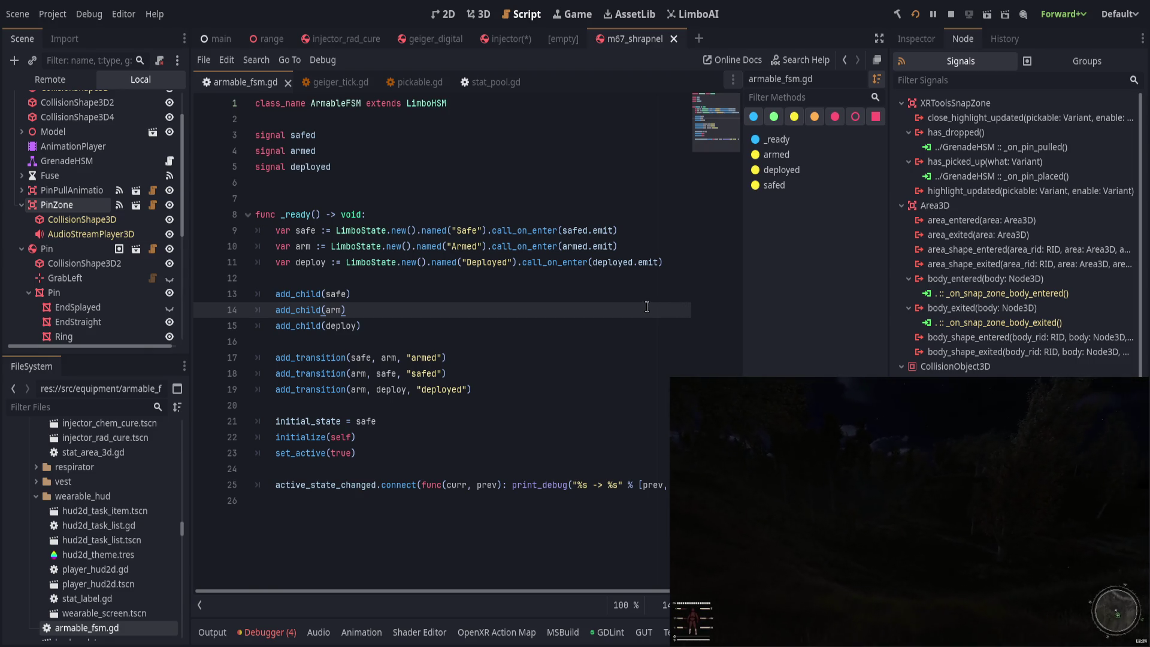
pyautogui.click(154, 161)
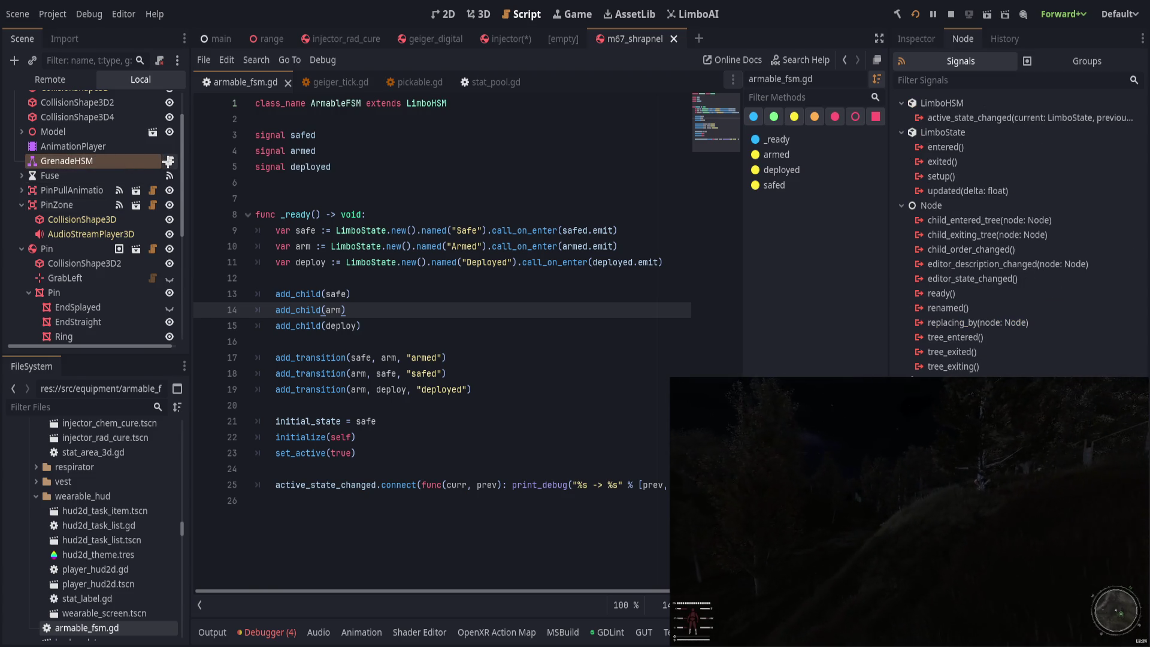
pyautogui.click(169, 160)
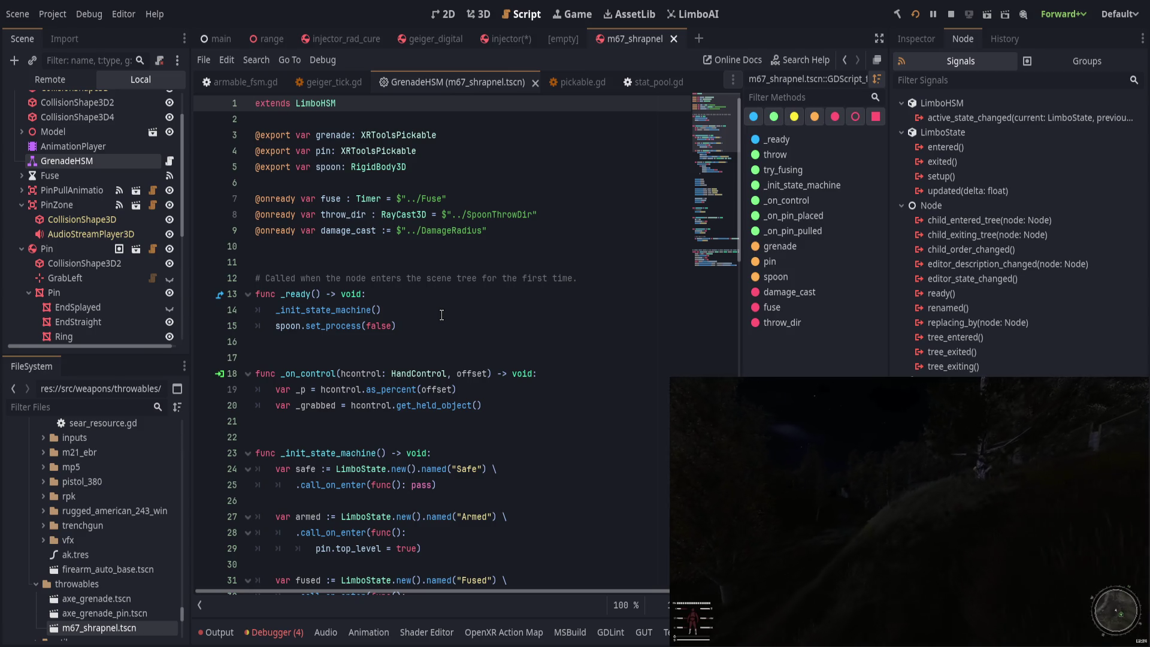
pyautogui.scroll(-9, 441, 315)
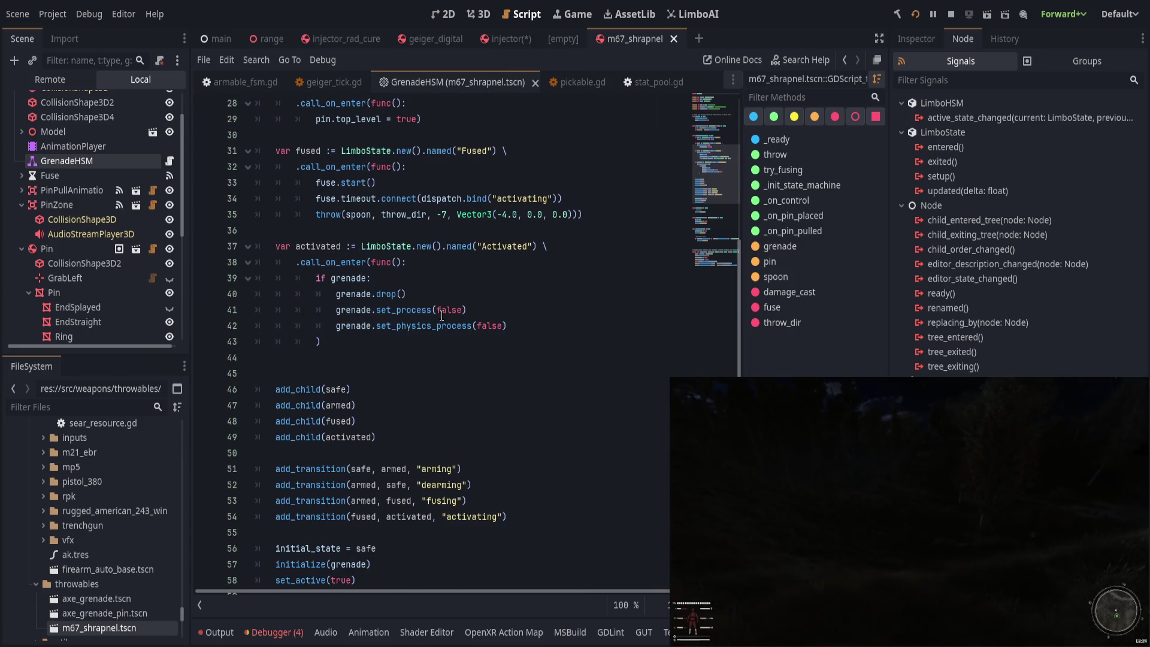
pyautogui.scroll(-3, 441, 315)
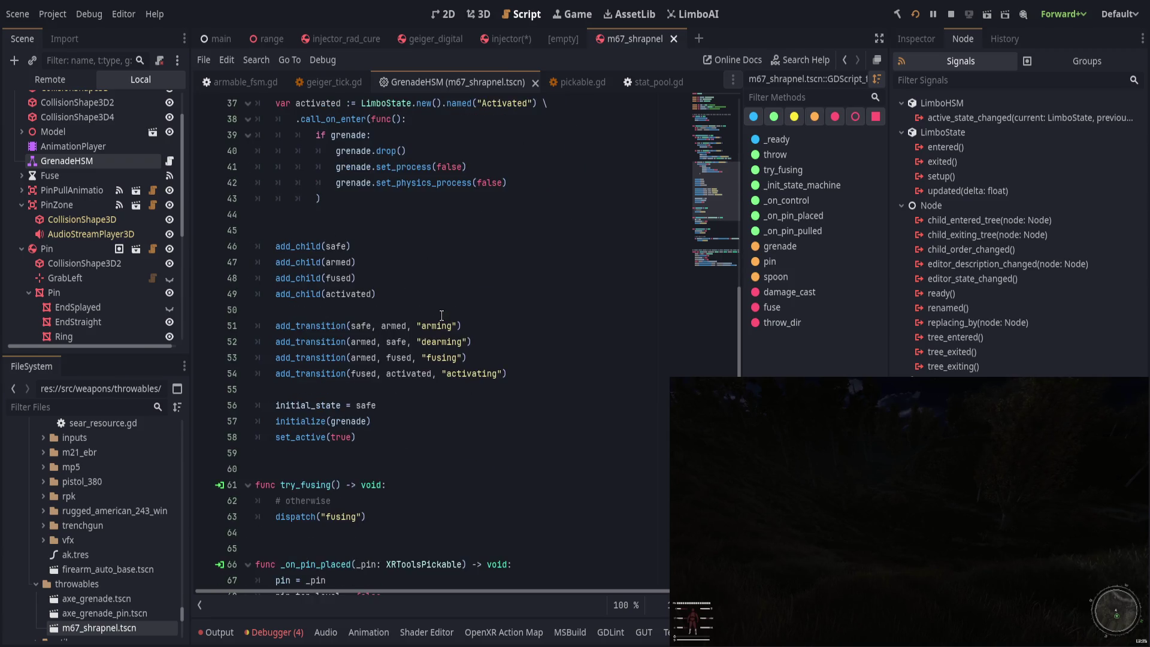
pyautogui.scroll(6, 442, 314)
pyautogui.scroll(5, 441, 315)
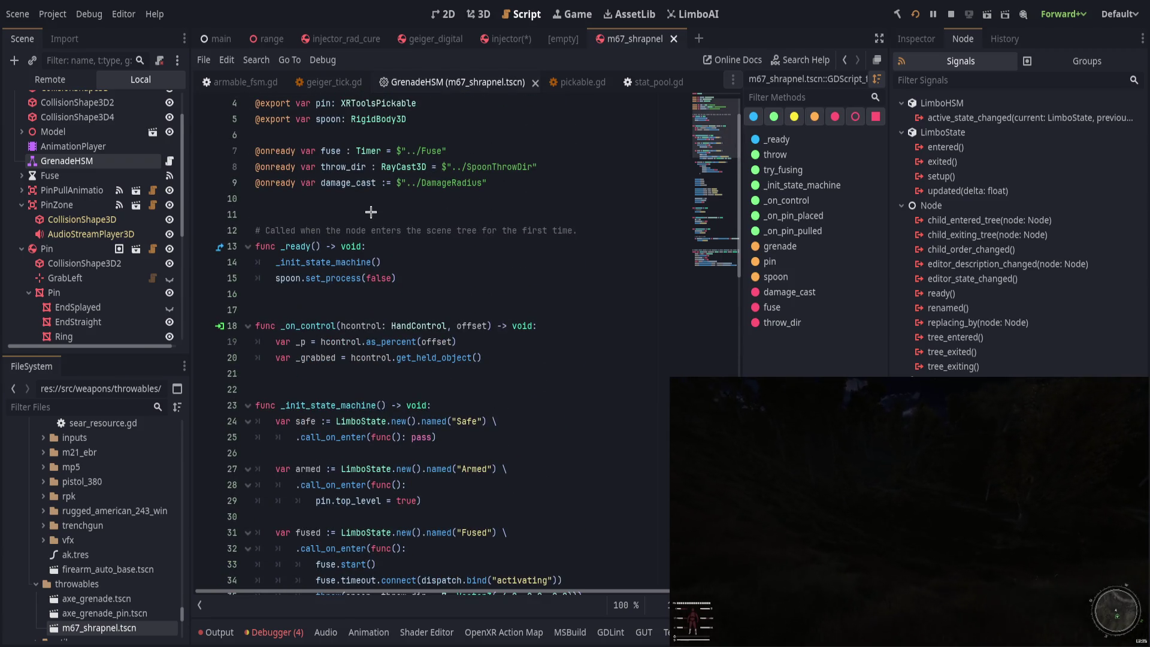
pyautogui.click(535, 83)
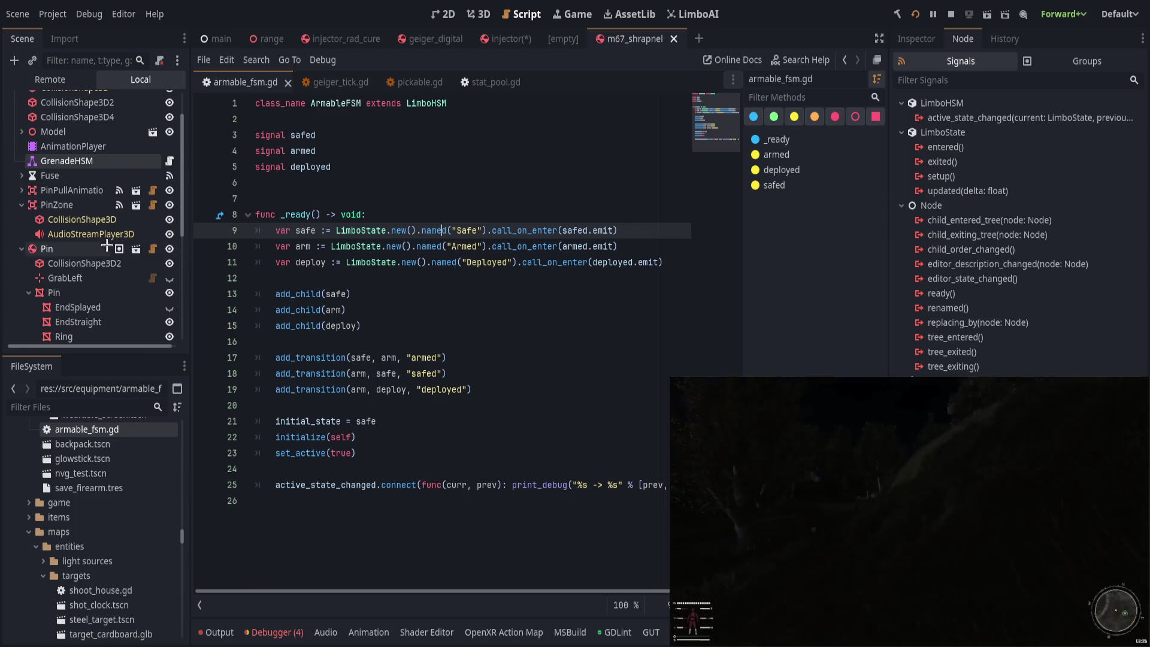
# Step: Close the m67_shrapnel and empty scene tabs, then run the game to check the Safe, Armed and Deployed transitions
pyautogui.scroll(2, 106, 248)
pyautogui.click(674, 38)
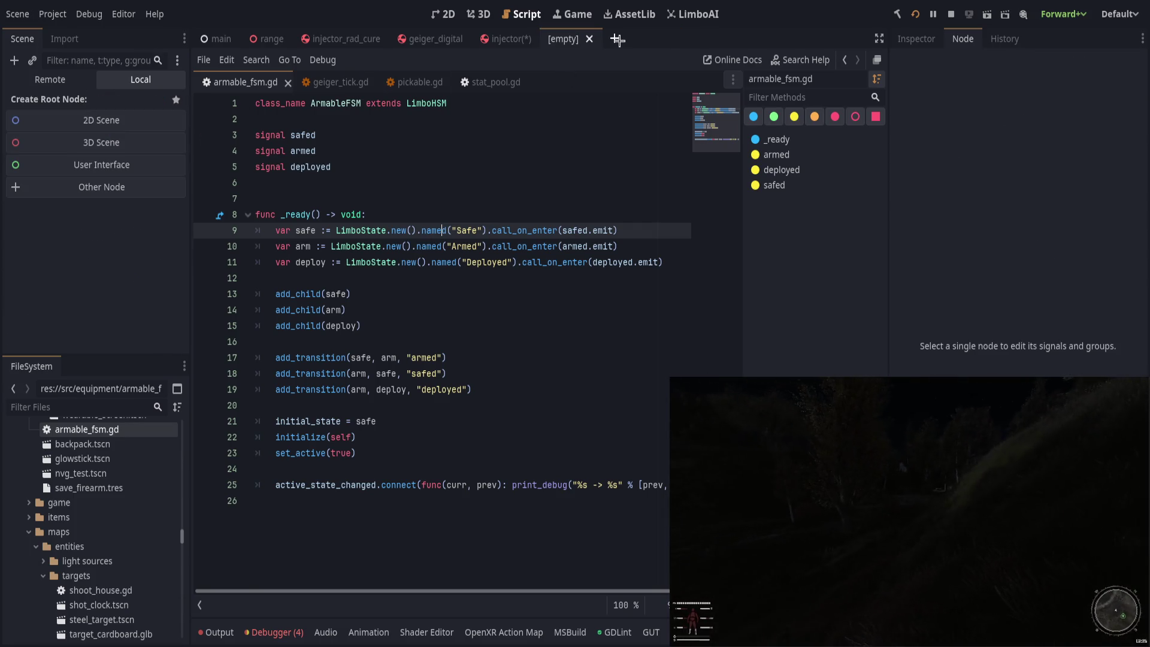
pyautogui.click(617, 39)
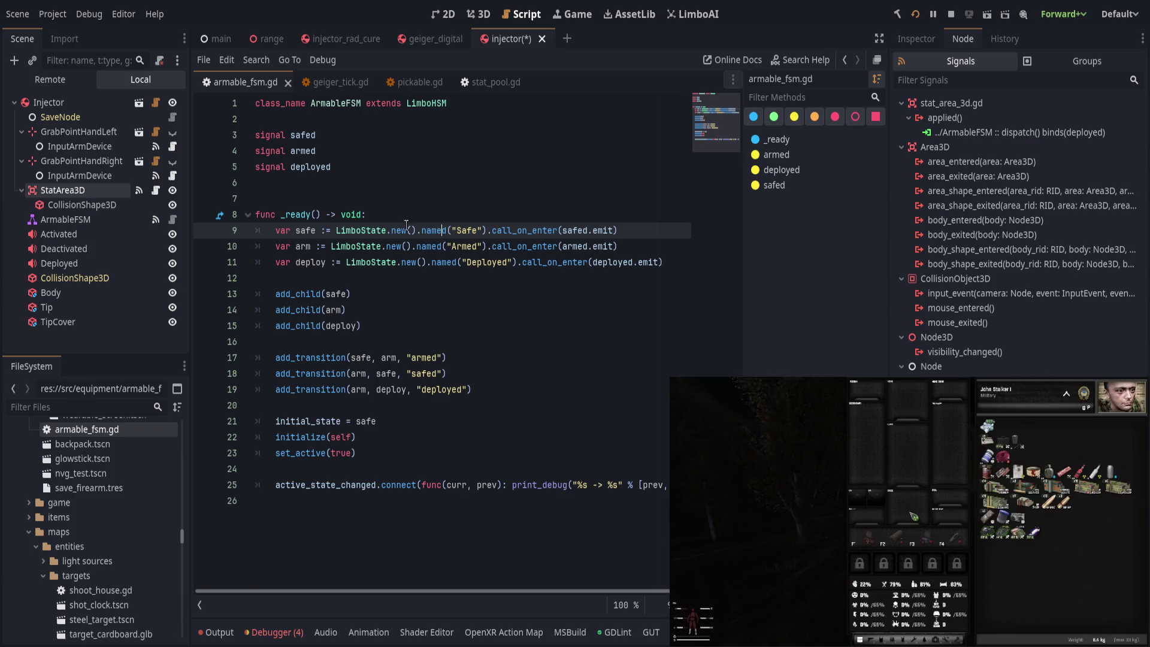
pyautogui.press('F5')
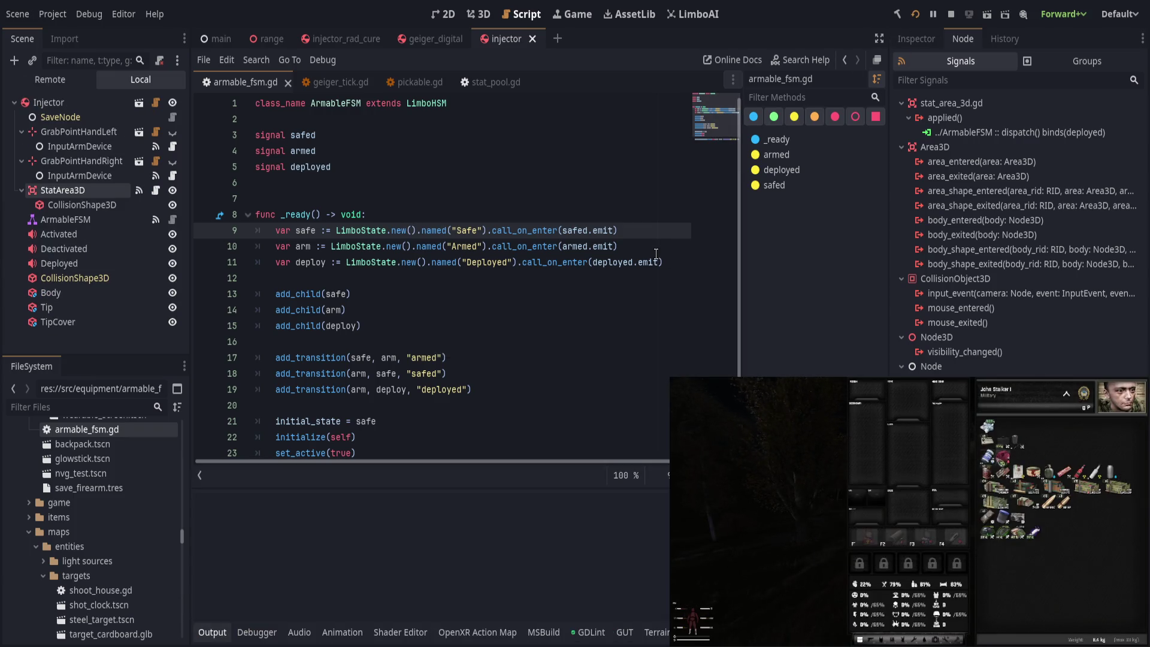
pyautogui.moveTo(988, 456)
pyautogui.press('F5')
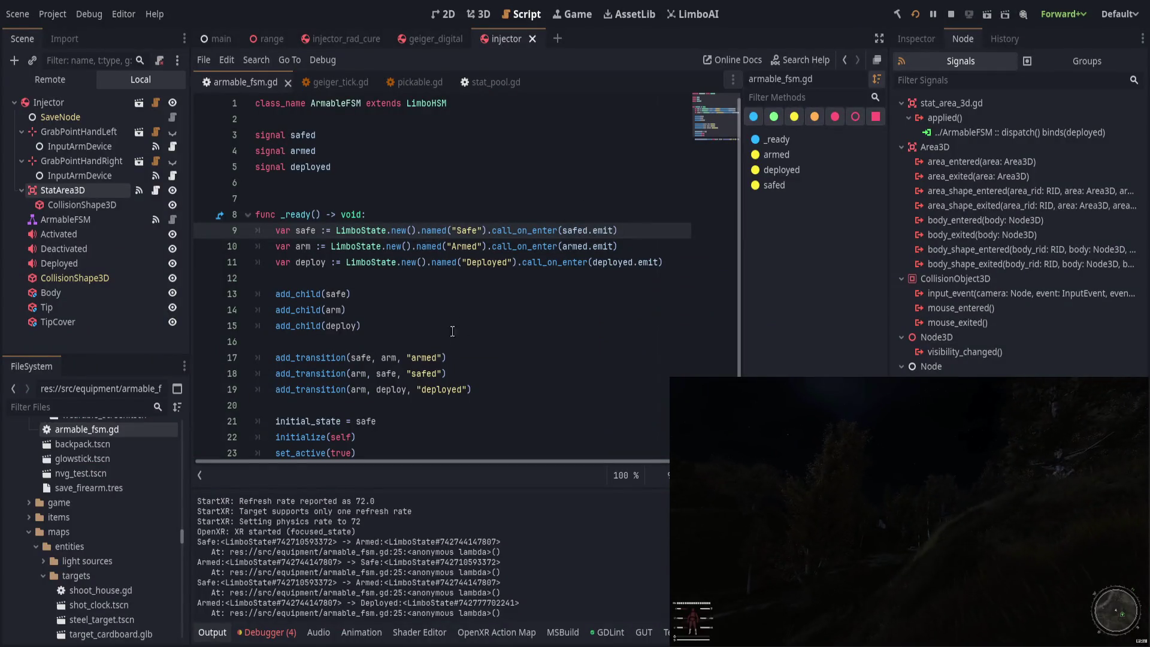
# Step: Delete the active_state_changed print_debug line, save armable_fsm.gd, and stop the game
pyautogui.scroll(-2, 426, 416)
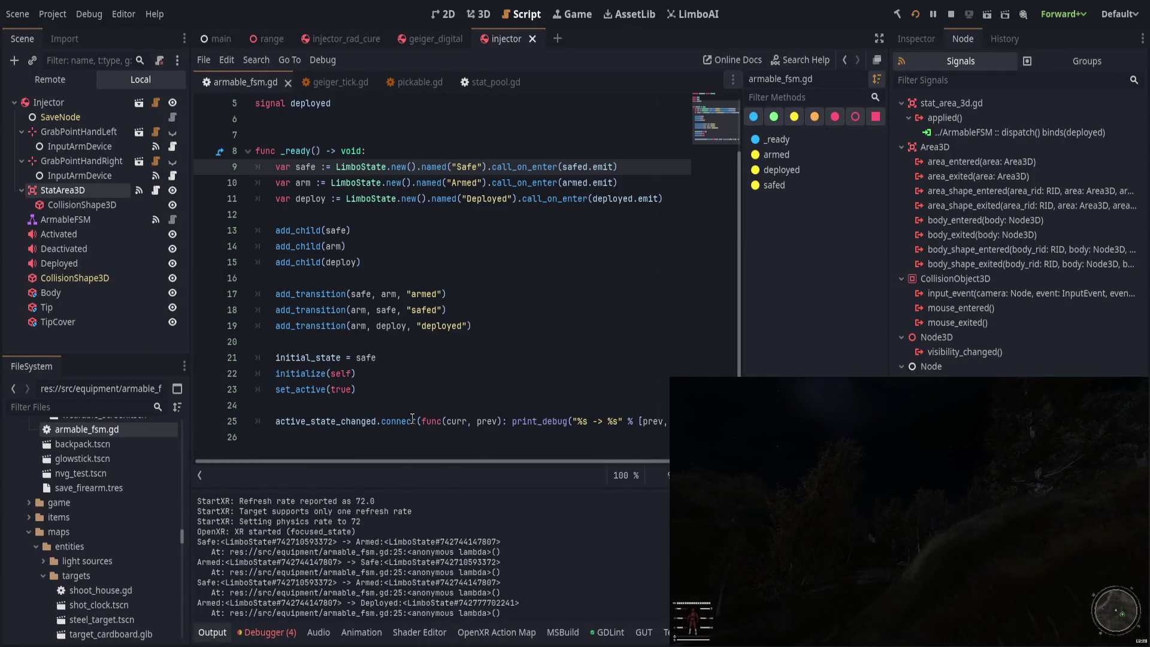
pyautogui.click(412, 420)
pyautogui.click(423, 407)
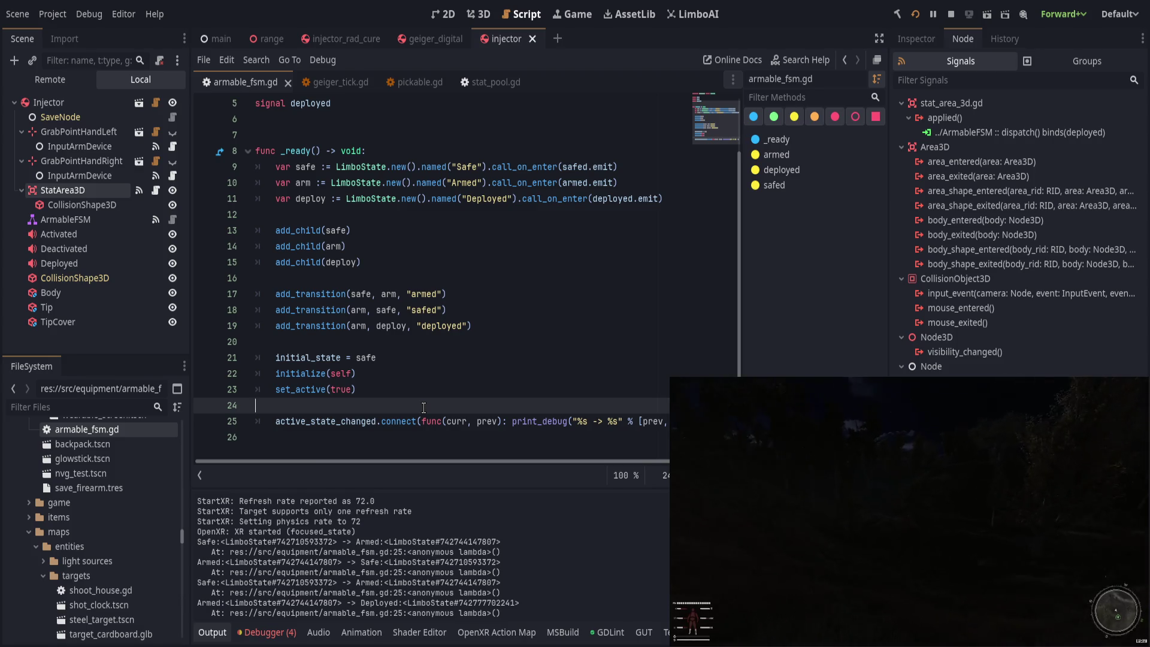
pyautogui.hotkey('ctrl', 'shift', 'k')
pyautogui.hotkey('ctrl', 'shift', 'k')
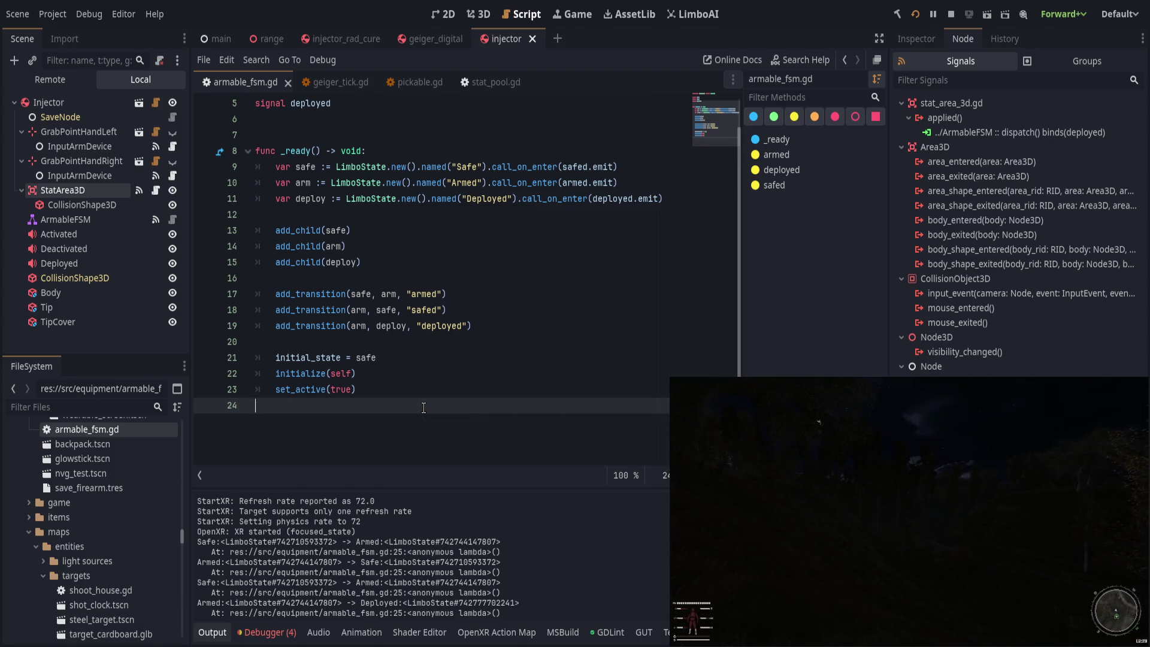
pyautogui.hotkey('ctrl', 's')
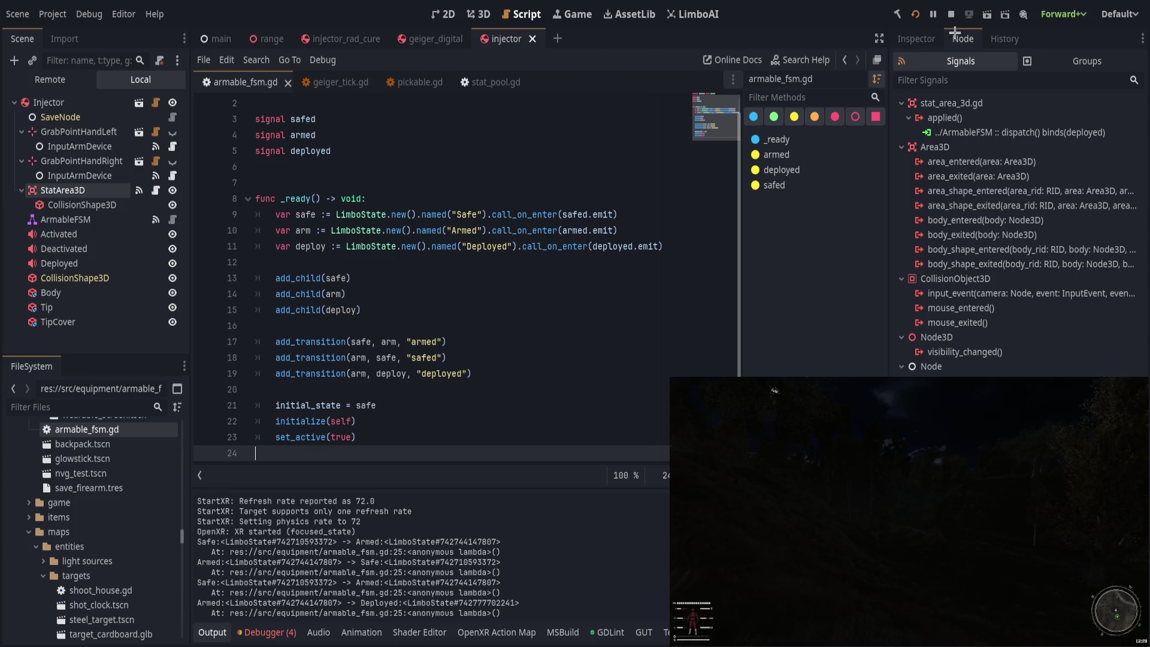
pyautogui.click(952, 13)
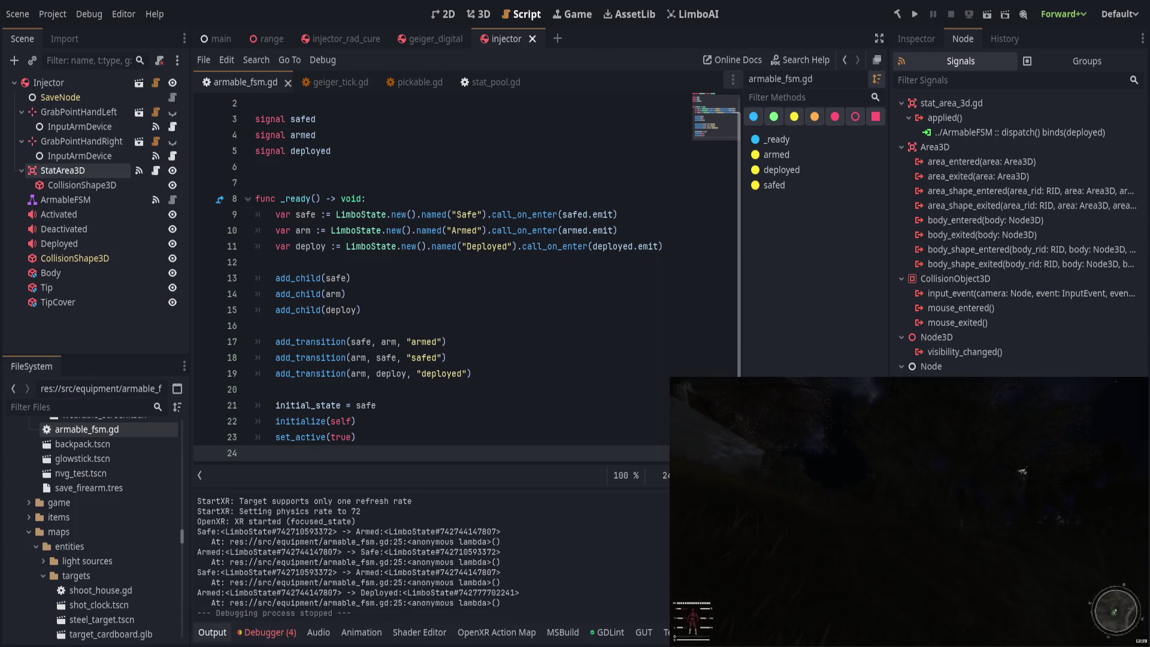
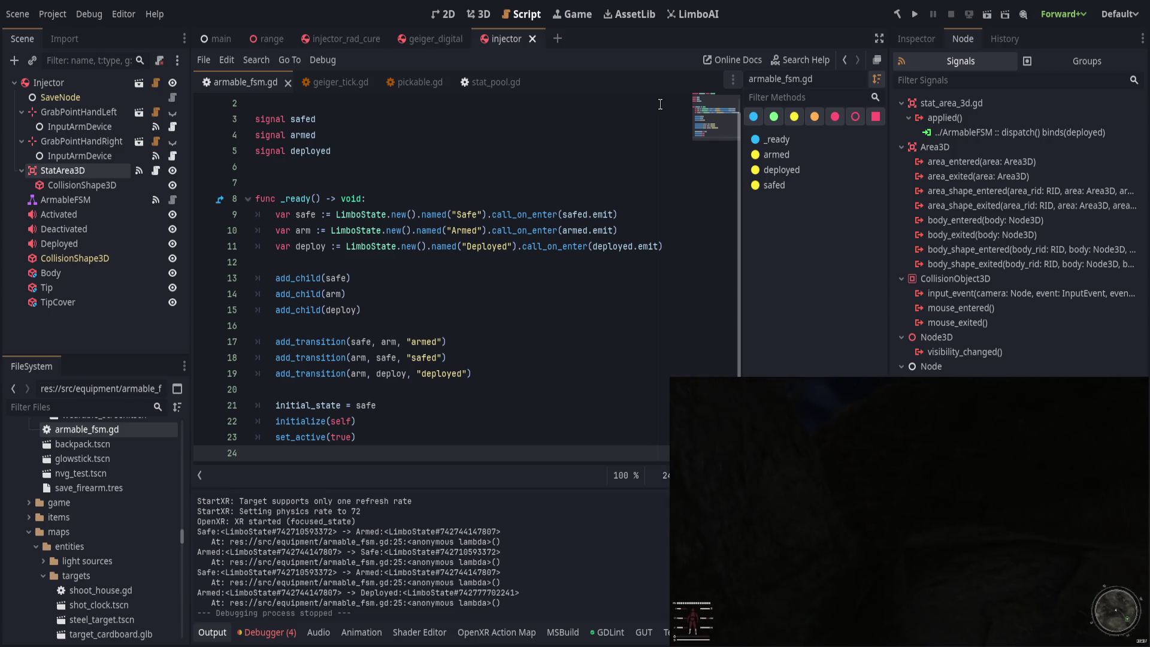
# Step: Collapse the Output panel while reviewing armable_fsm.gd's transitions, then bring up geiger_tick.gd
pyautogui.click(540, 358)
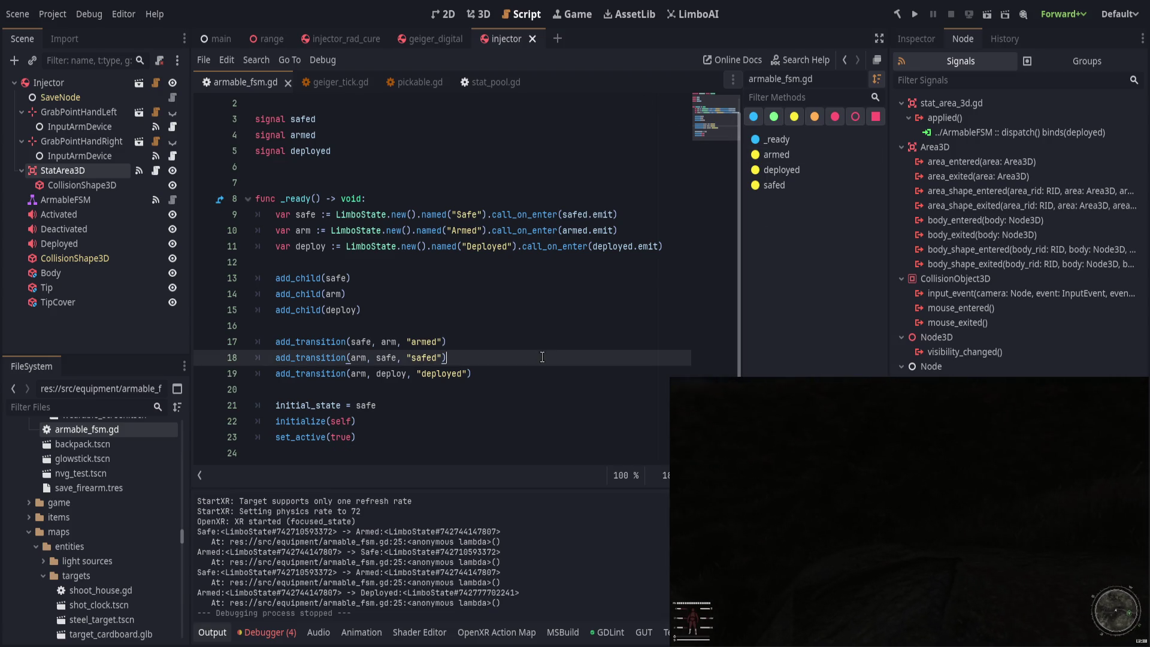
pyautogui.click(212, 632)
pyautogui.click(569, 389)
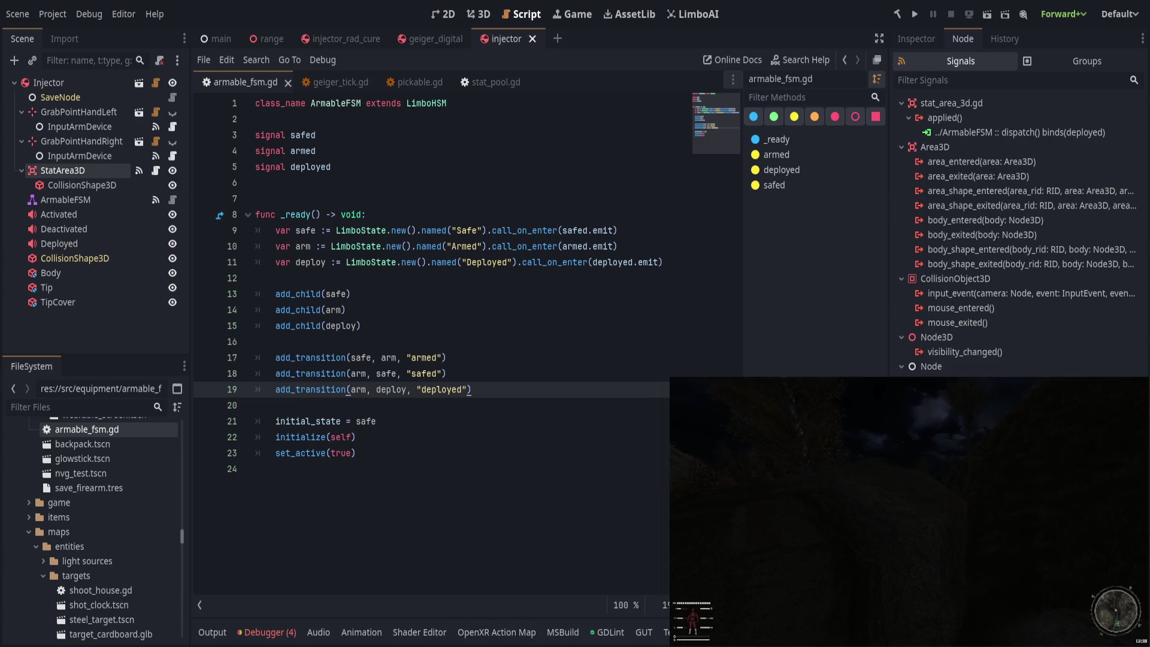
pyautogui.click(256, 469)
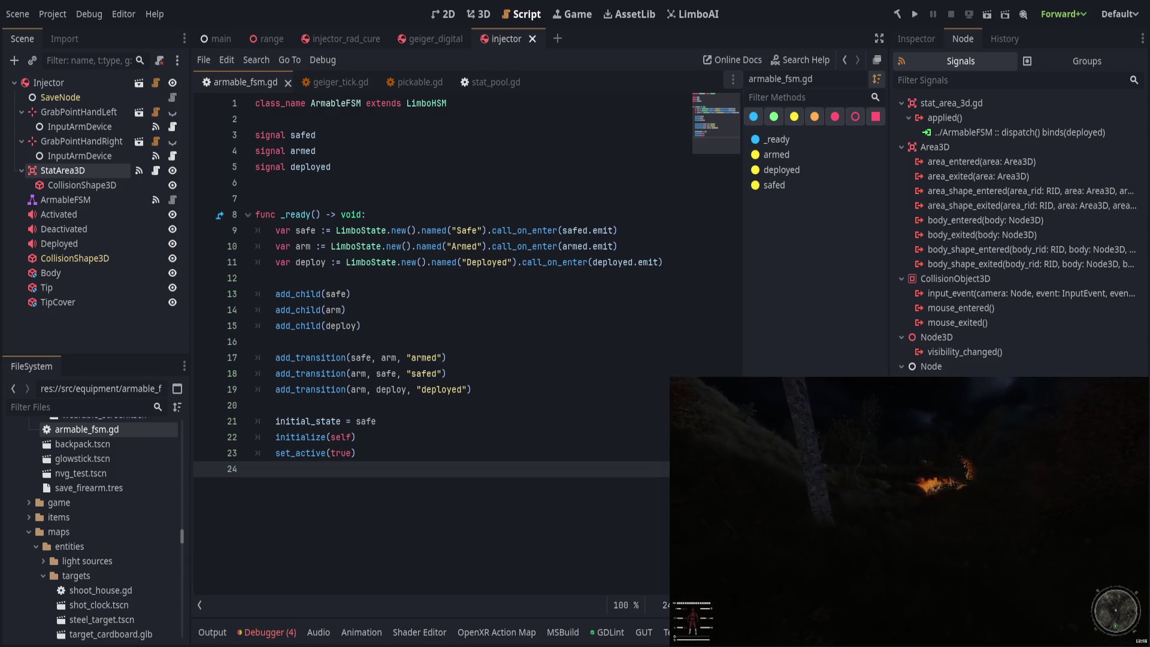
pyautogui.click(564, 390)
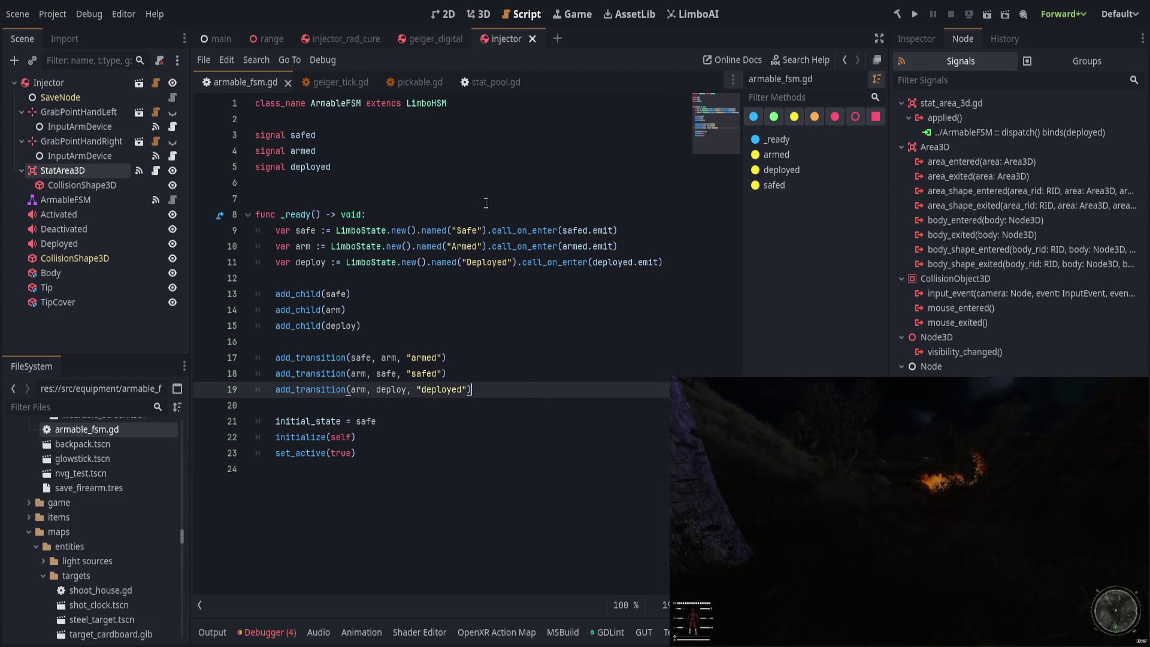
pyautogui.click(329, 84)
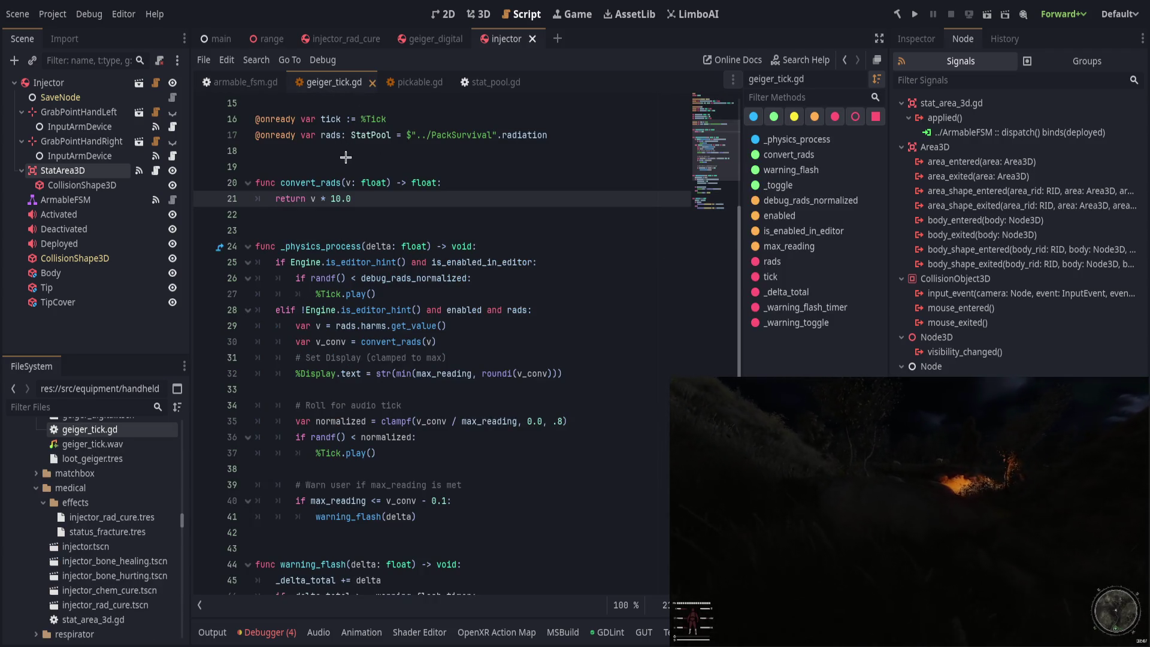
# Step: Close the geiger_tick.gd, armable_fsm.gd and pickable.gd scripts and the injector and geiger_digital scenes
pyautogui.click(372, 83)
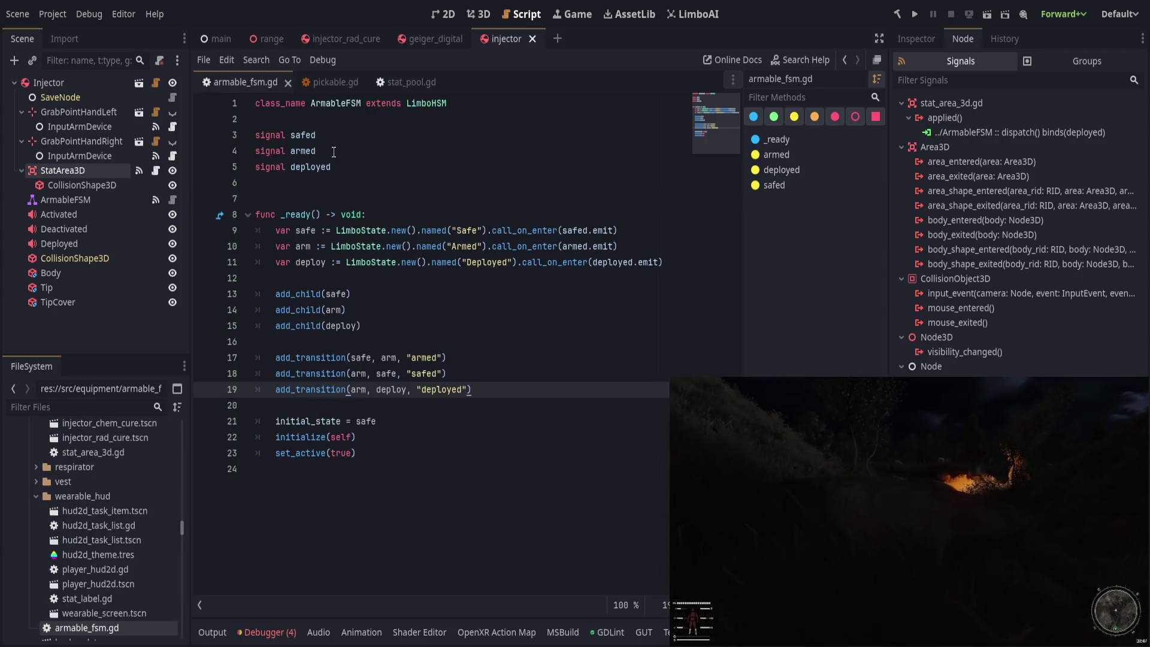
pyautogui.middleClick(247, 88)
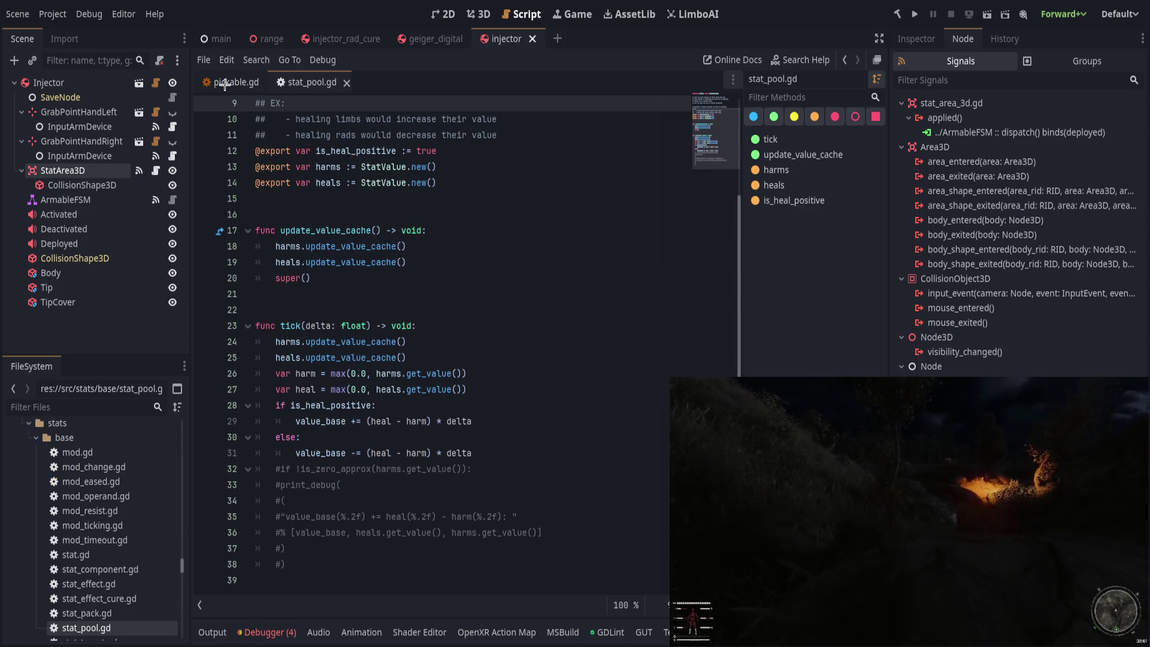
pyautogui.middleClick(225, 86)
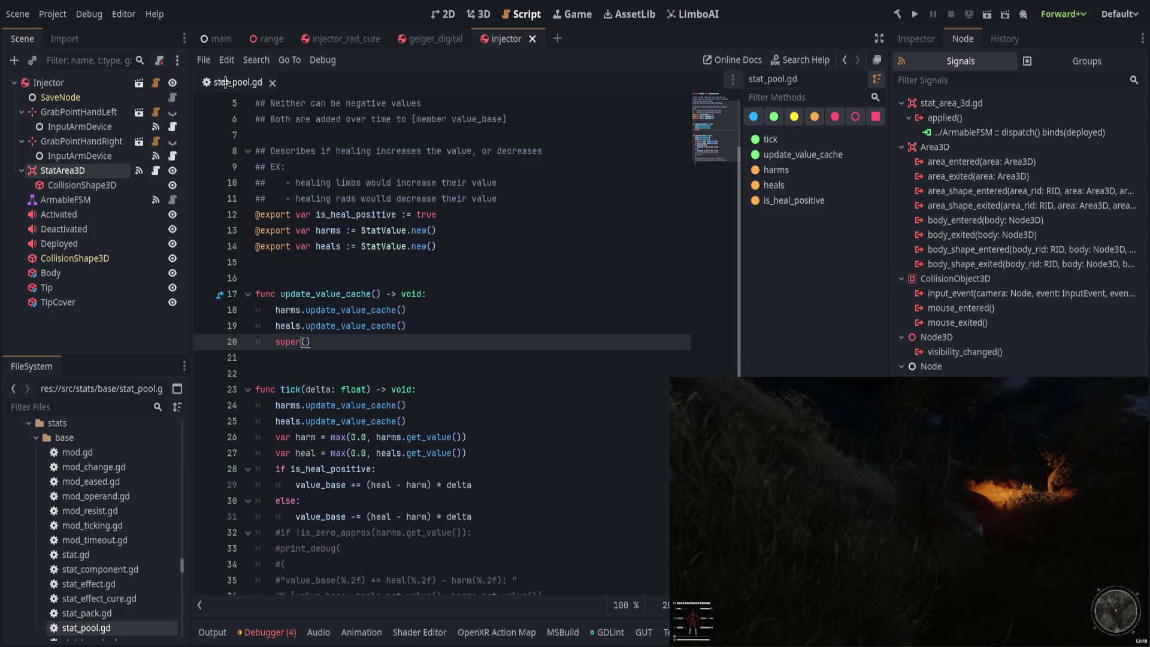
pyautogui.middleClick(497, 39)
pyautogui.middleClick(432, 39)
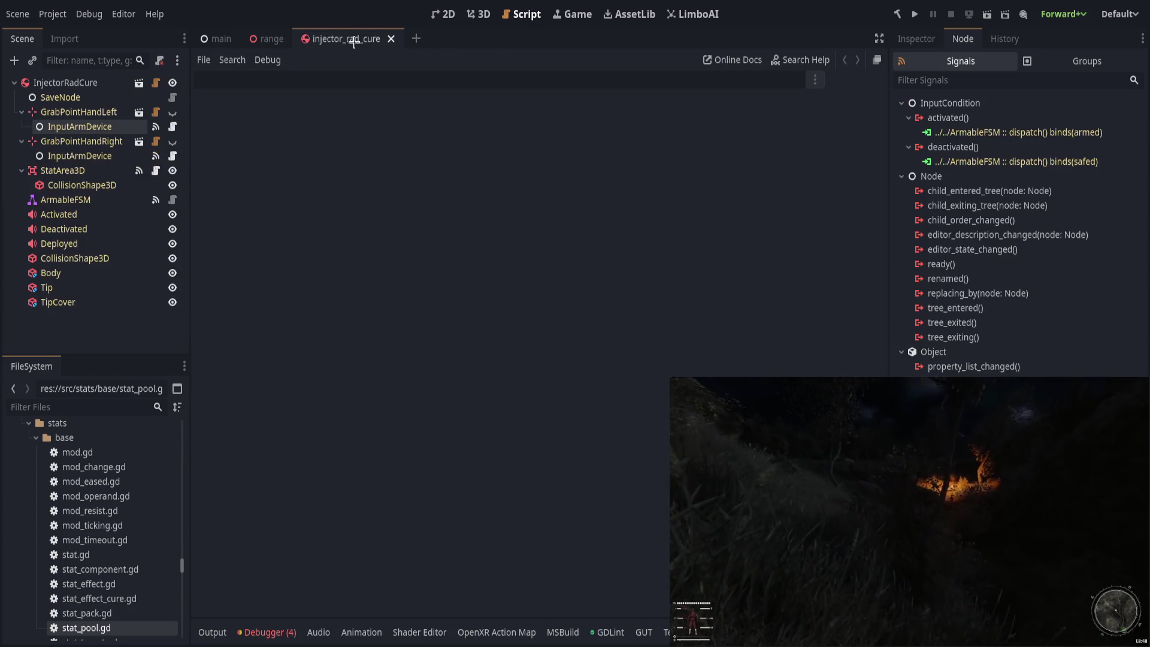
# Step: Collapse GrabPointHandLeft, GrabPointHandRight and StatArea3D, then run all GUT tests and jump to StatTarget
pyautogui.click(22, 112)
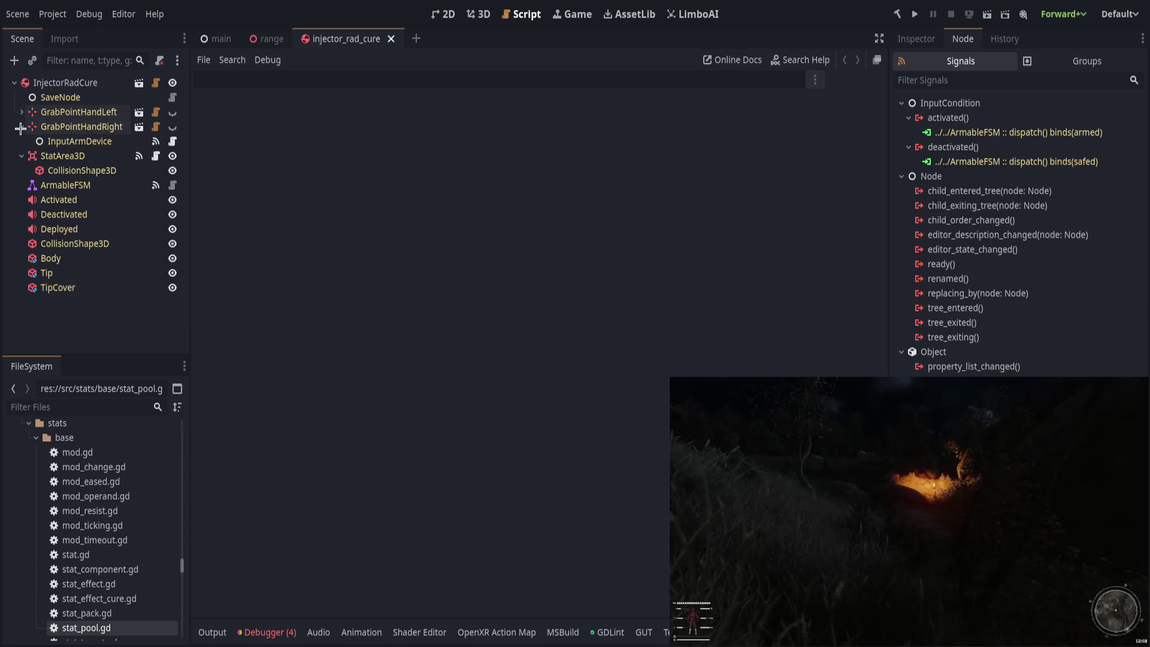
pyautogui.click(22, 126)
pyautogui.click(22, 141)
pyautogui.click(644, 632)
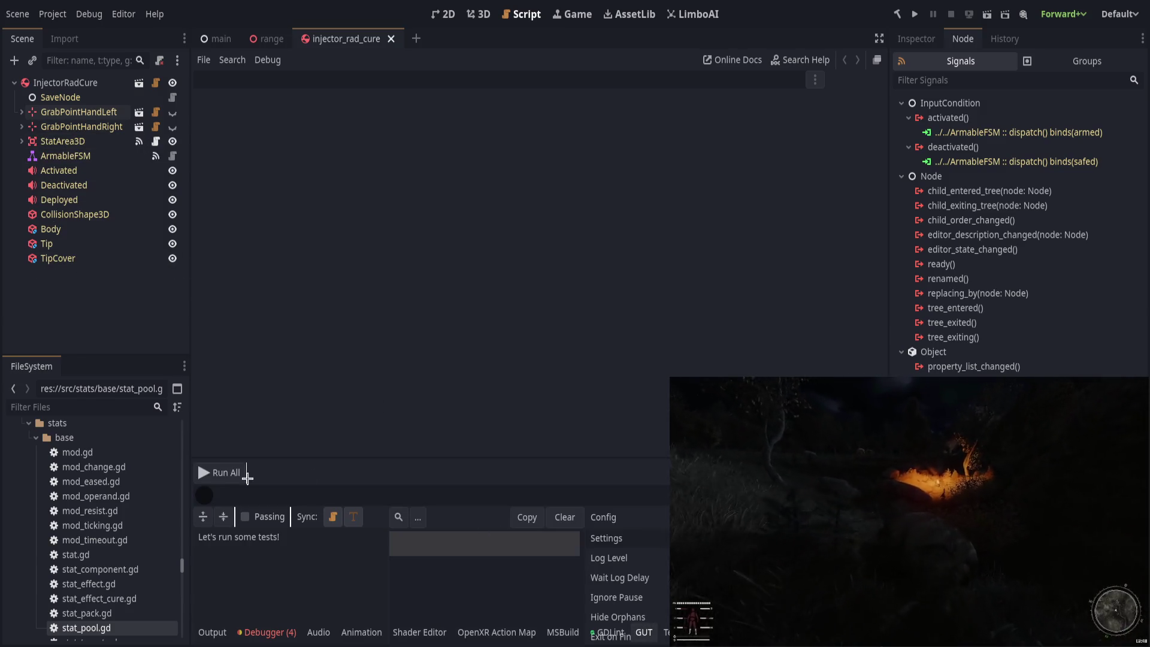
pyautogui.click(228, 472)
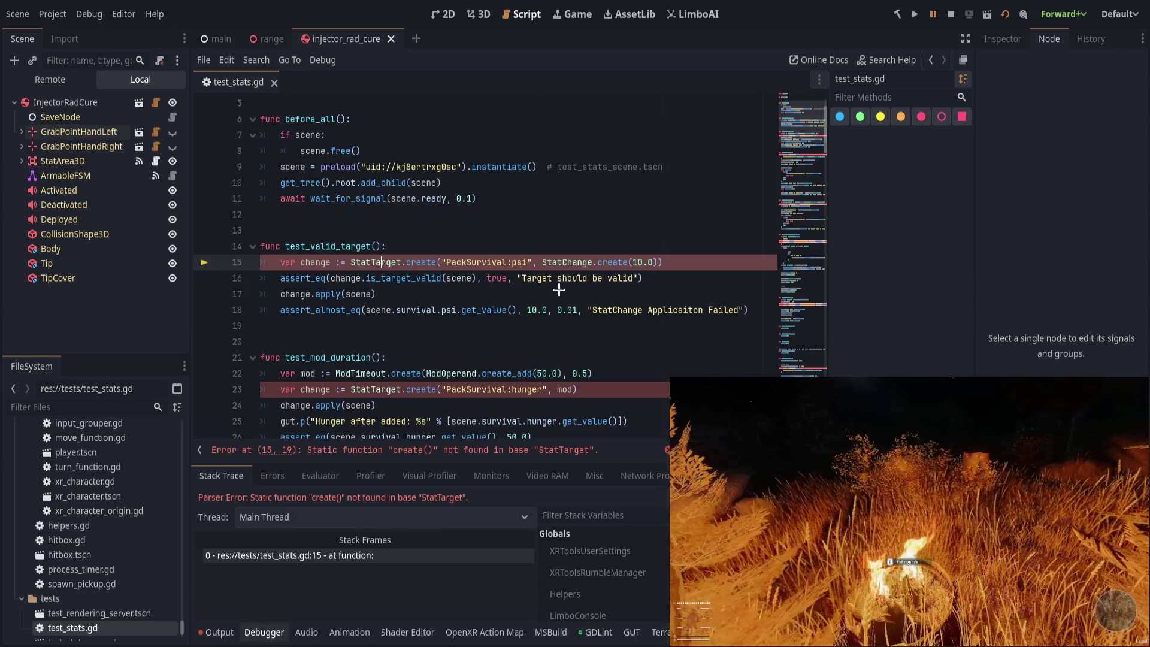
pyautogui.press('F12')
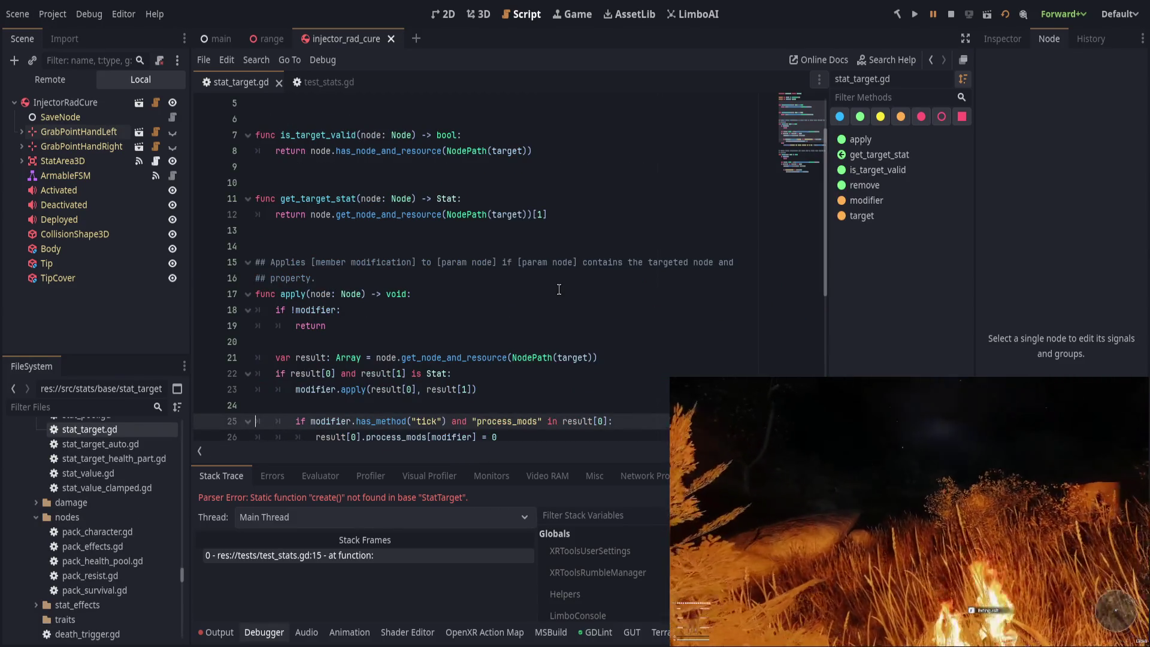
# Step: Below the exports in stat_target.gd, start 'static func create(_target: StringName, )'
pyautogui.scroll(2, 552, 290)
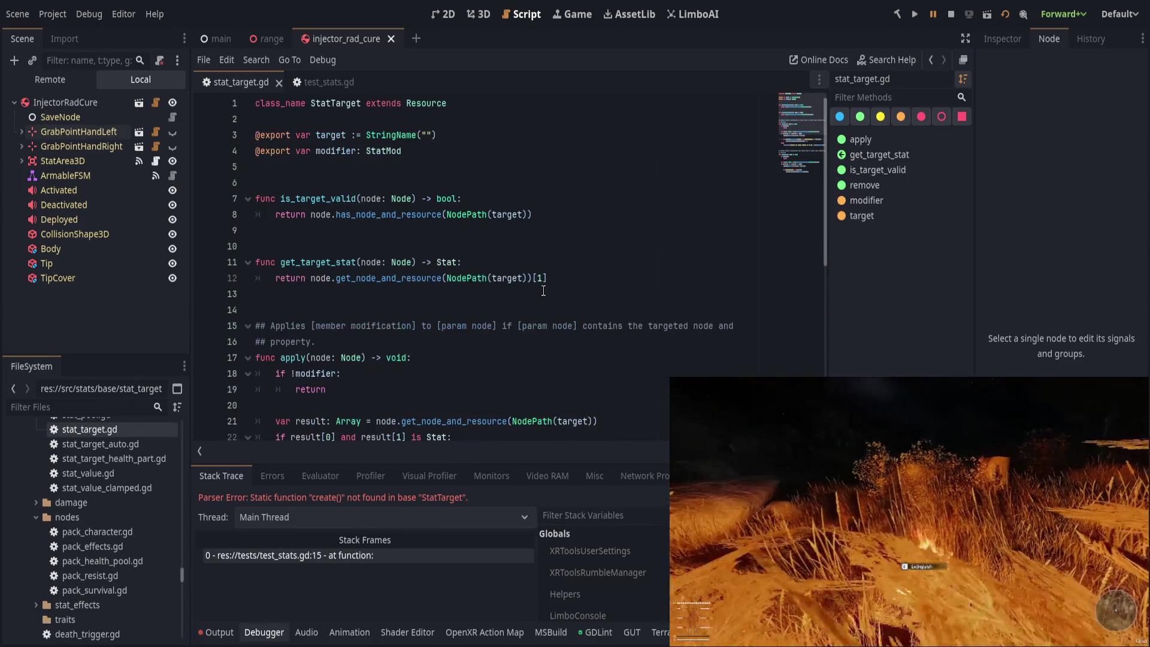
pyautogui.click(420, 171)
pyautogui.press('Return')
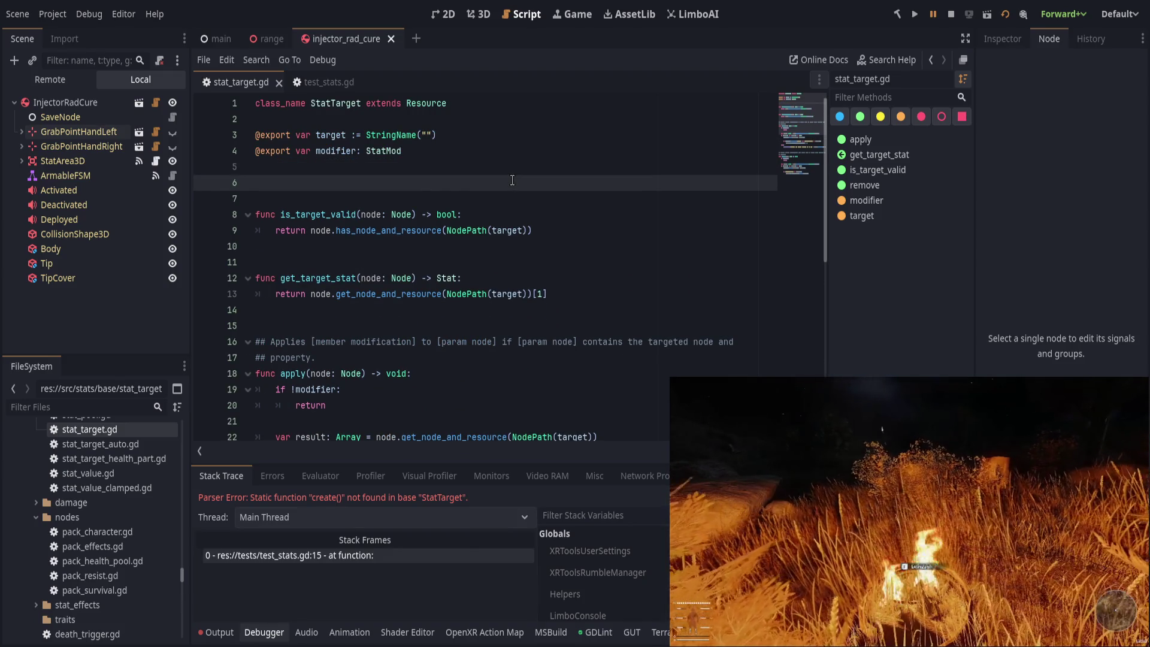
pyautogui.press('Return')
pyautogui.press('Return')
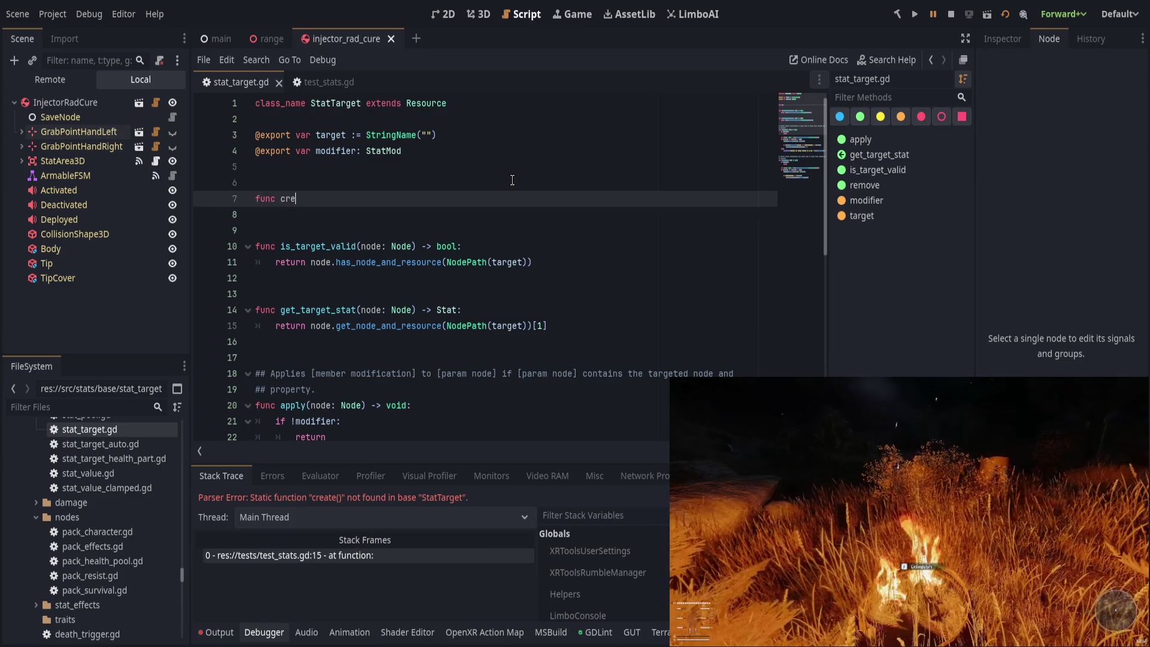
pyautogui.write('ate')
pyautogui.hotkey('ctrl', 'BackSpace')
pyautogui.hotkey('ctrl', 'BackSpace')
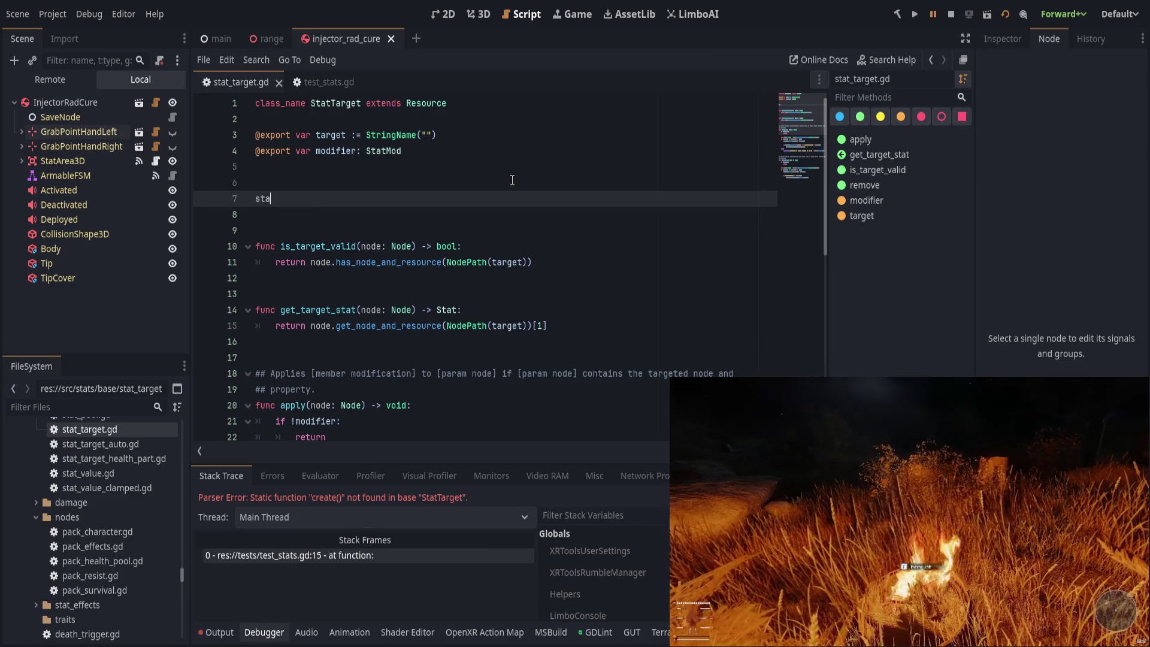
pyautogui.write('tic func create')
pyautogui.write('(S')
pyautogui.write('tringName')
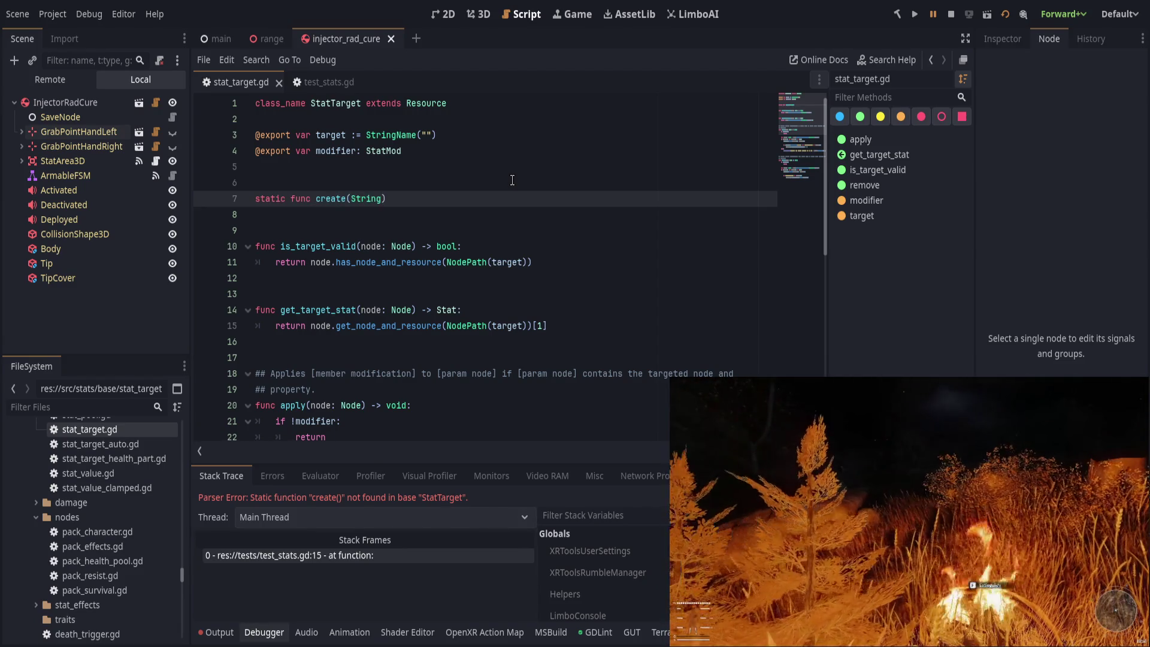
pyautogui.hotkey('ctrl', 'Left')
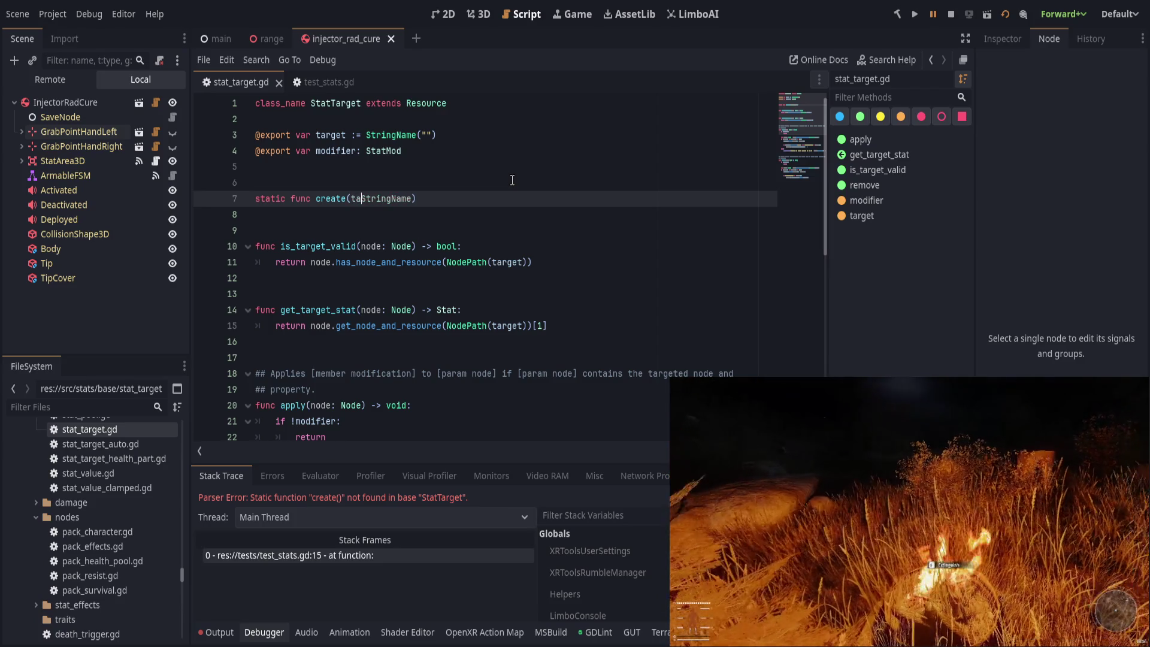
pyautogui.write('tar')
pyautogui.hotkey('ctrl', 'BackSpace')
pyautogui.write('_target:')
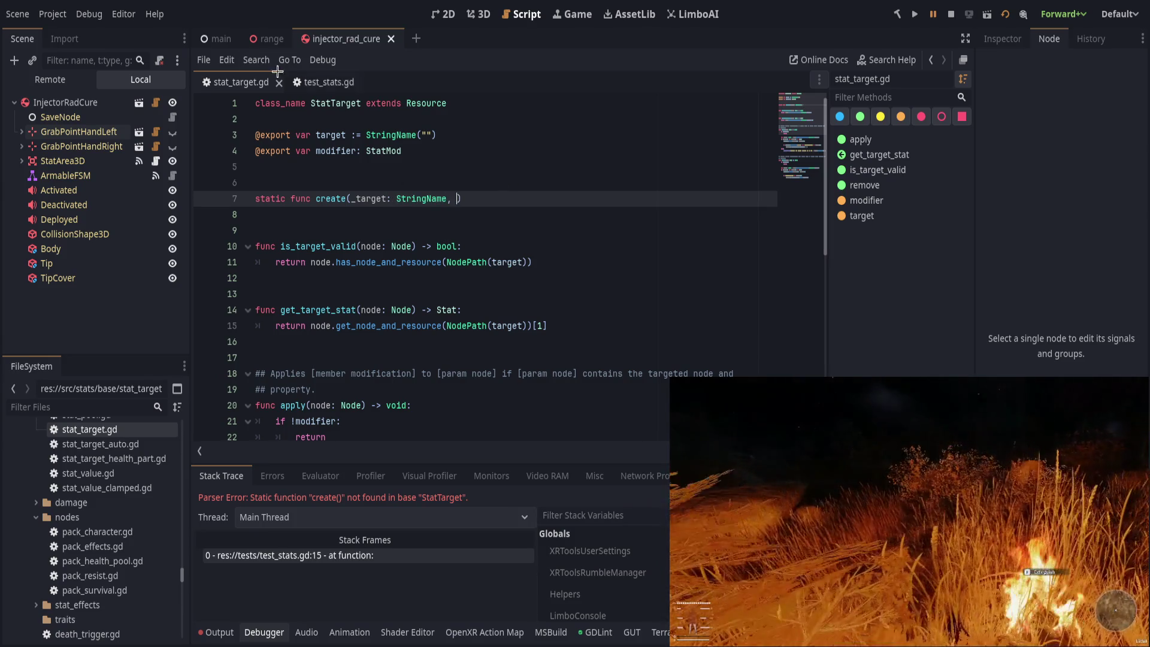
# Step: Close the main and range scenes and bring test_stats.gd into view
pyautogui.click(254, 37)
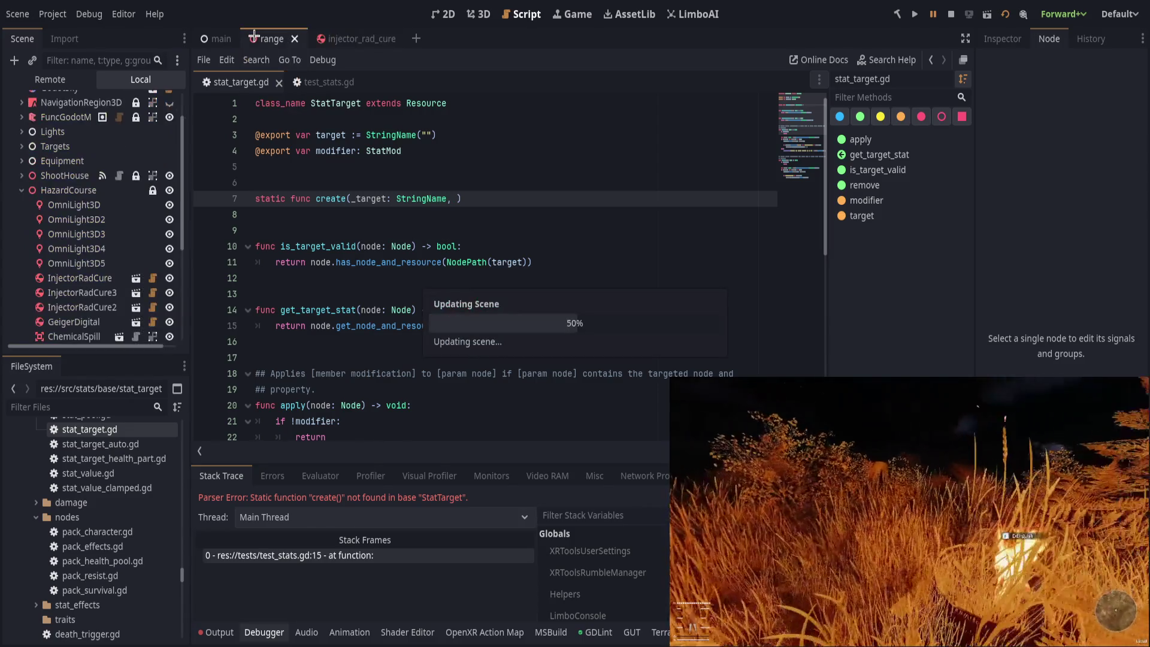
pyautogui.moveTo(208, 38)
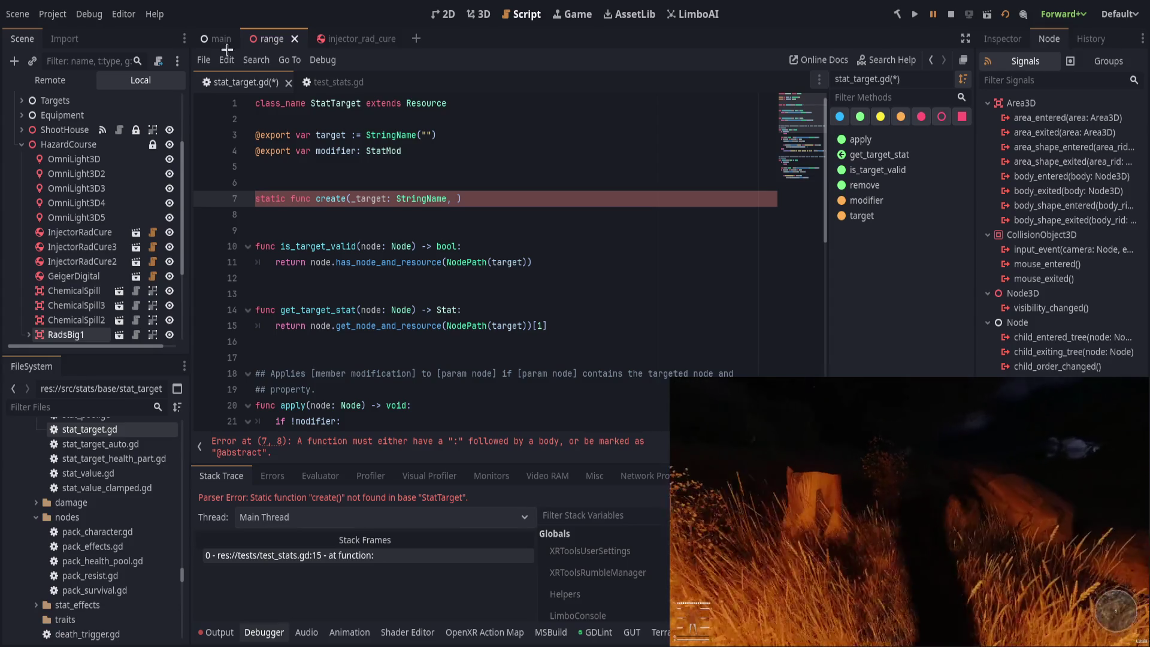
pyautogui.middleClick(214, 38)
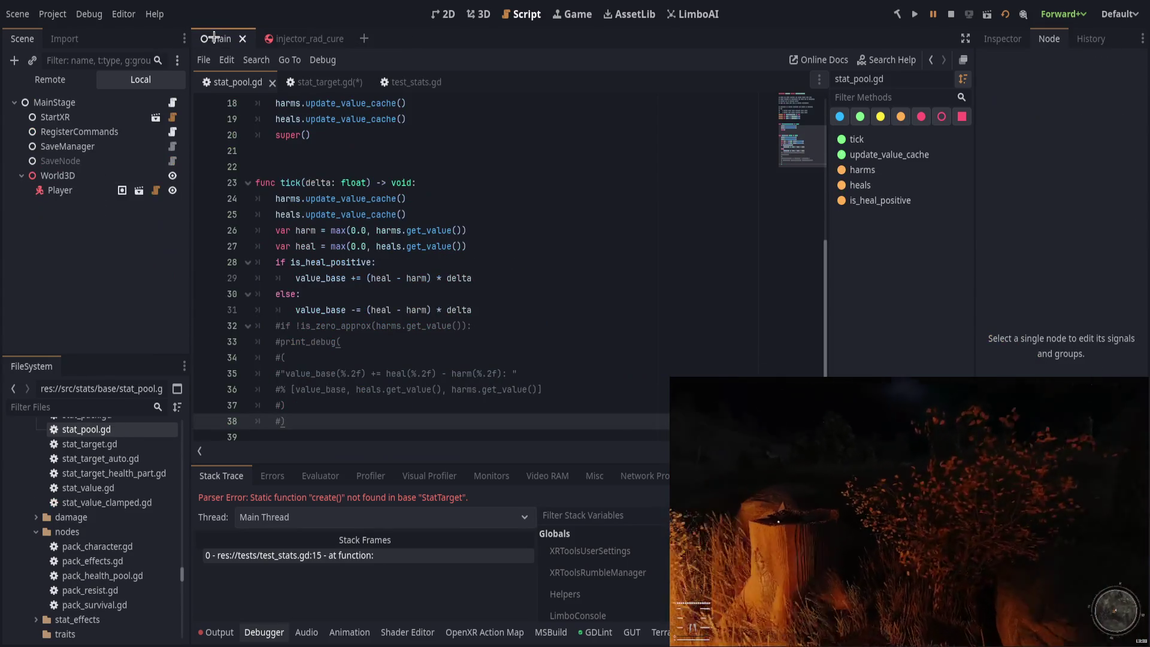
pyautogui.middleClick(214, 38)
pyautogui.click(304, 77)
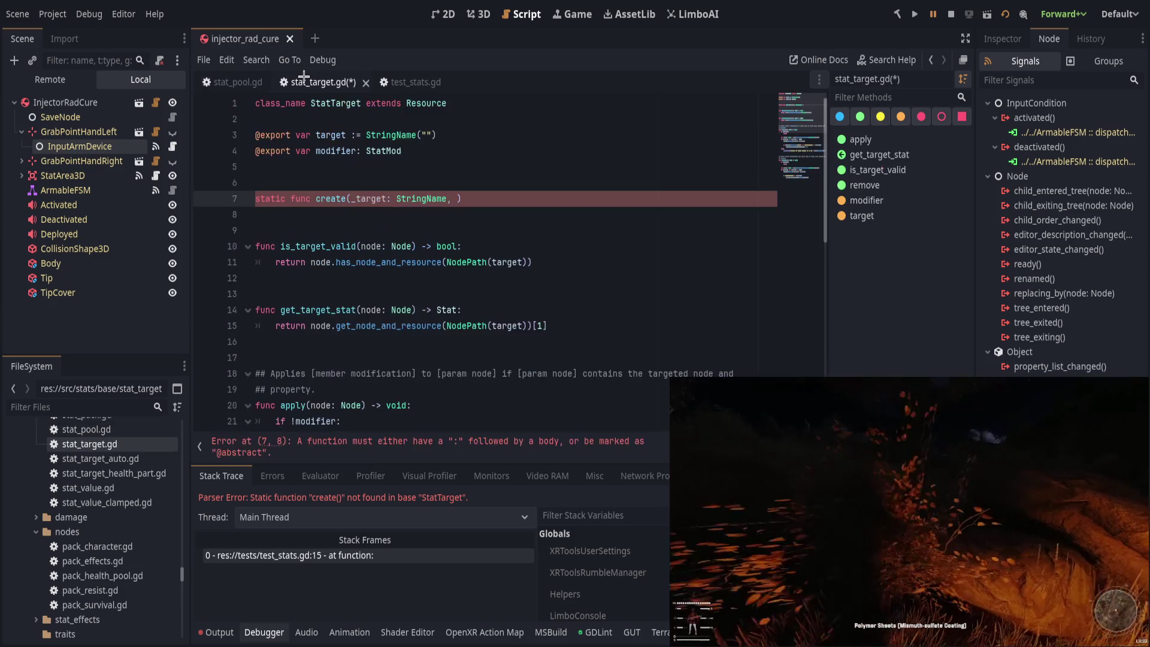
pyautogui.click(225, 78)
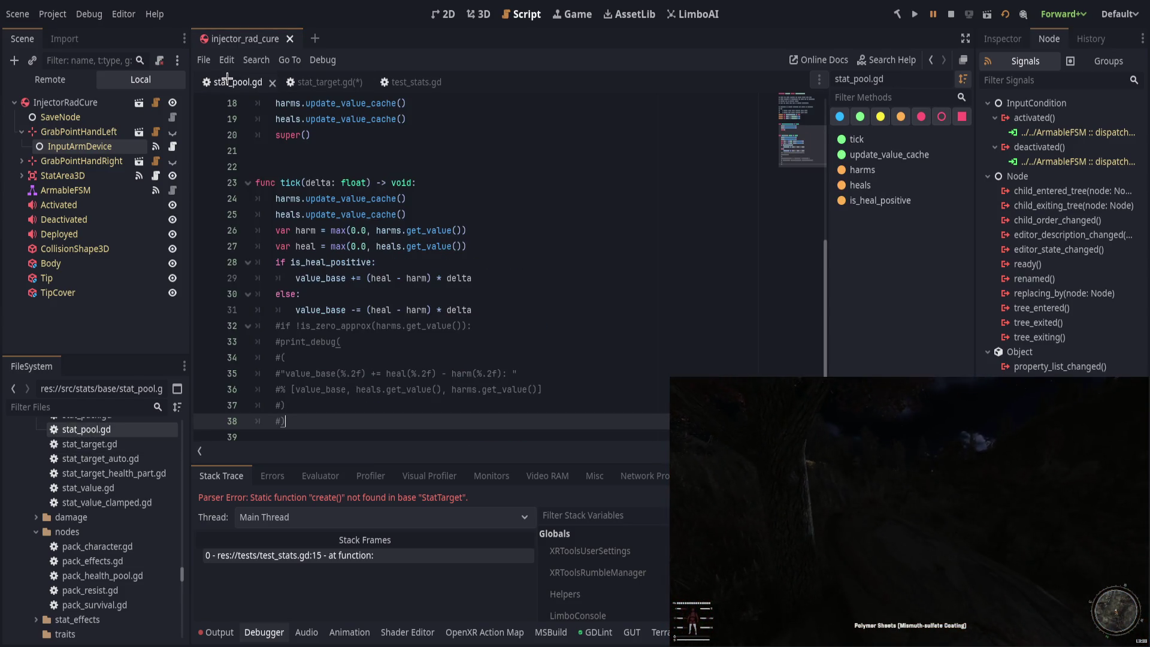
pyautogui.click(405, 82)
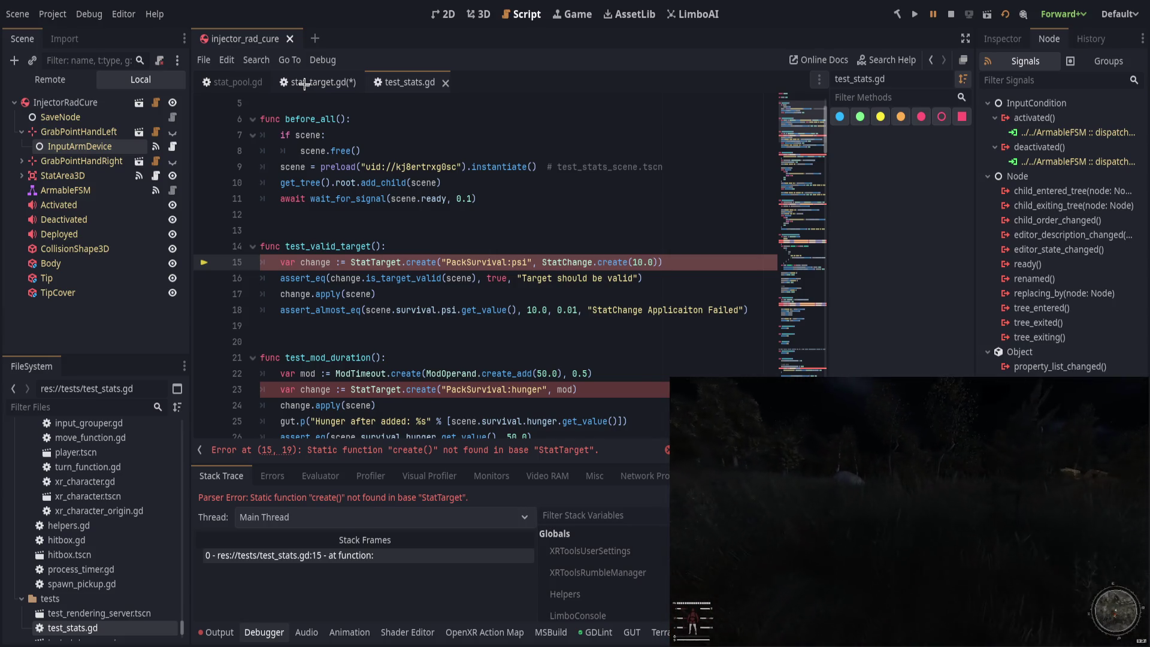
# Step: Add a '_mod: StatMod' parameter to create() and start its body with 'var new := StatTarget.new()'
pyautogui.click(305, 83)
pyautogui.write('_mod: S')
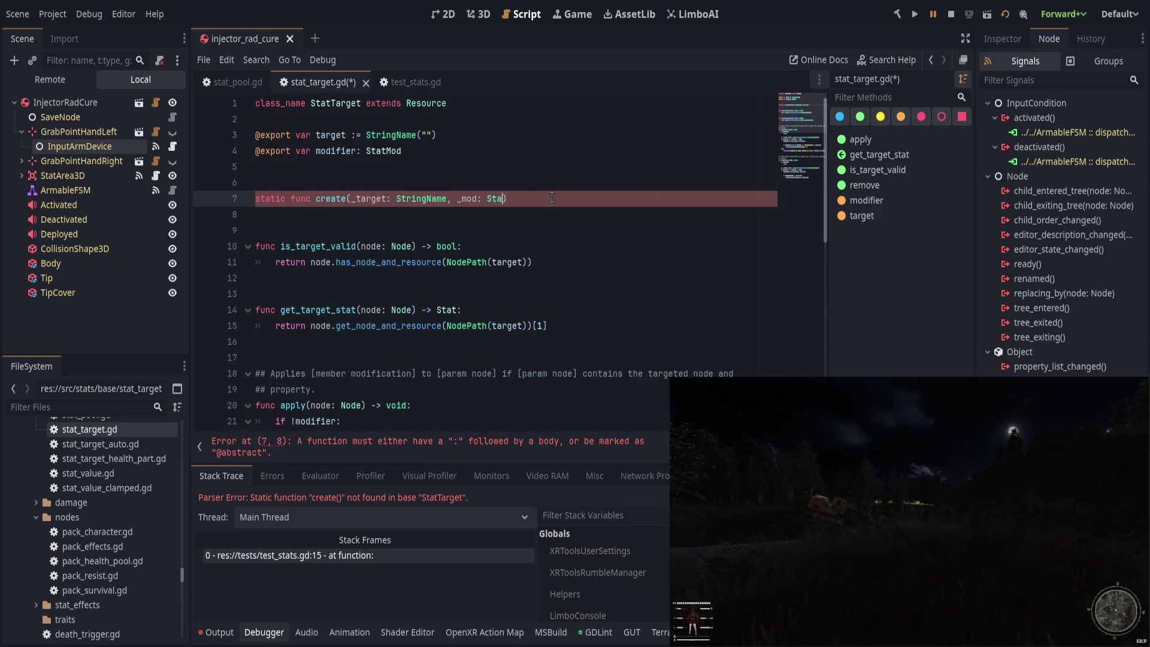
pyautogui.write('tatMod) -> void:')
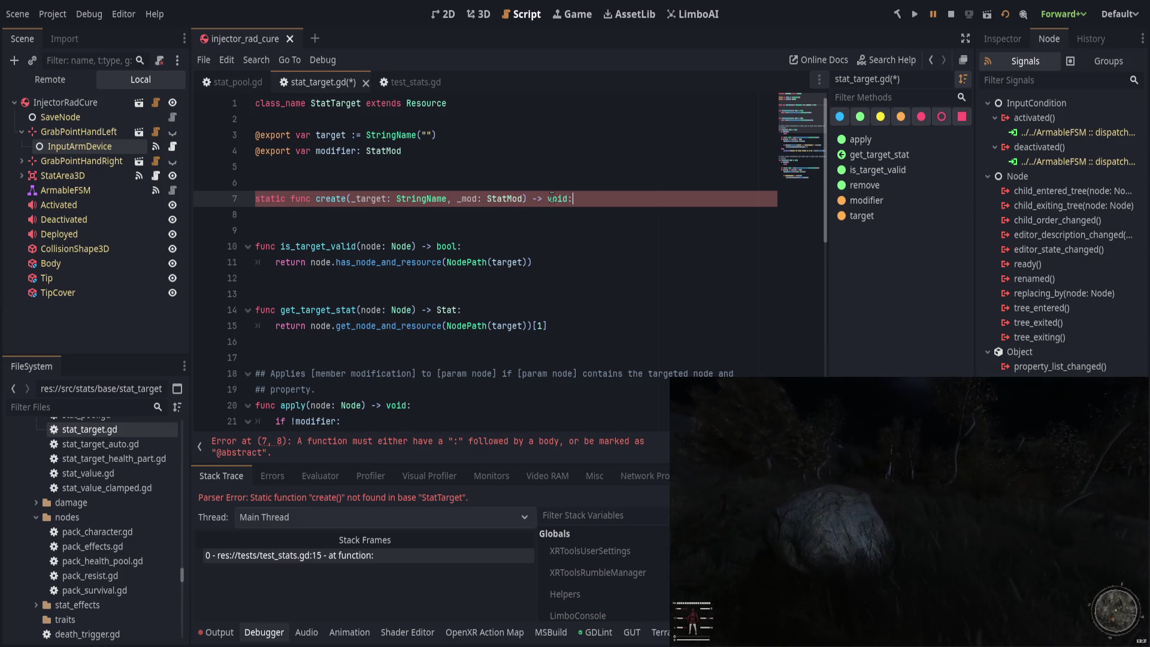
pyautogui.press('Return')
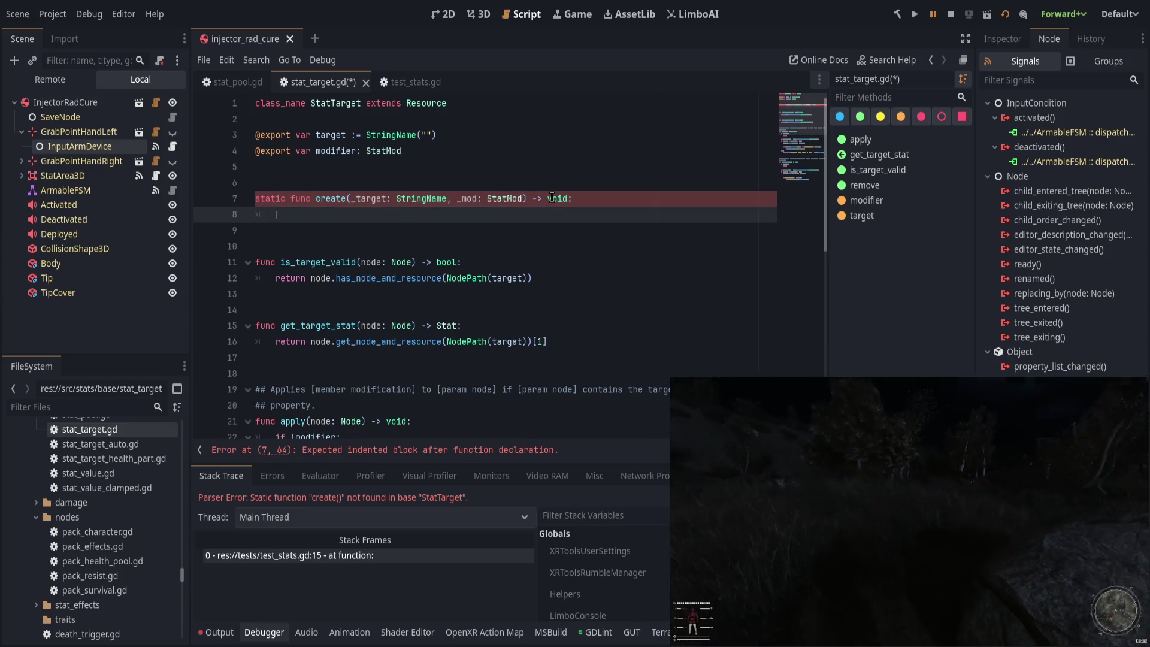
pyautogui.hotkey('ctrl', 'space')
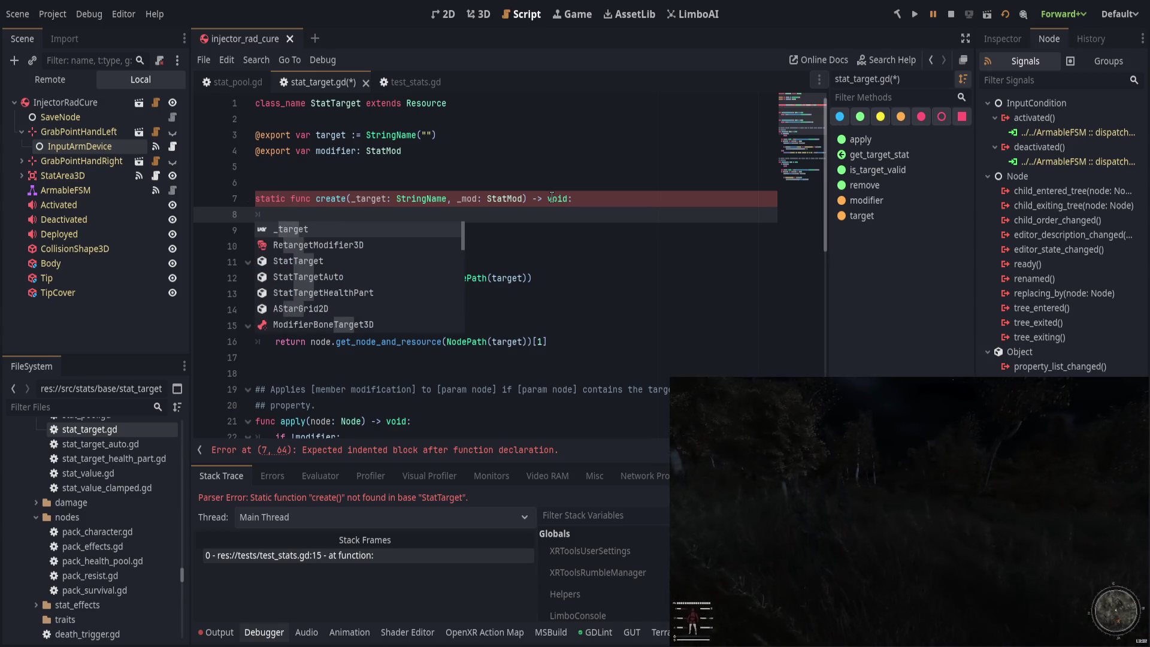
pyautogui.write('var new := StatT')
pyautogui.write('arget.new()')
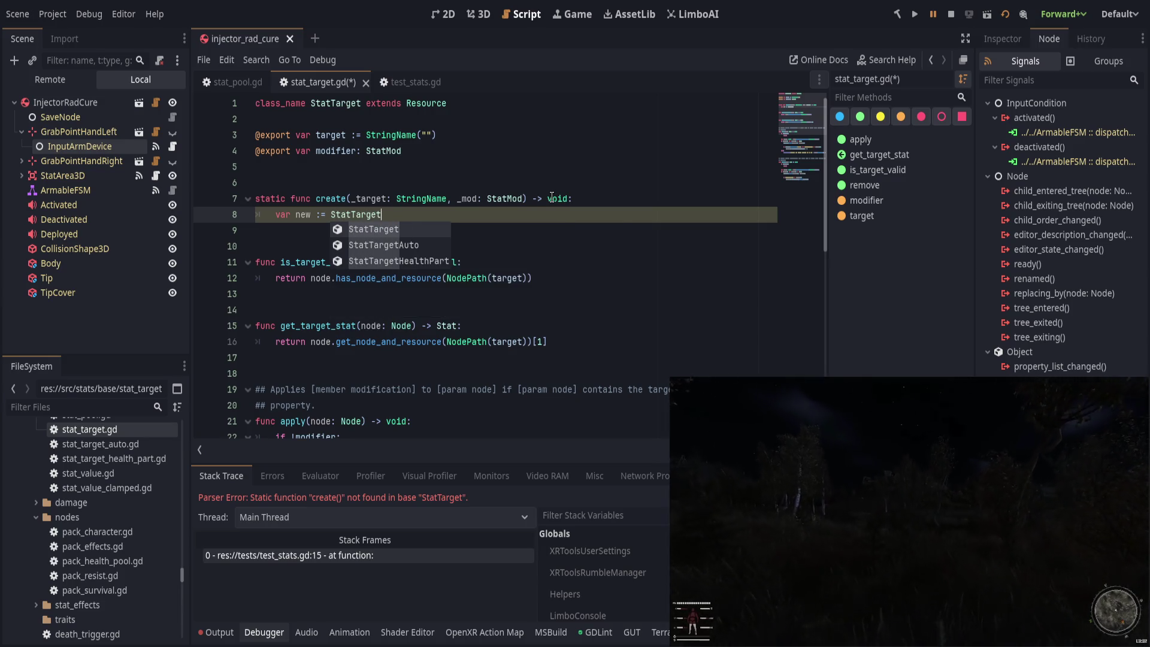
pyautogui.press('Return')
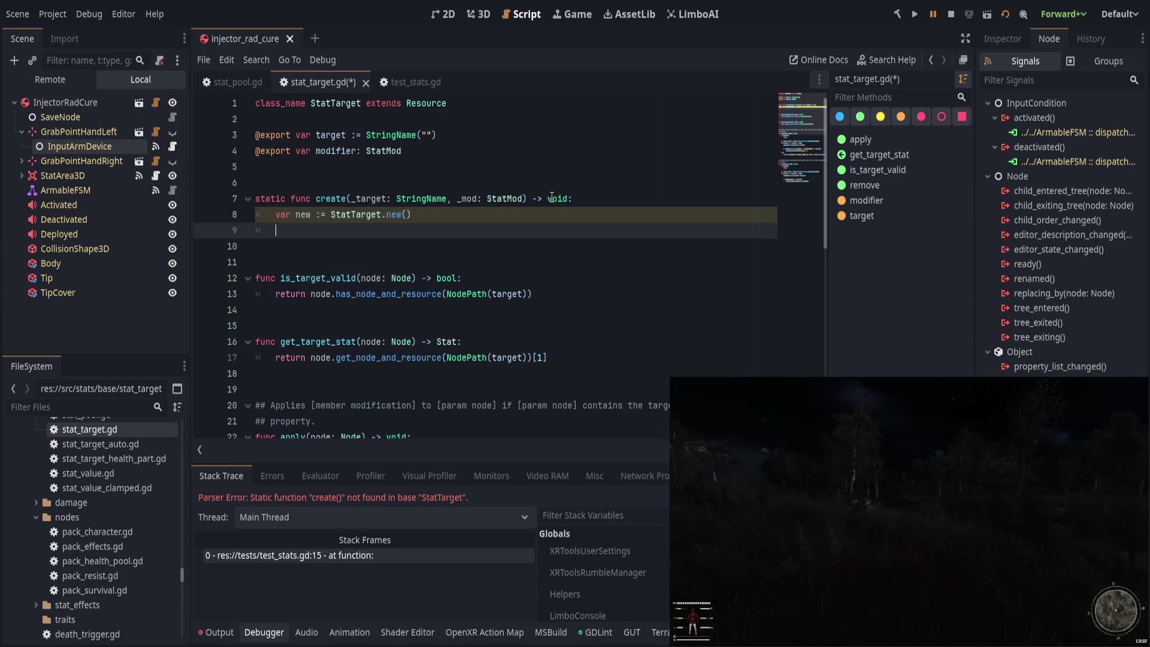
# Step: Set new.target to _target and new.mod to _mod, return new, and save
pyautogui.write('=')
pyautogui.press('BackSpace')
pyautogui.press('BackSpace')
pyautogui.press('BackSpace')
pyautogui.write('.target = _target')
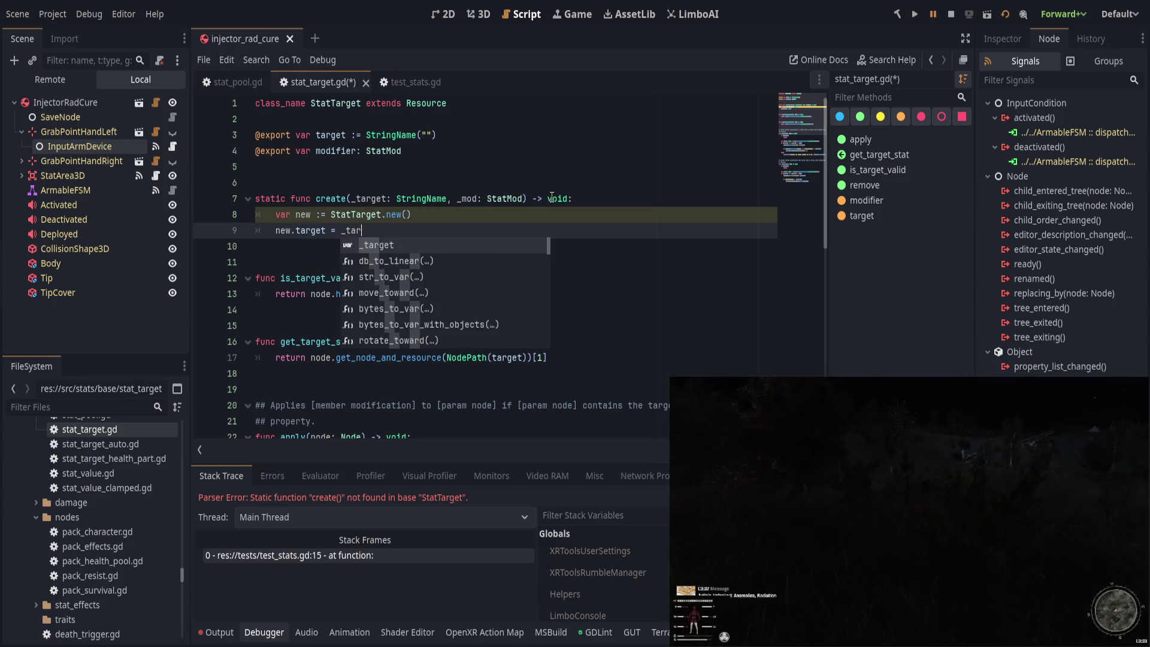
pyautogui.press('Return')
pyautogui.write('.mod')
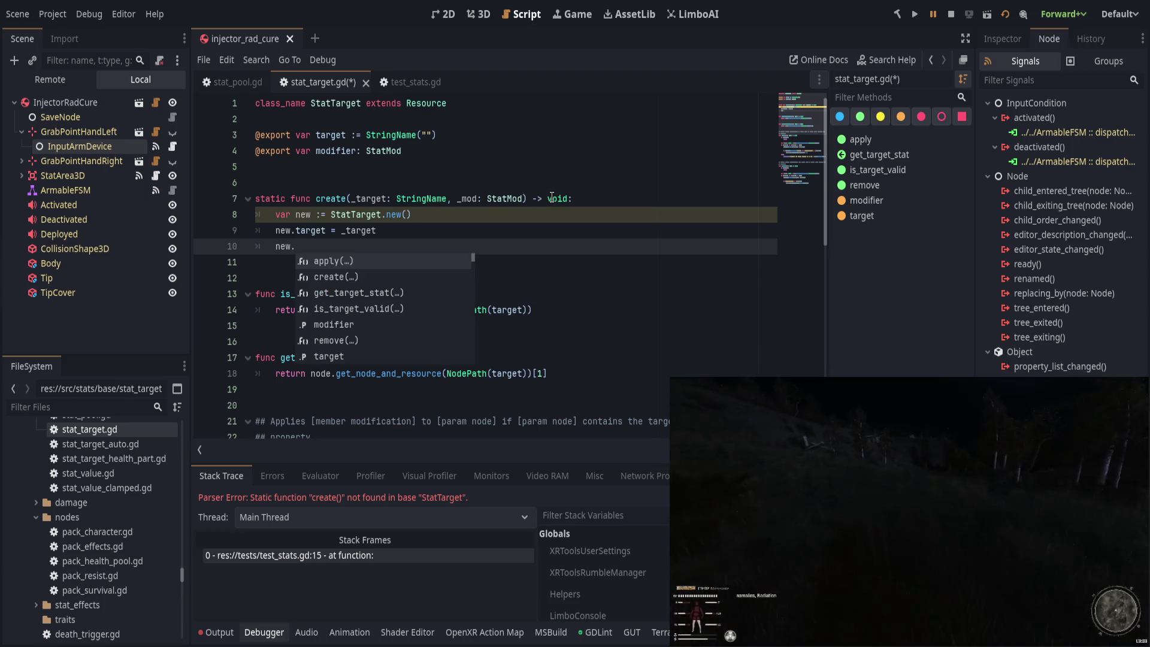
pyautogui.press('Return')
pyautogui.write('_mod')
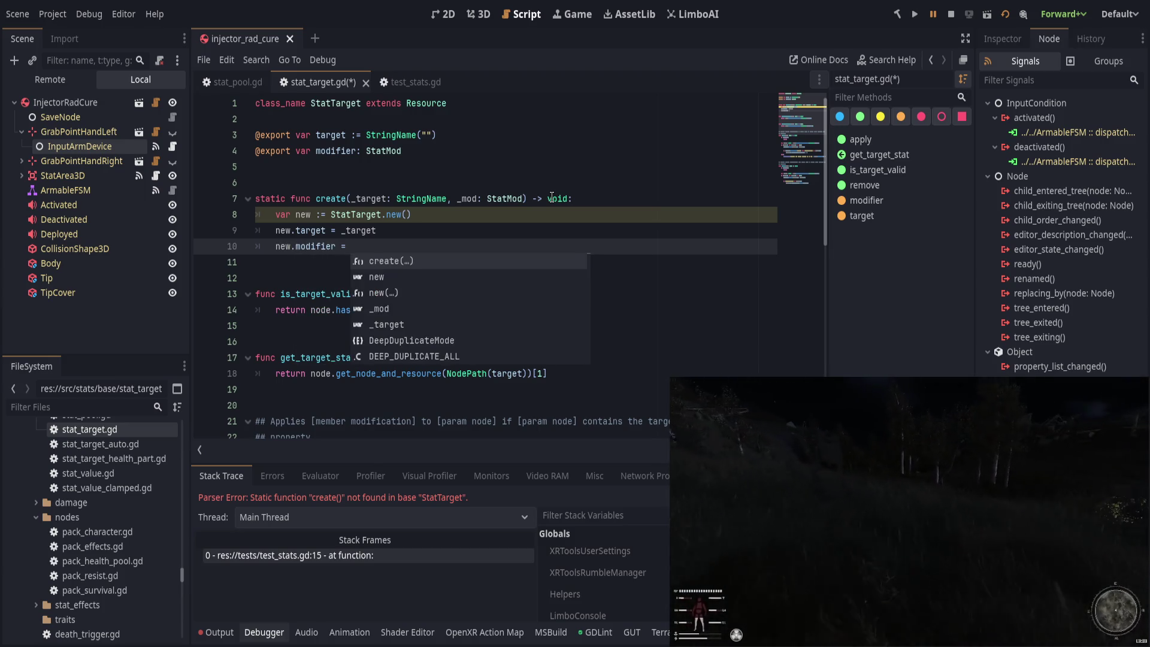
pyautogui.press('Return')
pyautogui.press('Return')
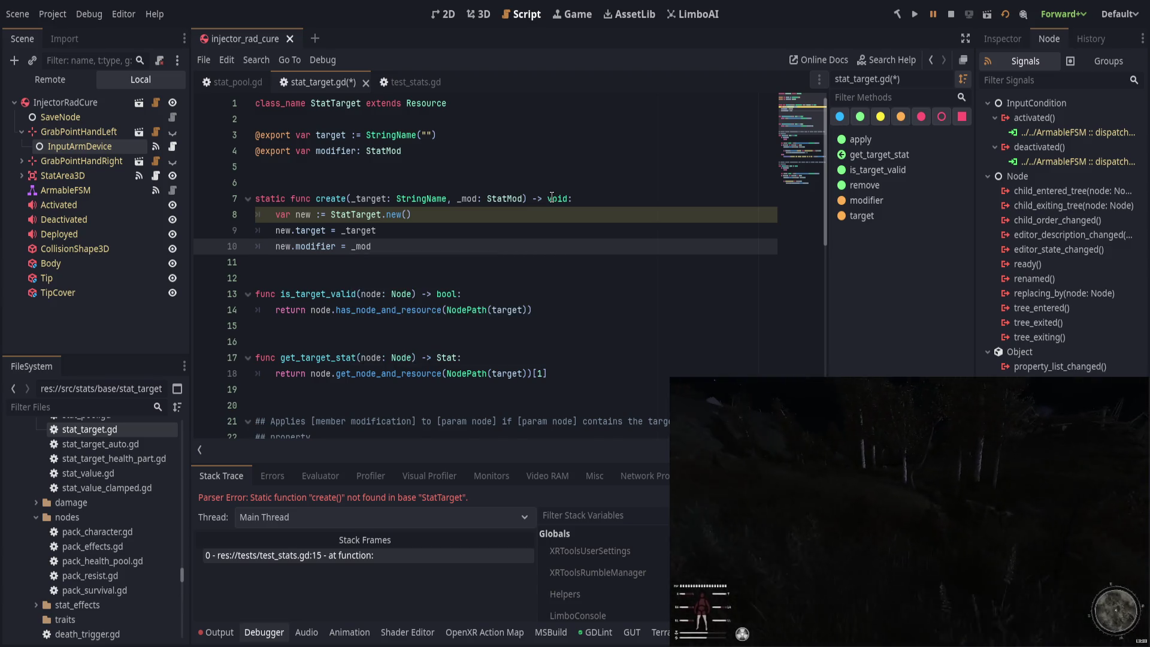
pyautogui.write('return new')
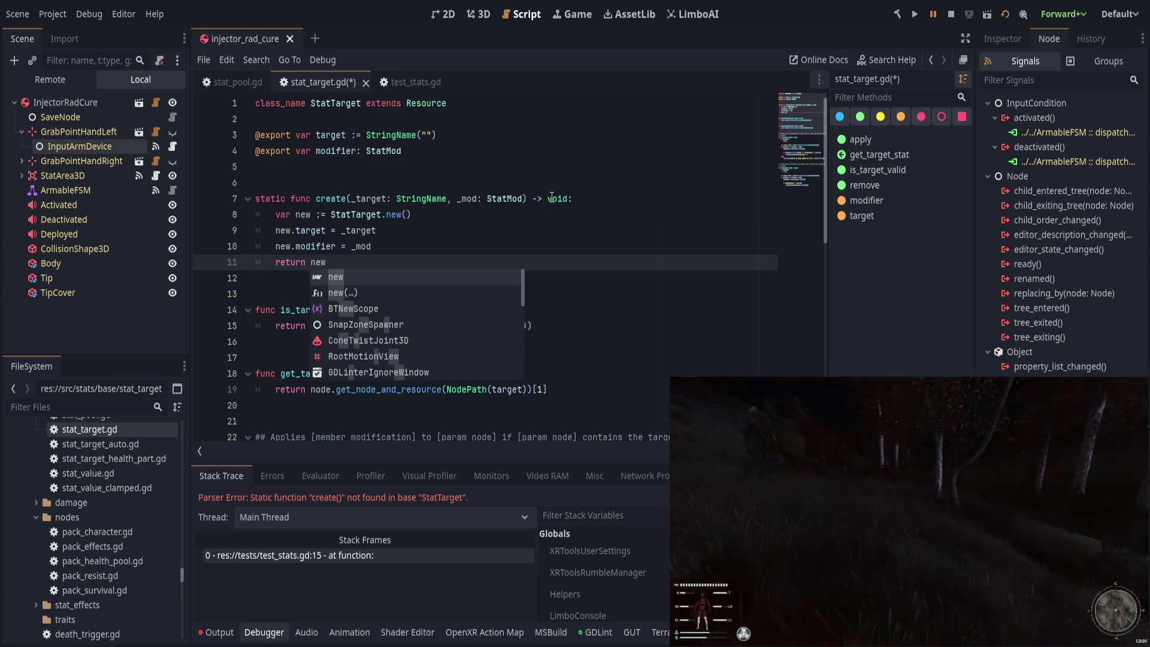
pyautogui.hotkey('ctrl', 's')
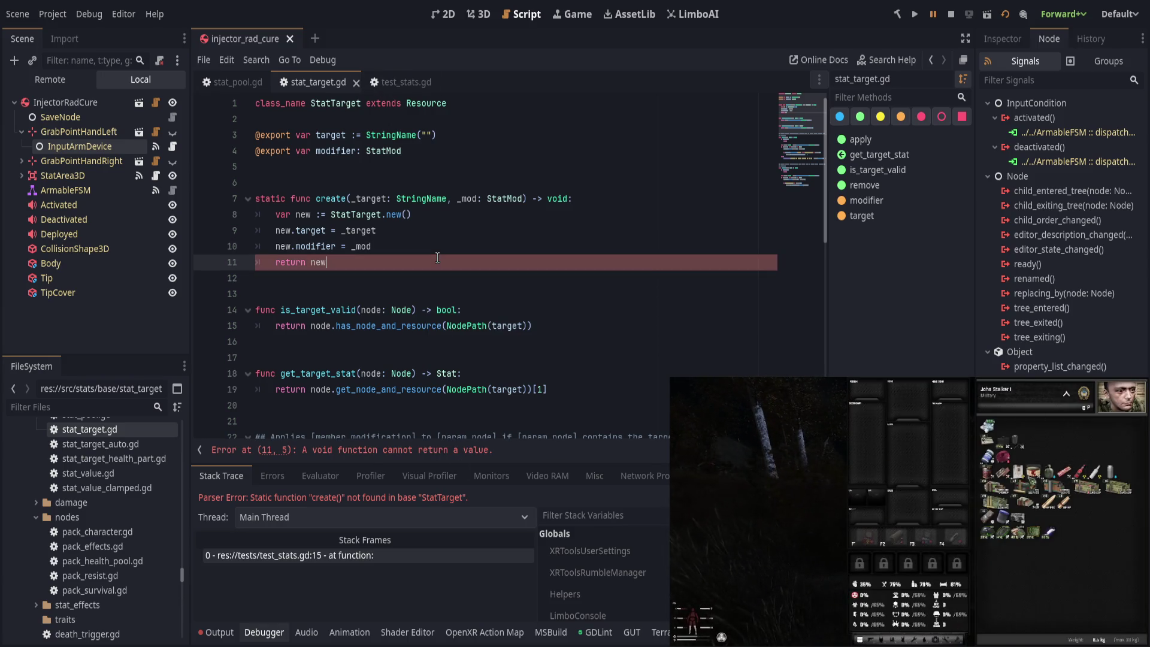
# Step: Change create()'s return type from void to StatTarget and save stat_target.gd
pyautogui.click(563, 198)
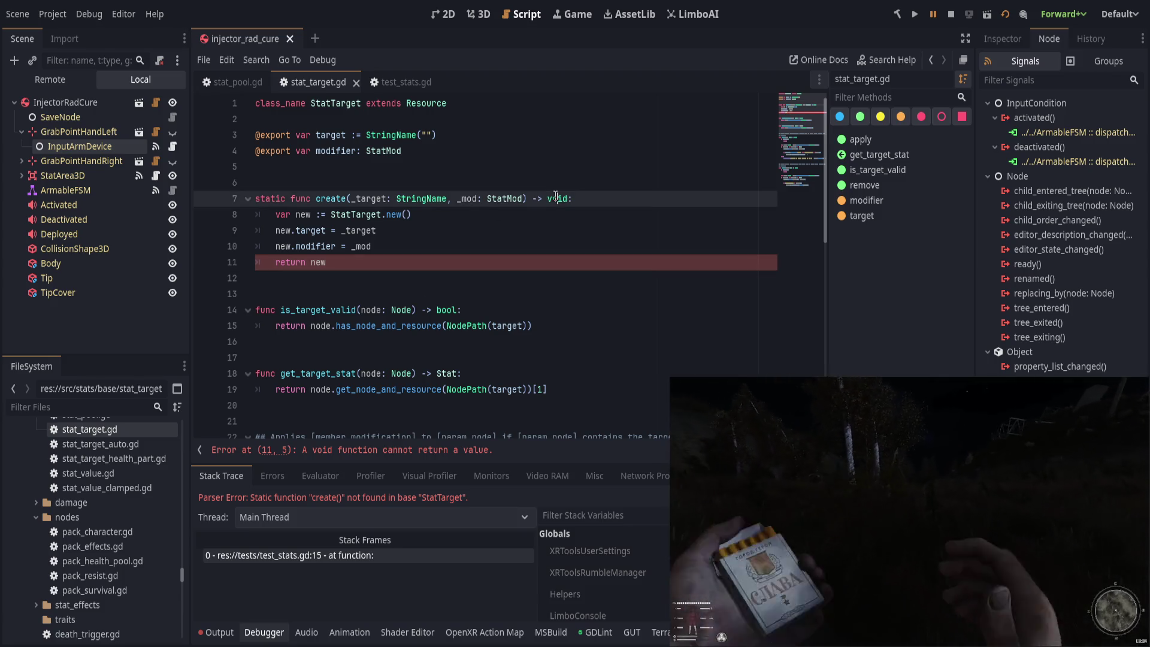
pyautogui.click(334, 99)
pyautogui.doubleClick(557, 199)
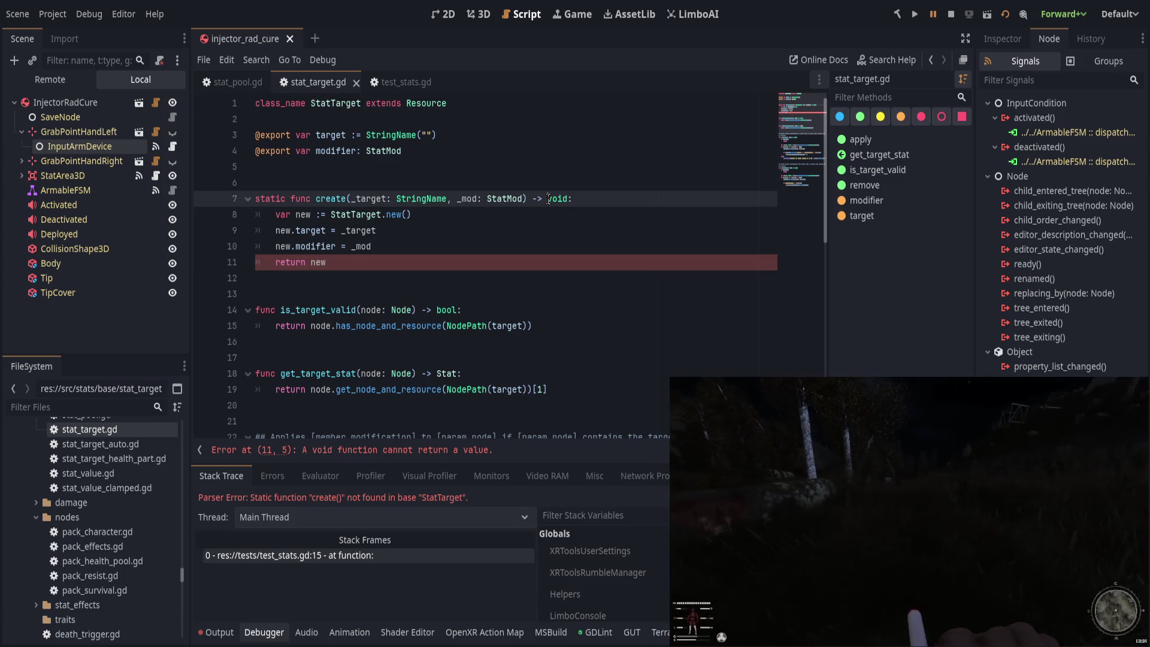
pyautogui.write('StatTarget')
pyautogui.hotkey('ctrl', 's')
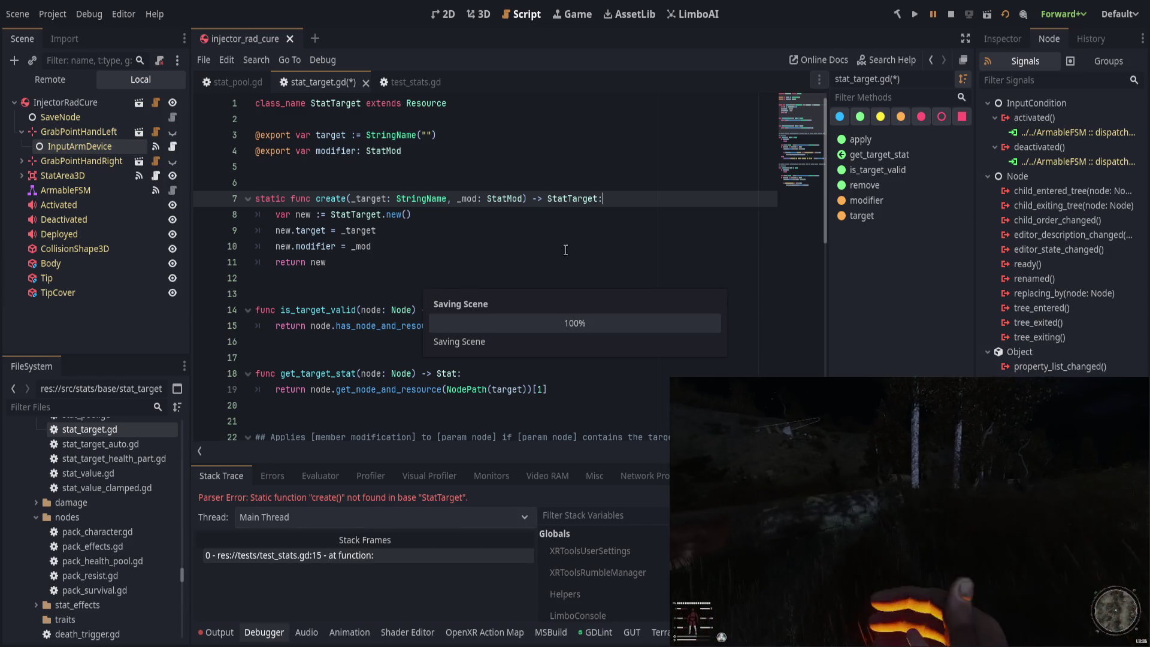
pyautogui.scroll(-5, 463, 316)
pyautogui.scroll(-5, 463, 315)
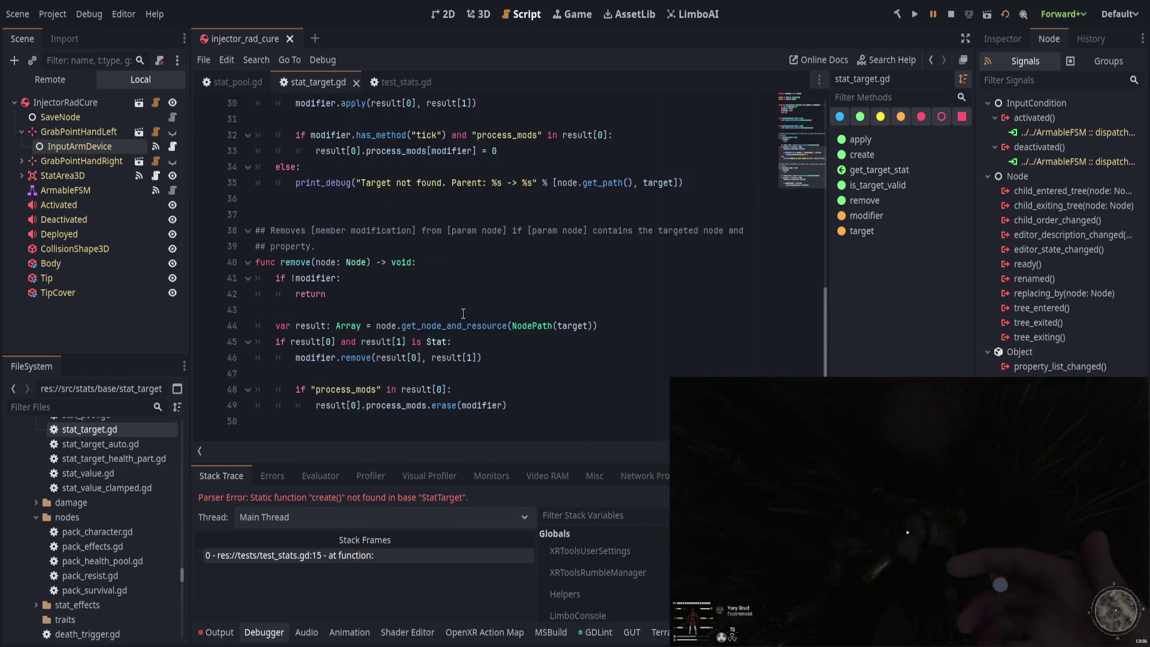
pyautogui.scroll(10, 406, 95)
pyautogui.press('Down')
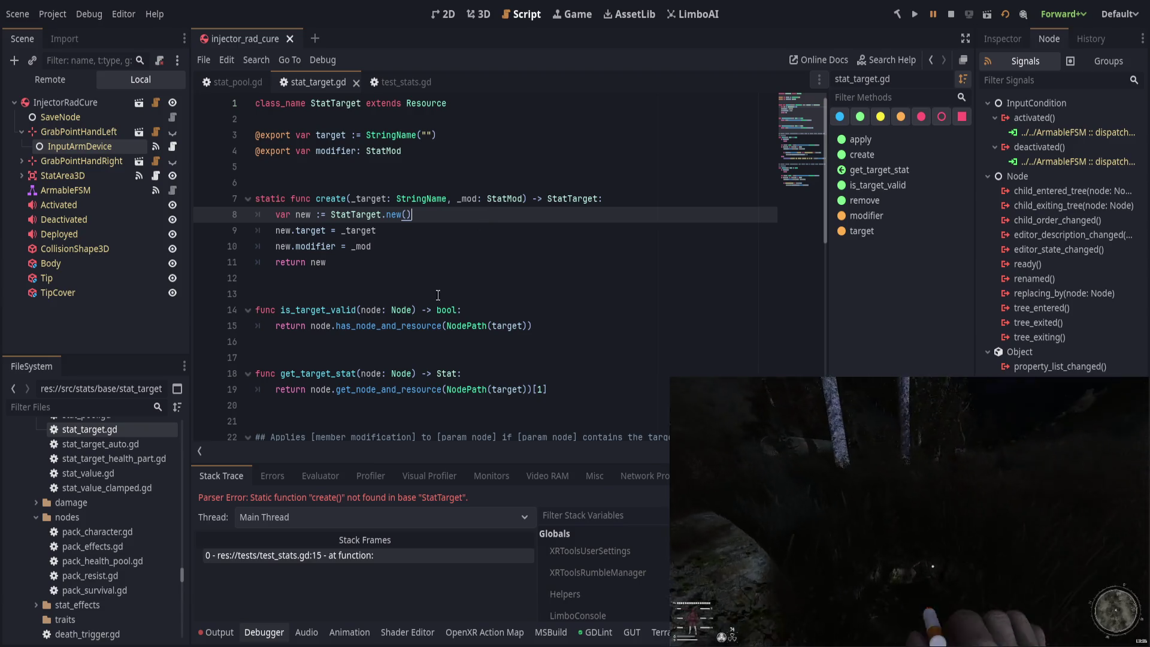
# Step: In the other code editor, search the project files for stat_target_auto
pyautogui.hotkey('alt', 'Tab')
pyautogui.hotkey('ctrl', 'p')
pyautogui.write('st')
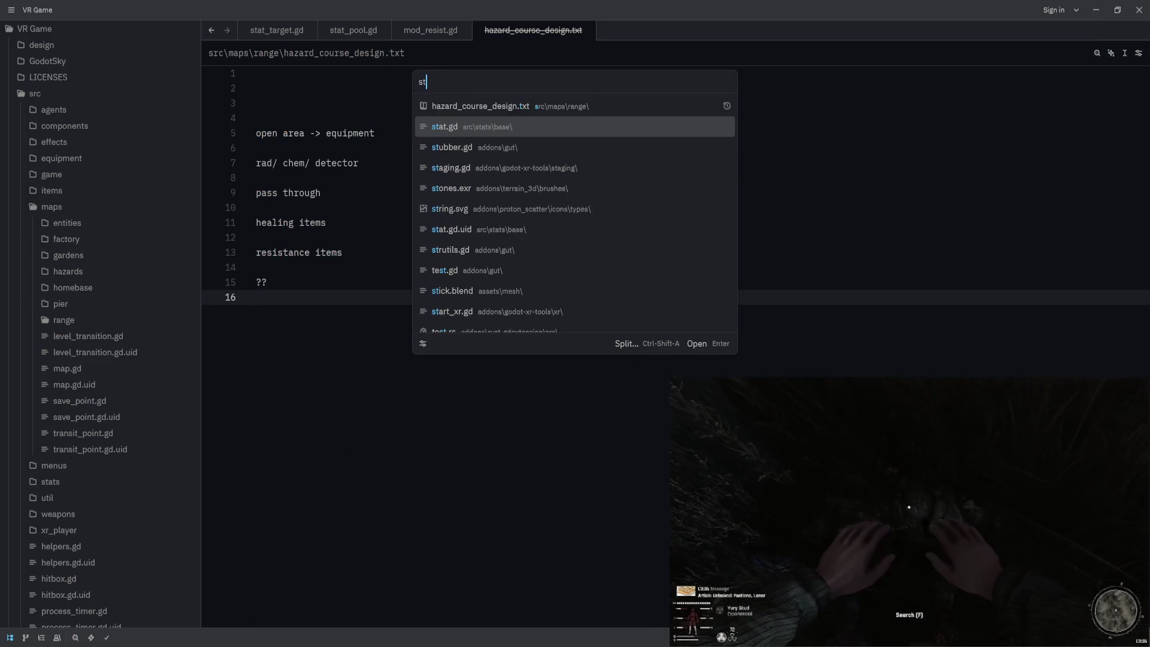
pyautogui.write('attargetauto')
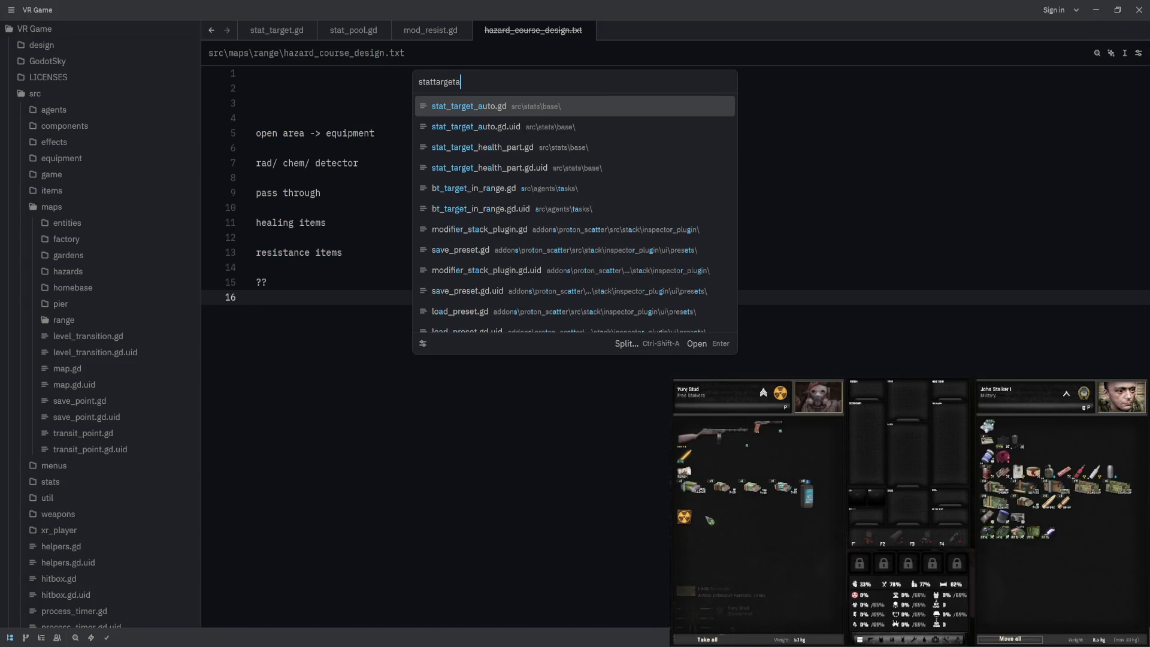
# Step: Open stat_target_auto.gd and delete its duplicate static create() function
pyautogui.press('Return')
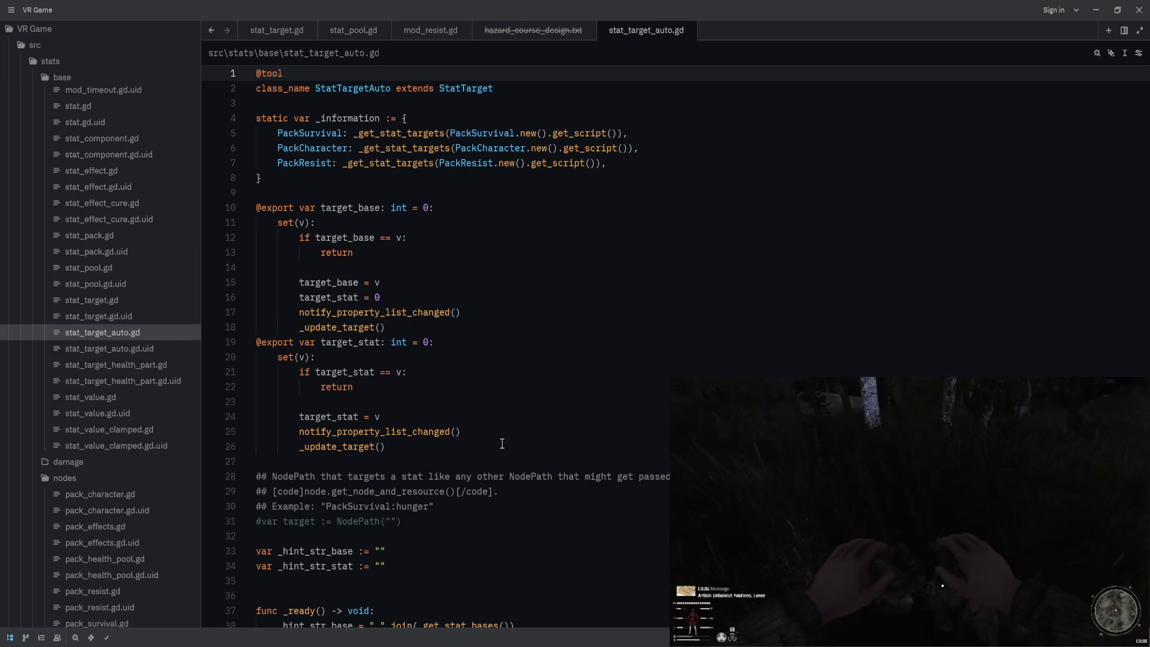
pyautogui.scroll(-15, 455, 403)
pyautogui.scroll(-5, 508, 445)
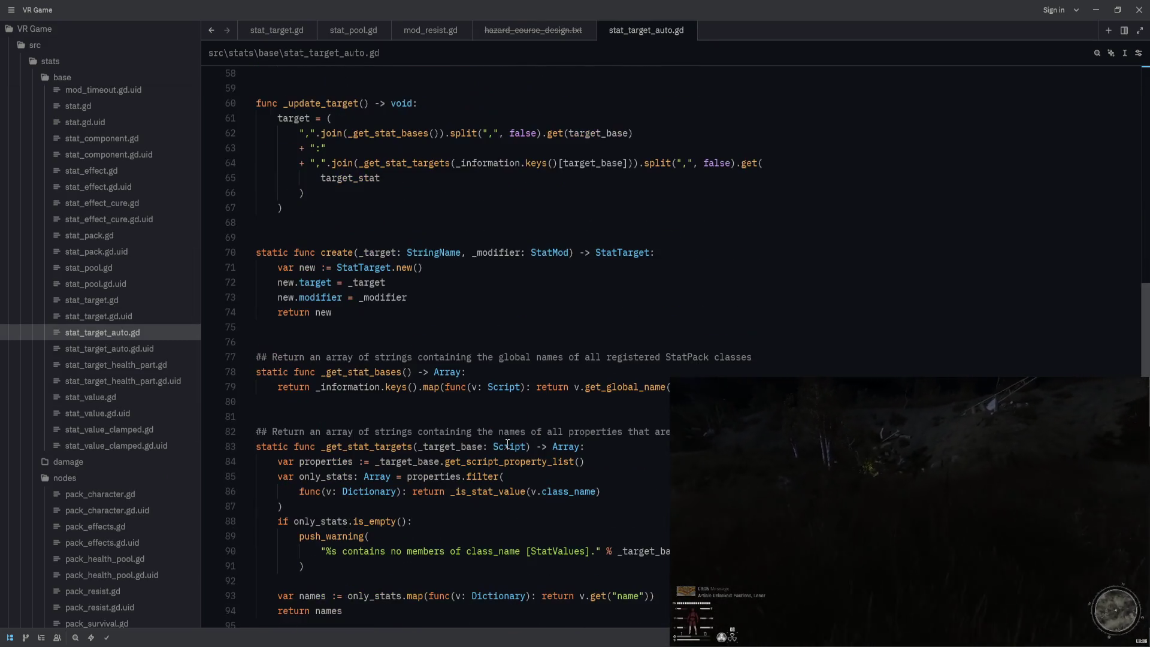
pyautogui.scroll(-3, 508, 445)
pyautogui.scroll(3, 507, 445)
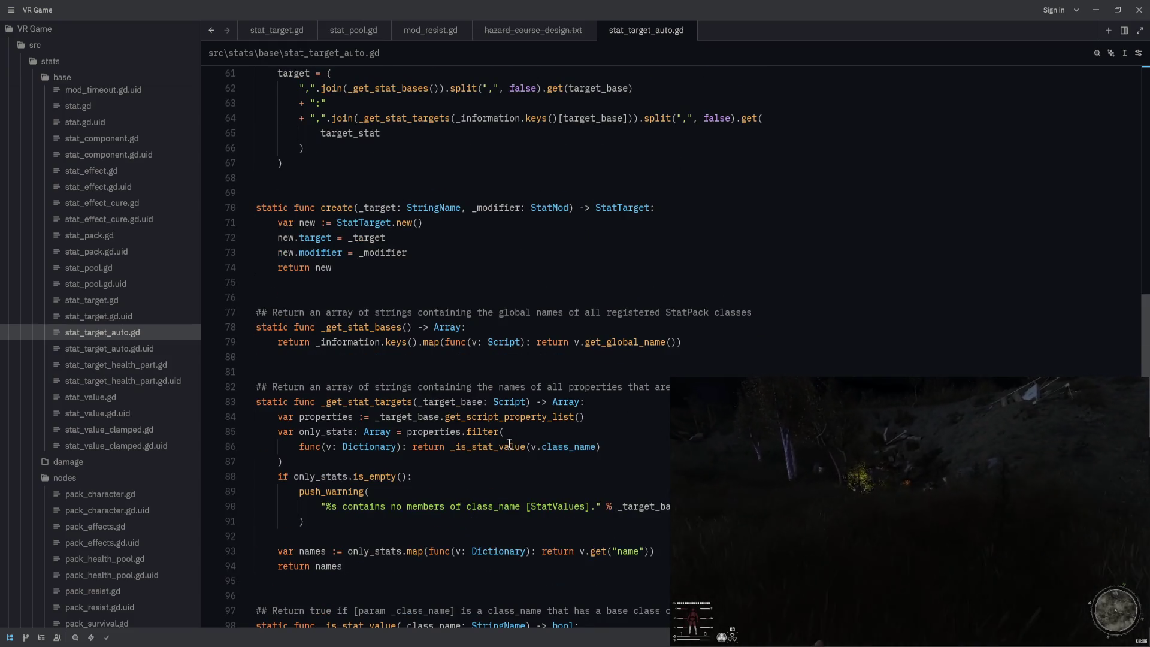
pyautogui.click(520, 246)
pyautogui.hotkey('alt', 'Up')
pyautogui.hotkey('alt', 'Up')
pyautogui.press('BackSpace')
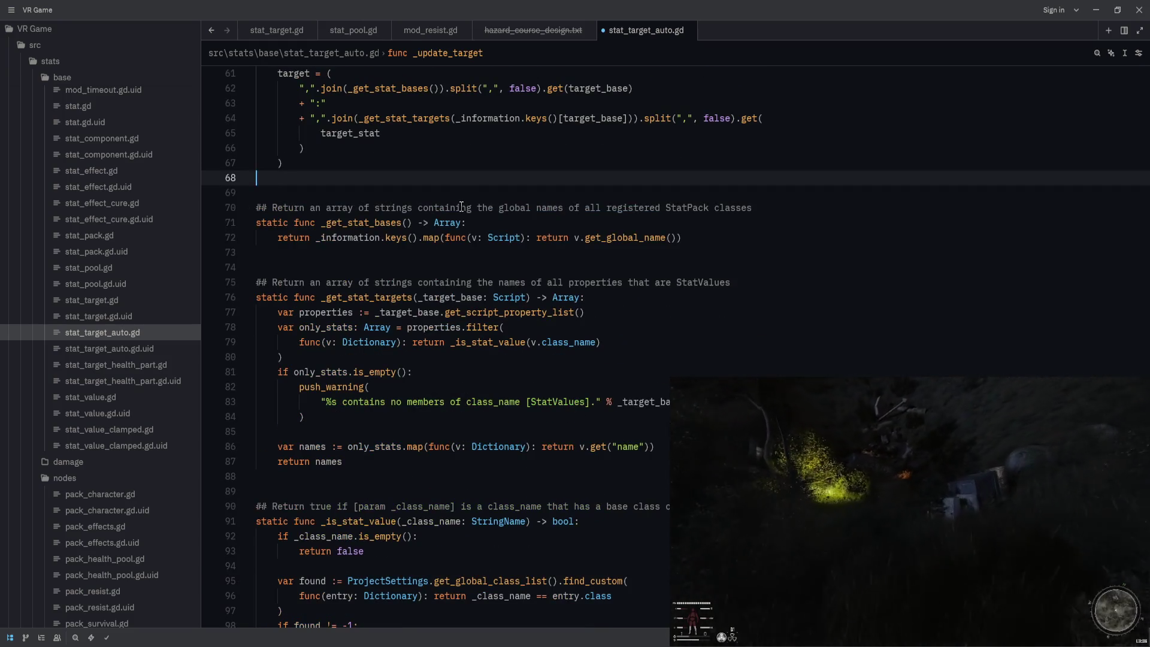
# Step: Close hazard_course_design.txt and the other four open files in Zed
pyautogui.middleClick(533, 35)
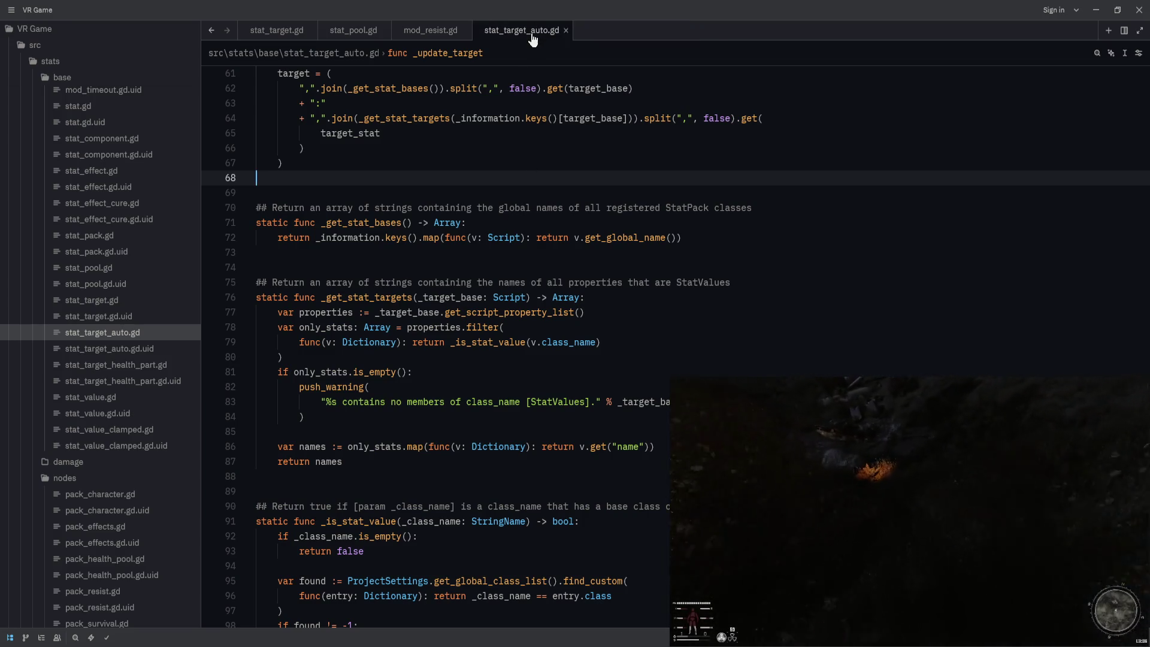
pyautogui.middleClick(533, 32)
pyautogui.middleClick(404, 31)
pyautogui.middleClick(339, 30)
pyautogui.middleClick(275, 30)
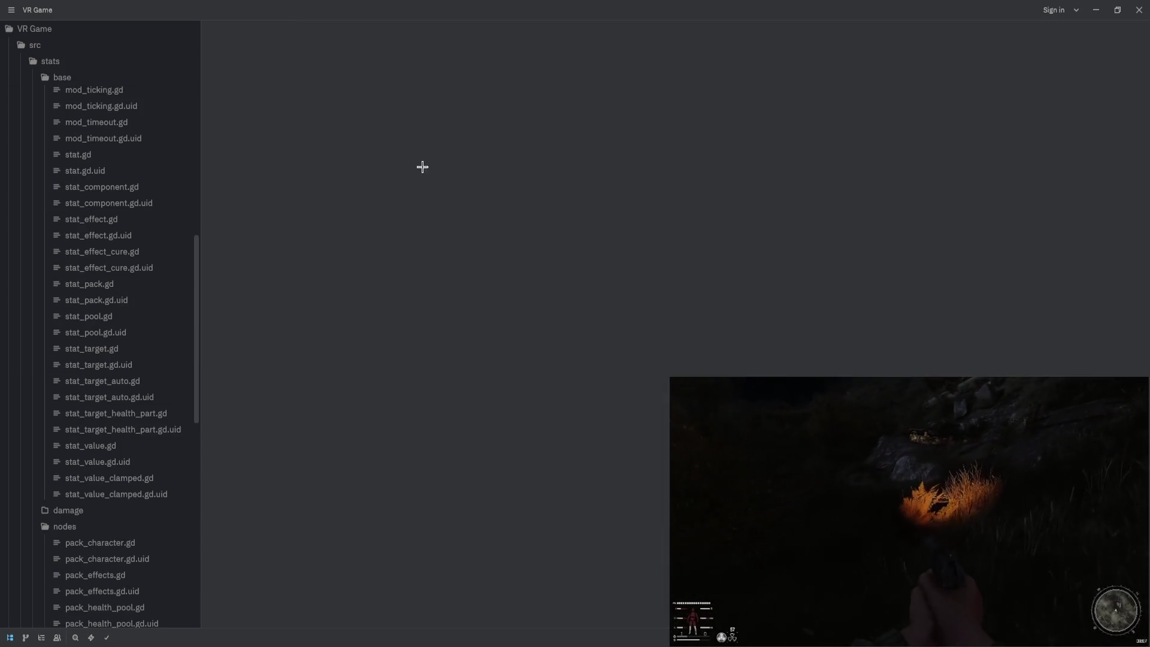
# Step: Return to stat_target.gd in Godot after briefly checking Zed's language server options
pyautogui.hotkey('alt', 'Tab')
pyautogui.click(518, 310)
pyautogui.hotkey('alt', 'Tab')
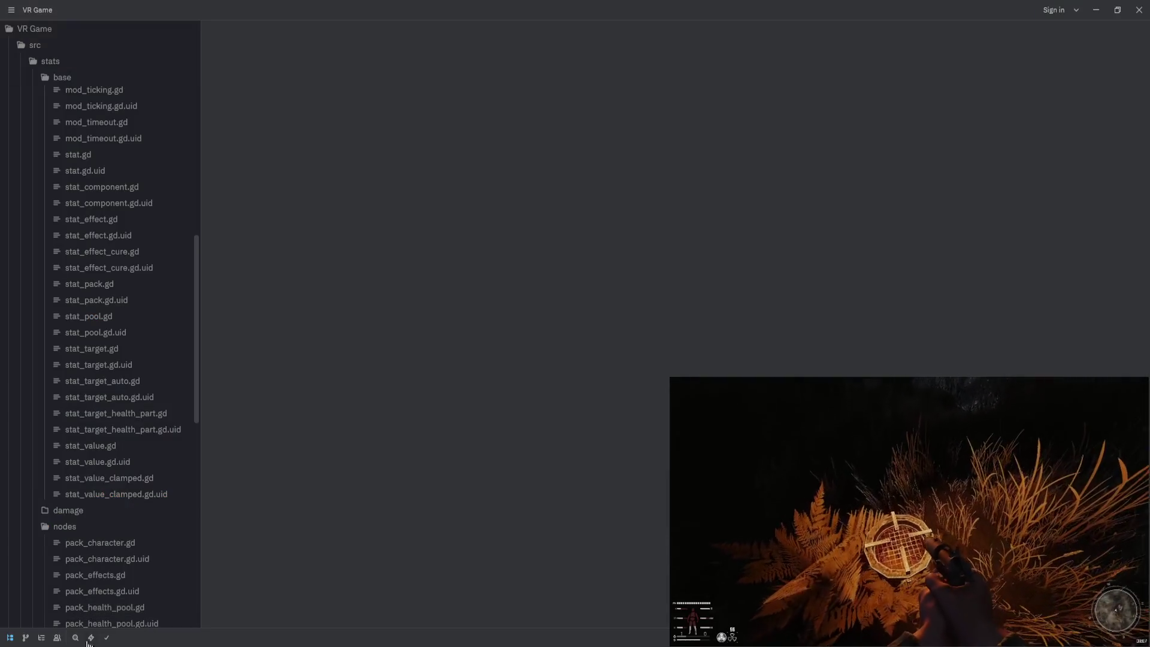
pyautogui.click(91, 637)
pyautogui.click(109, 621)
pyautogui.hotkey('alt', 'Tab')
pyautogui.press('Down')
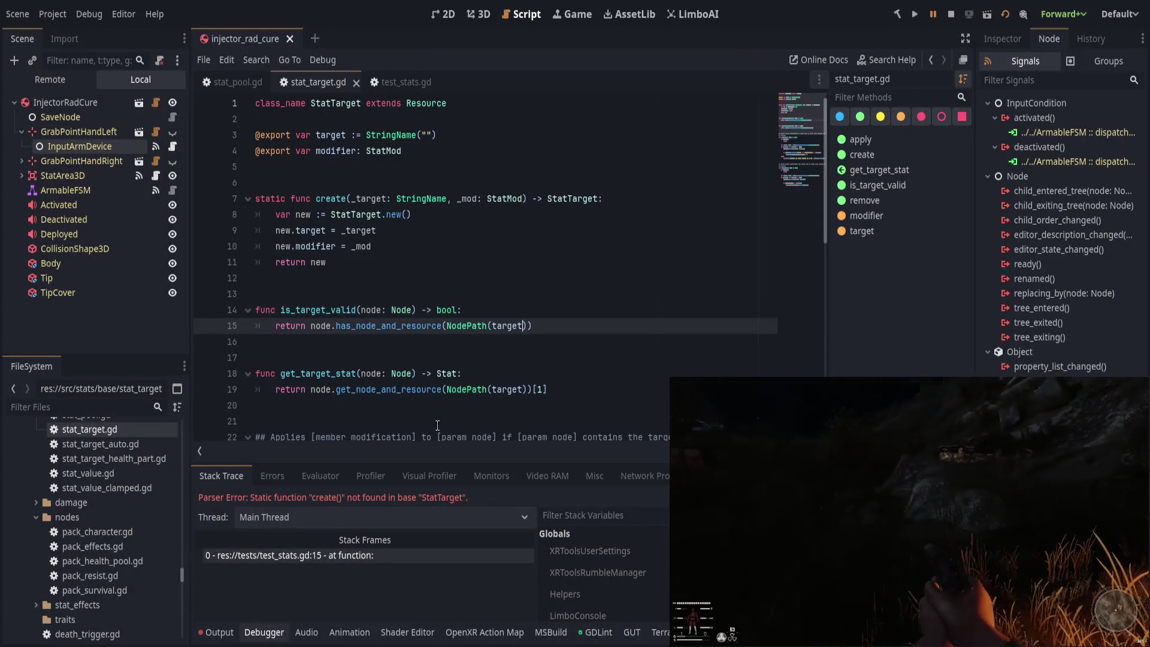
# Step: Stop the running game and open test_stats.gd in Zed at test_mod_ticking
pyautogui.click(957, 16)
pyautogui.click(520, 263)
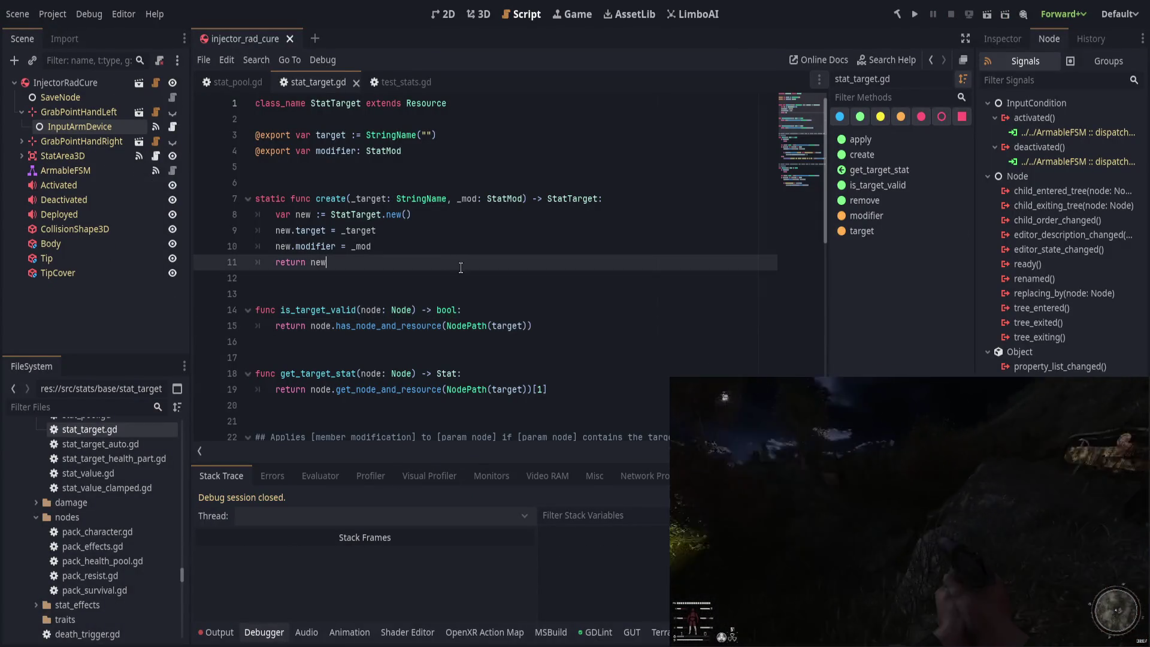
pyautogui.hotkey('alt', 'Tab')
pyautogui.hotkey('ctrl', 'p')
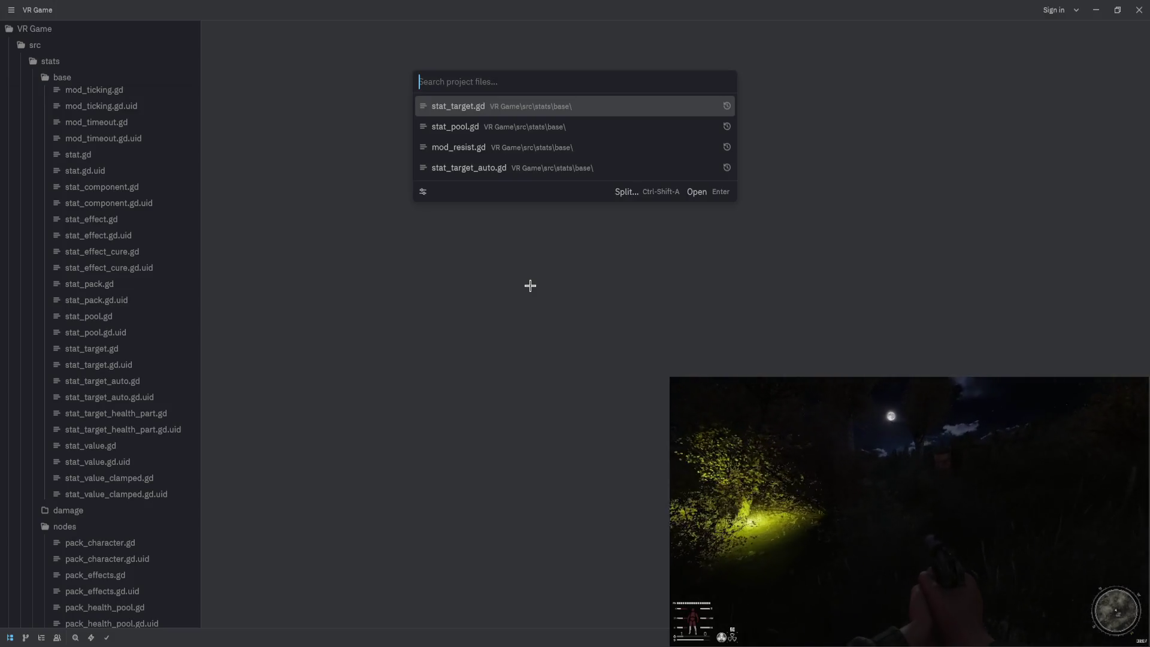
pyautogui.write('test_stats')
pyautogui.press('Return')
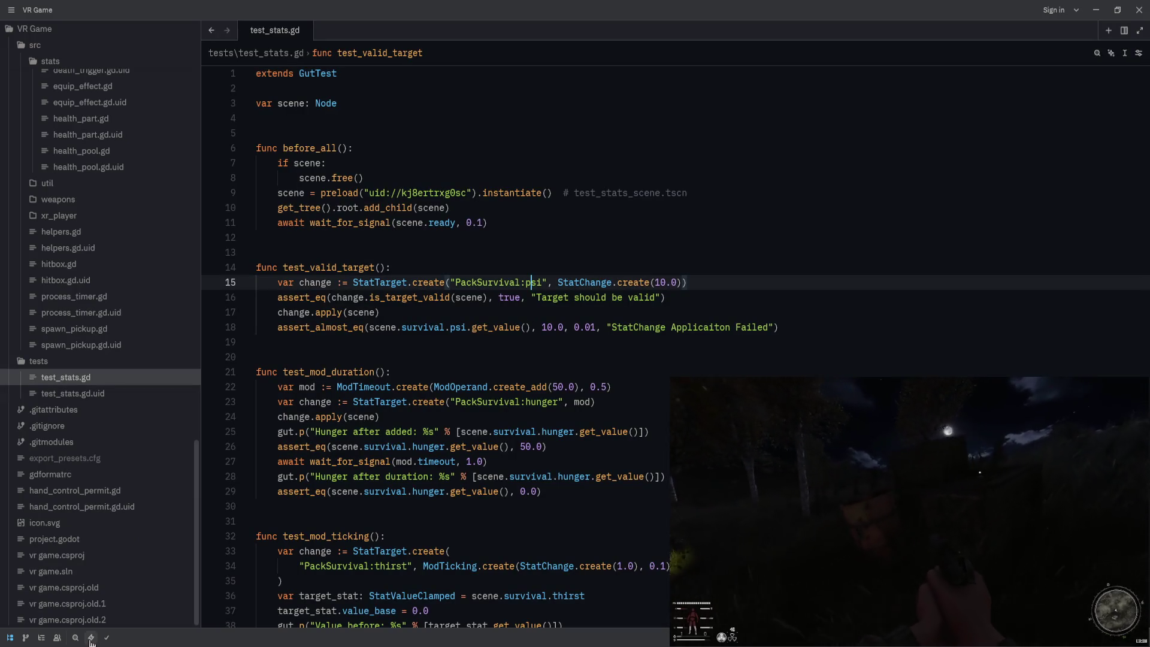
pyautogui.click(289, 536)
pyautogui.hotkey('alt', 'Tab')
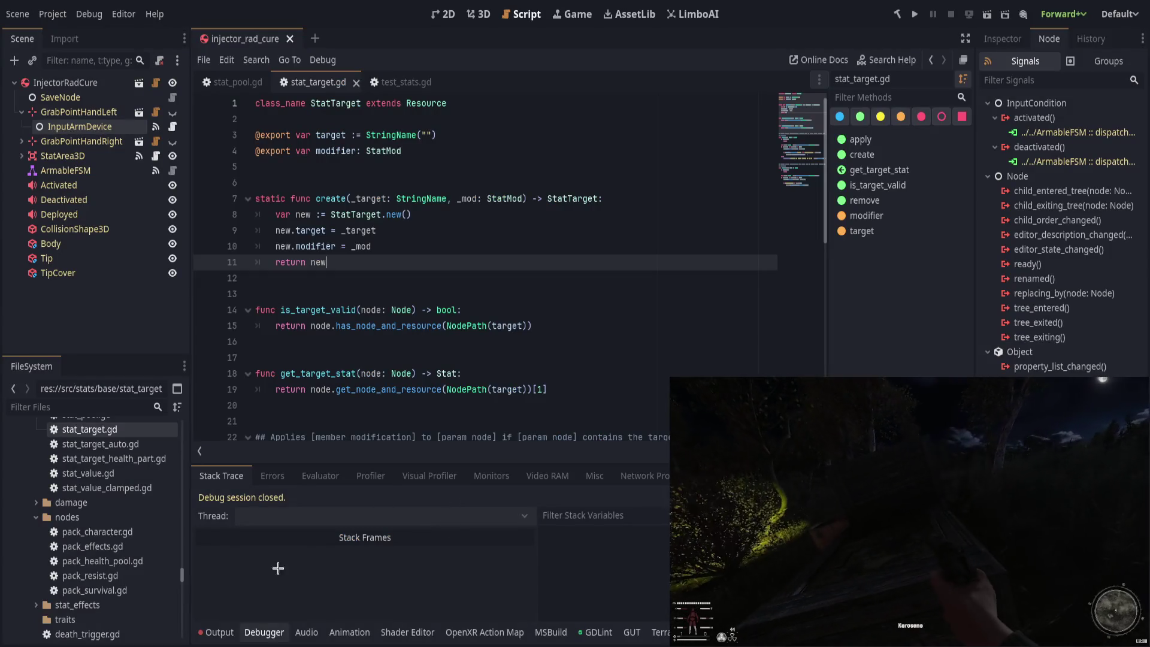
# Step: Close the injector_rad_cure scene and stat_target.gd, then run the test_stats.gd tests
pyautogui.click(264, 632)
pyautogui.scroll(-5, 288, 420)
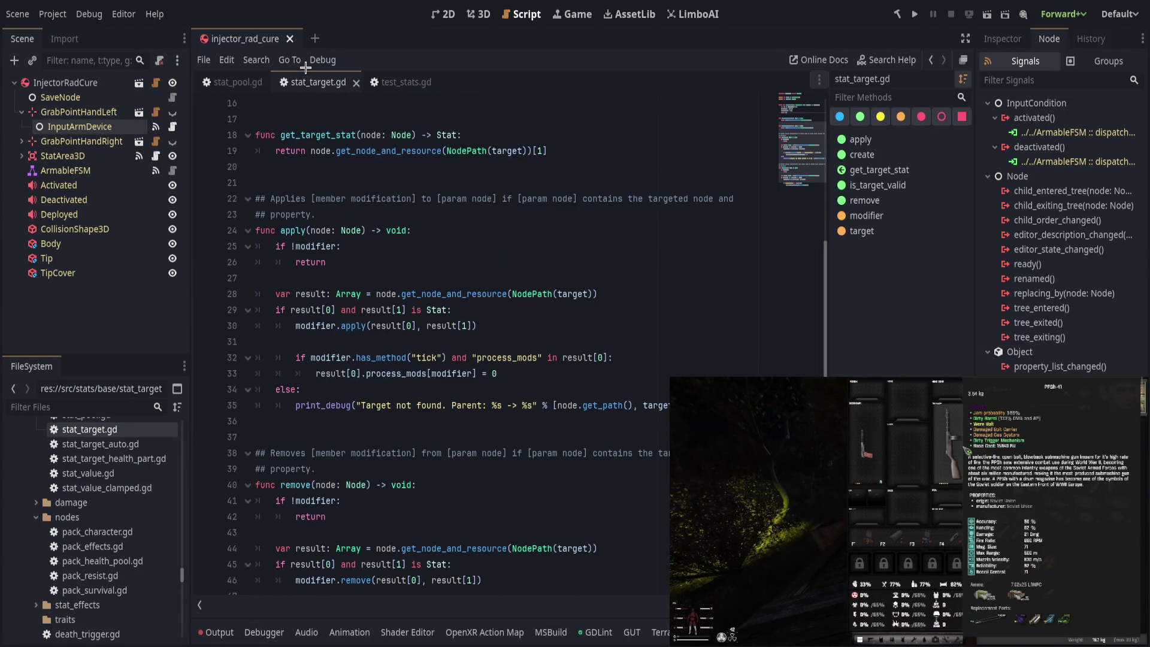
pyautogui.hotkey('ctrl', 'w')
pyautogui.click(289, 38)
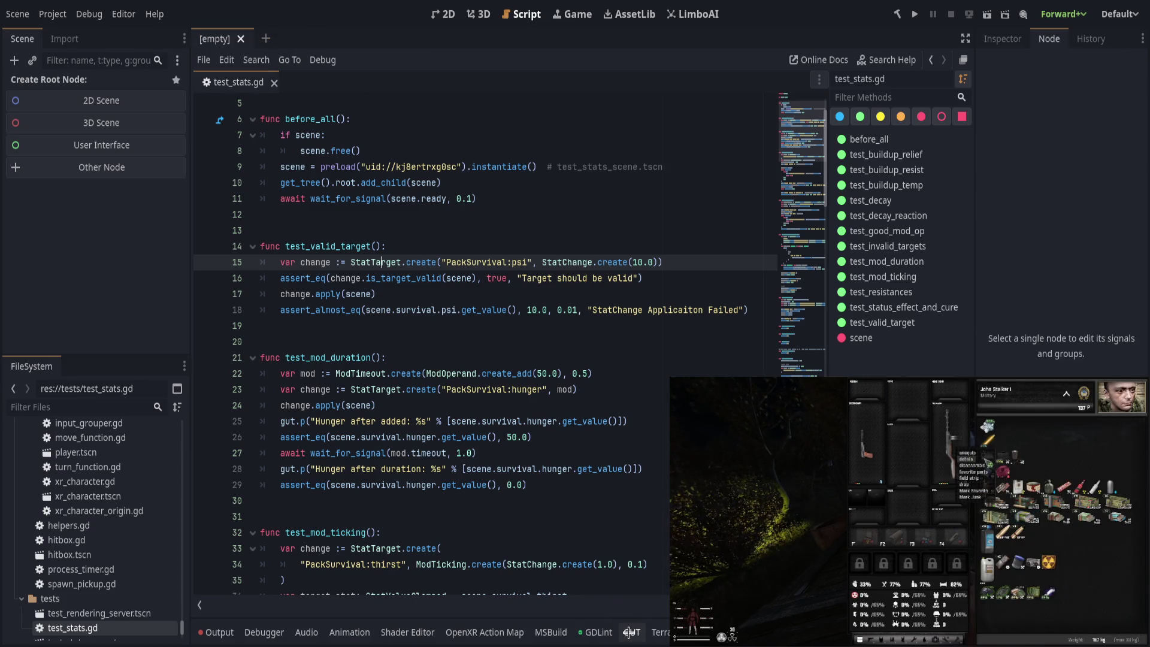
pyautogui.hotkey('ctrl', 'shift', 't')
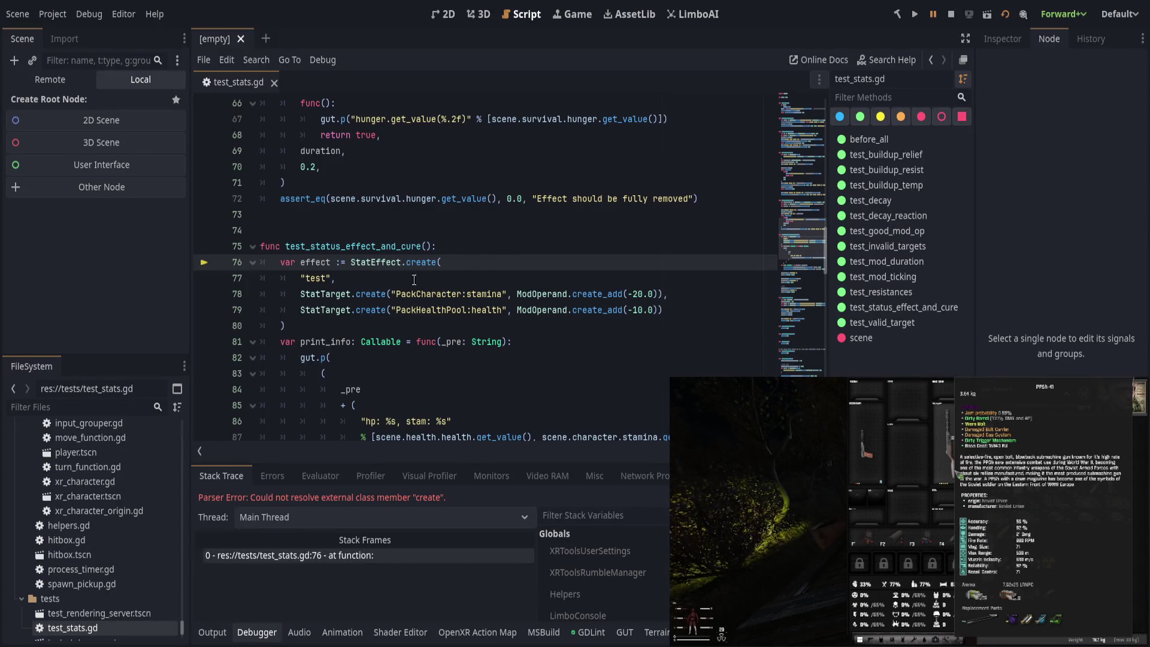
pyautogui.press('F12')
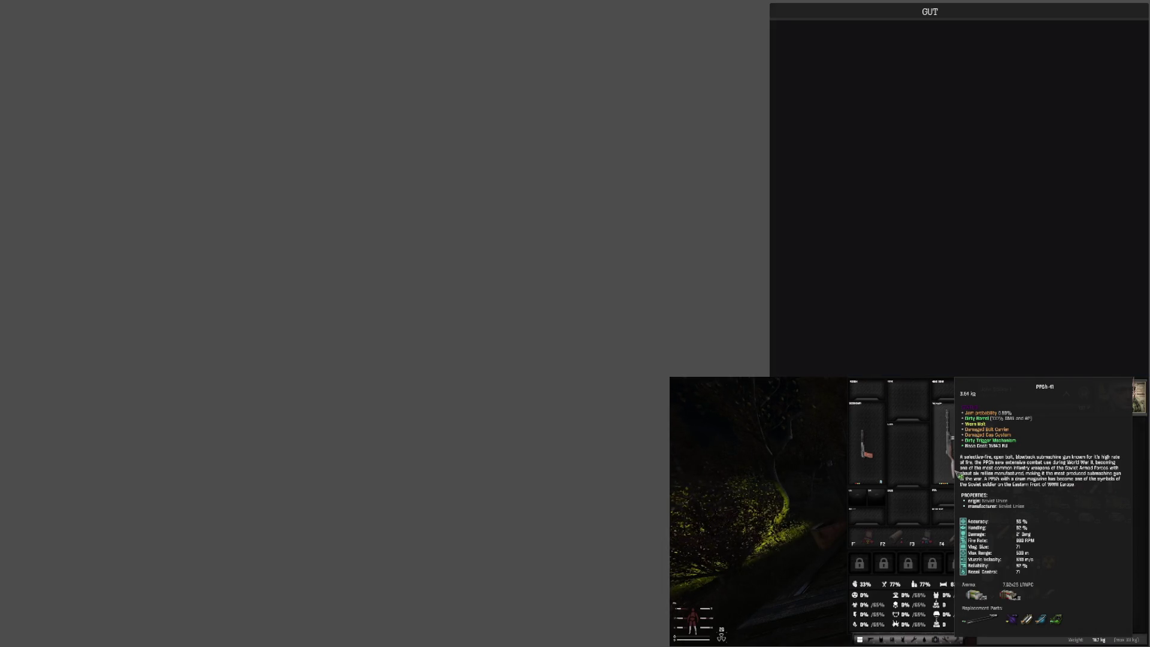
pyautogui.hotkey('ctrl', 'p')
# Step: Open stat_effect.gd and rename its create function to create_effect
pyautogui.write('stat')
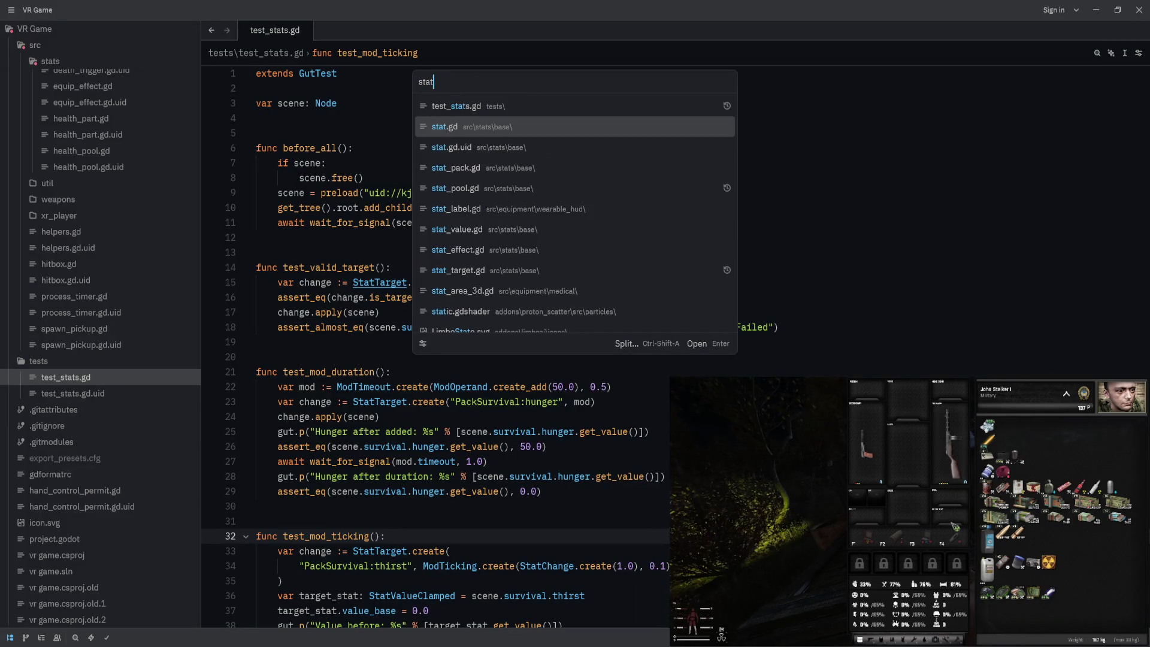
pyautogui.write('_eff')
pyautogui.press('Return')
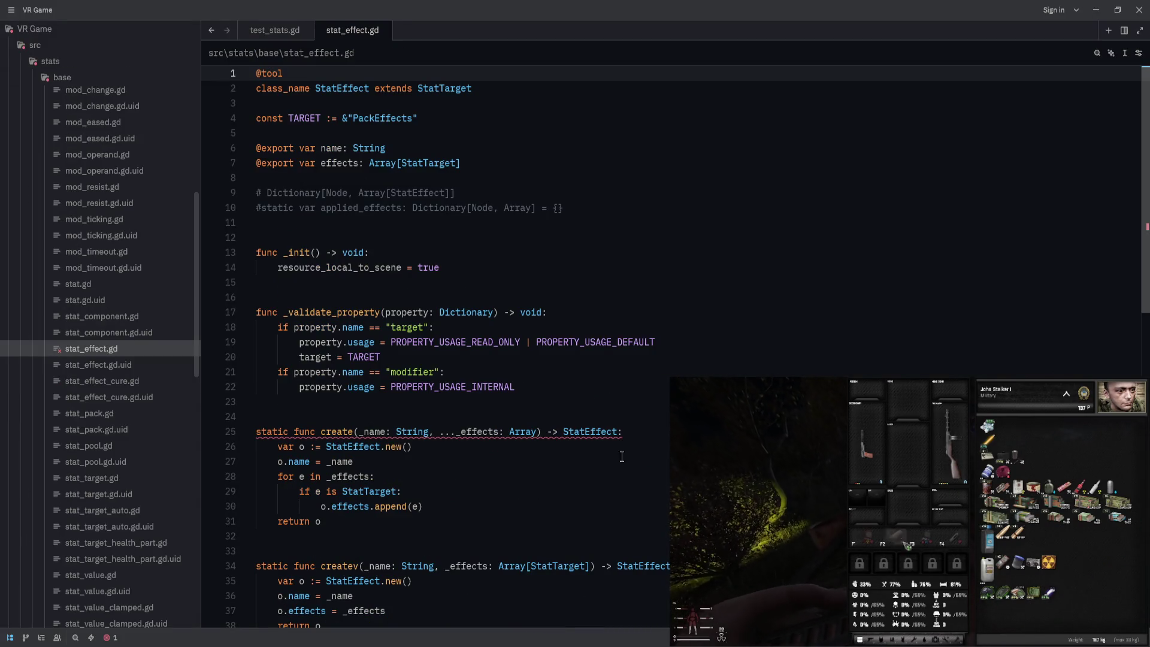
pyautogui.press('F8')
pyautogui.press('Right')
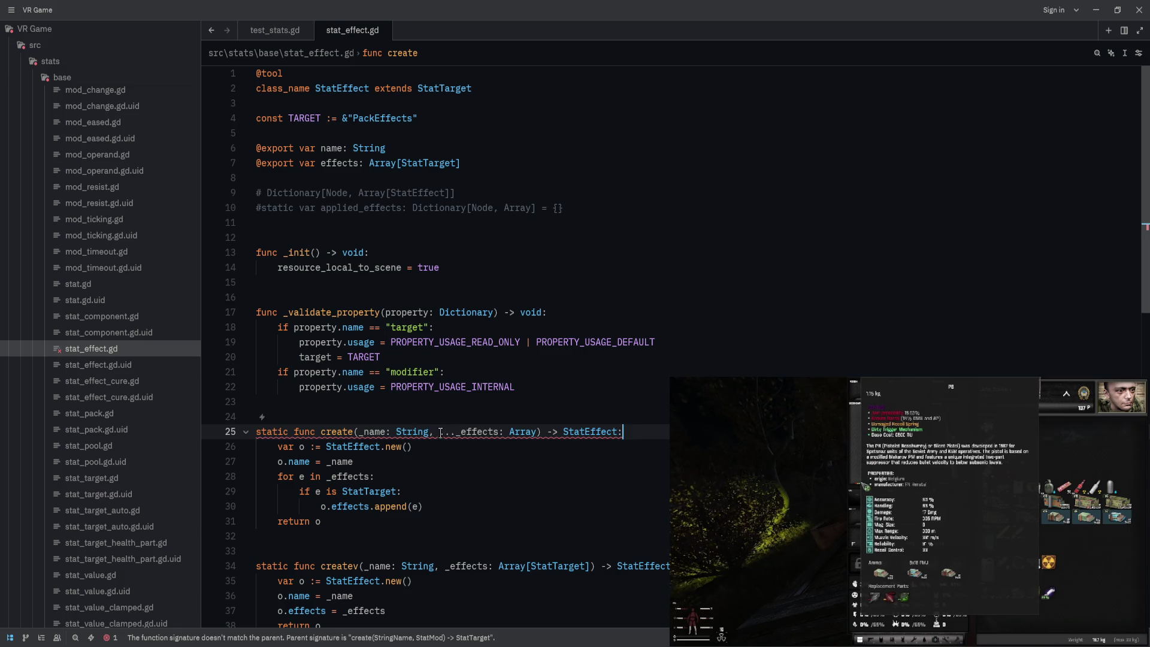
pyautogui.moveTo(439, 432)
pyautogui.press('Up')
pyautogui.scroll(-4, 409, 569)
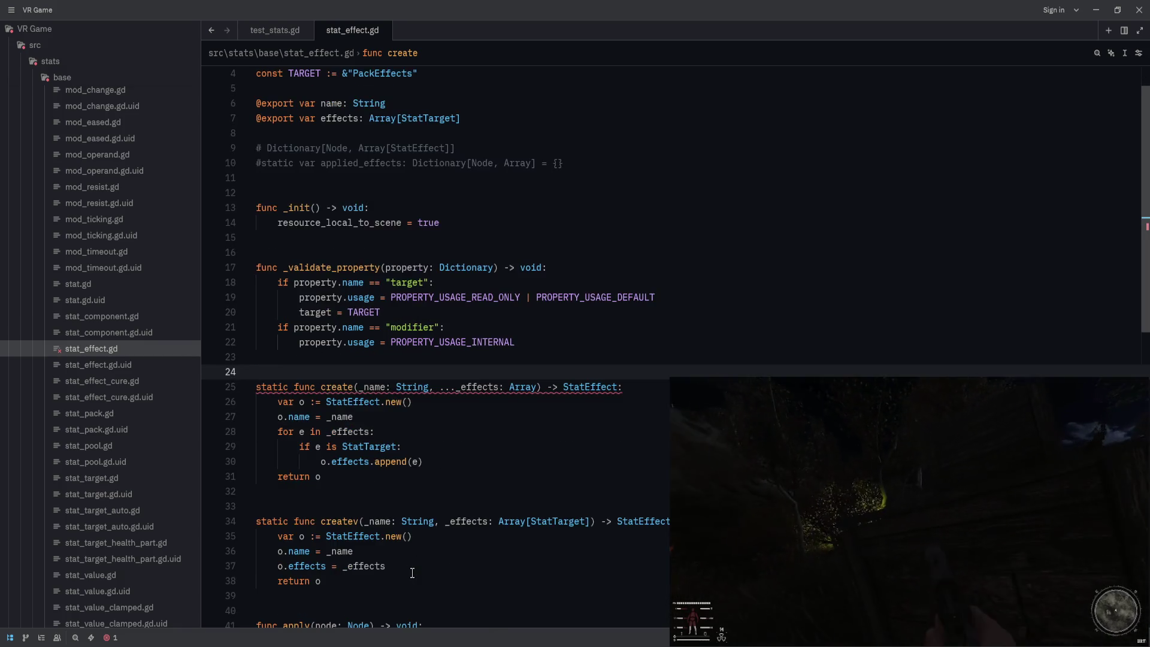
pyautogui.scroll(3, 409, 569)
pyautogui.press('Down')
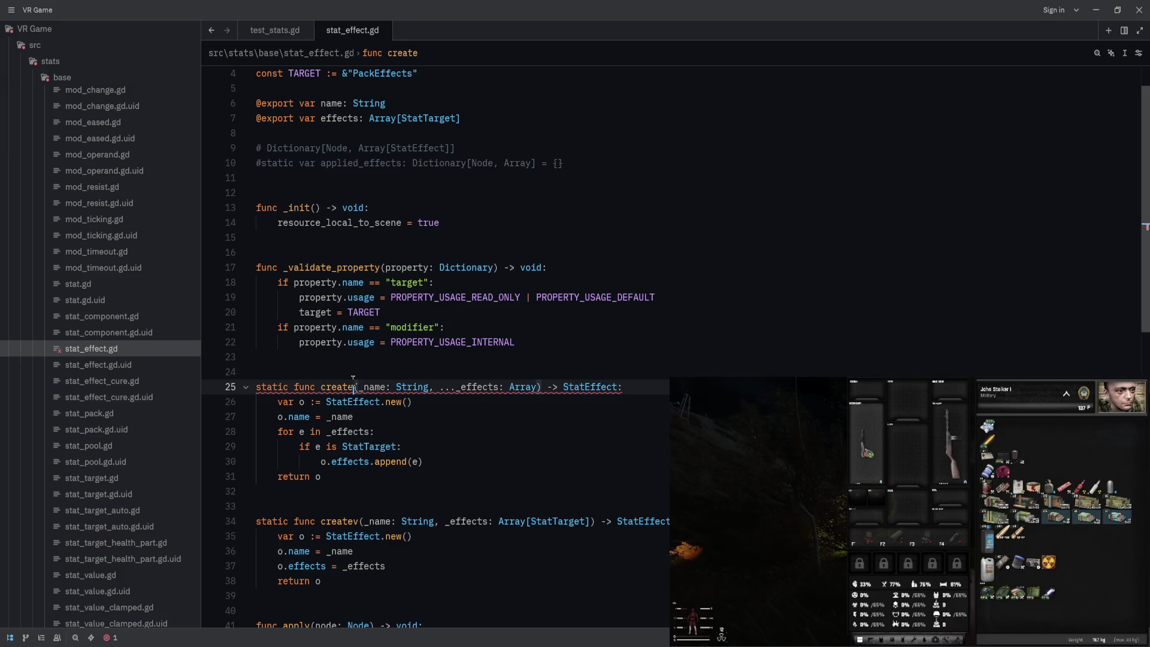
pyautogui.moveTo(435, 382)
pyautogui.write('_effect')
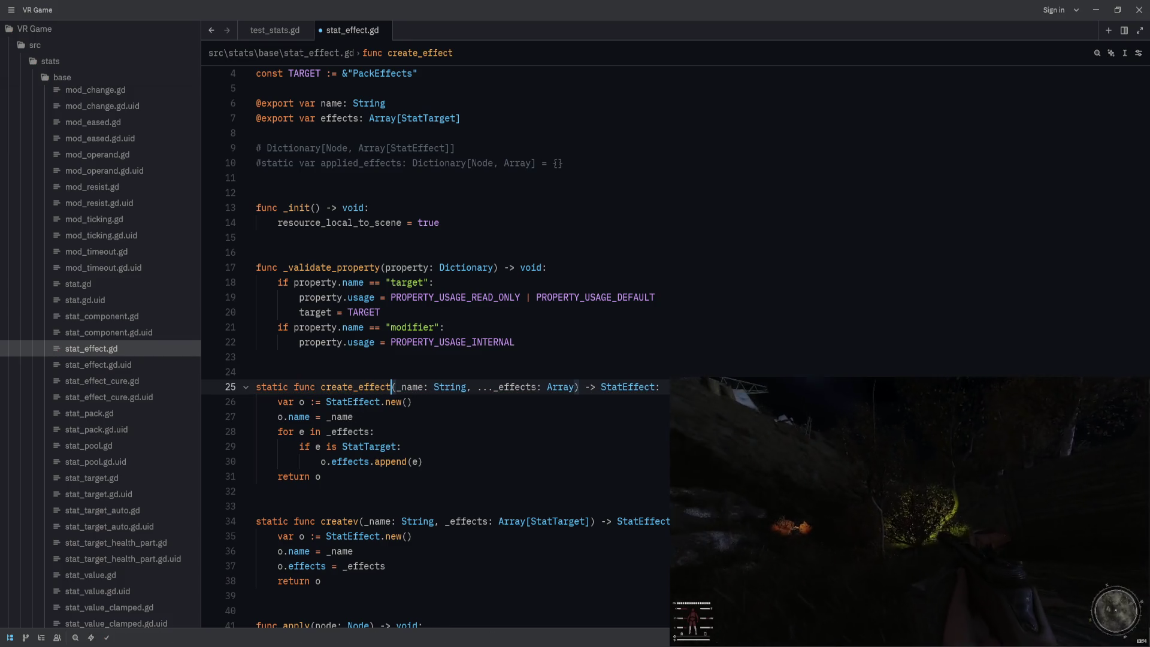
pyautogui.press('Right')
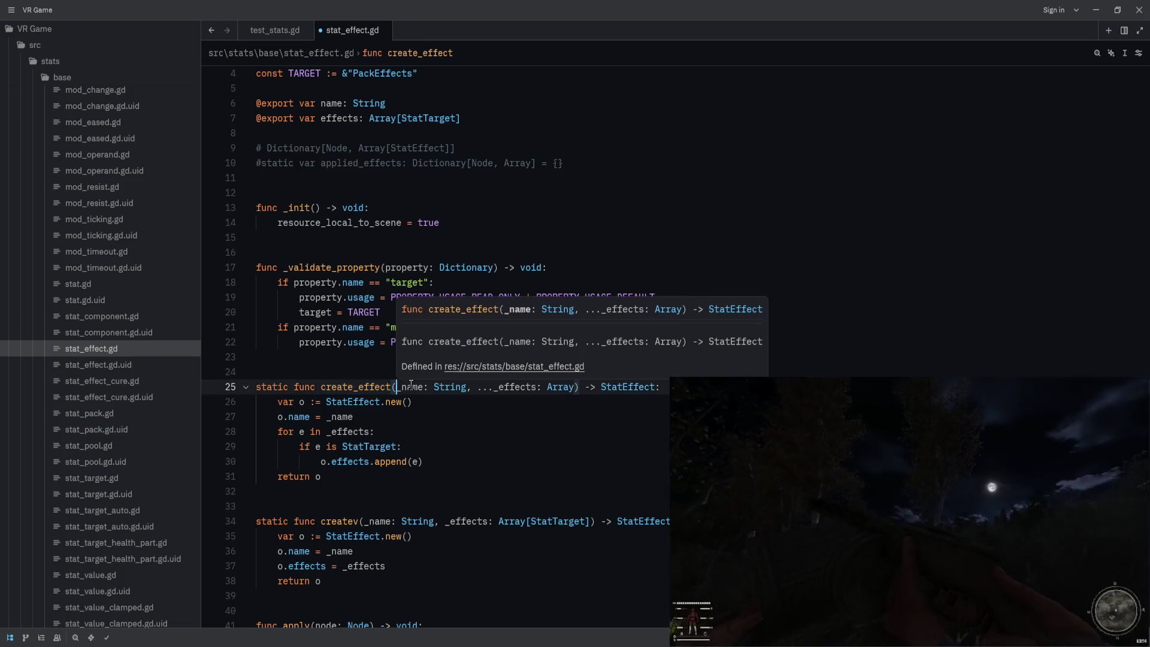
pyautogui.click(603, 286)
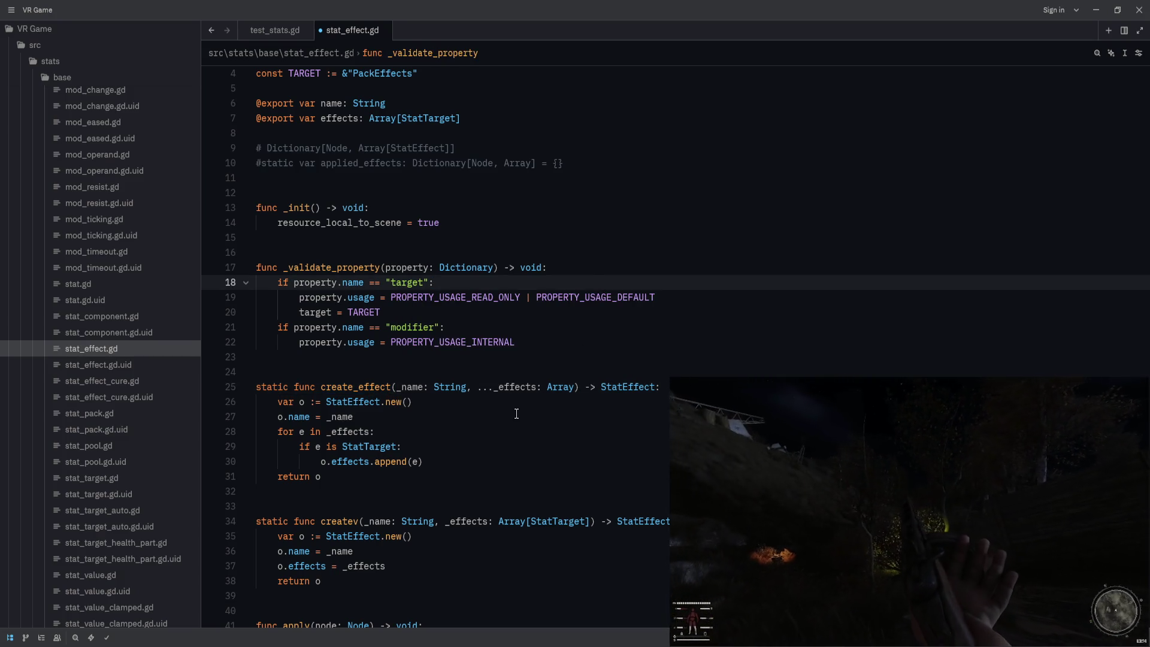
# Step: Rename createv to create_effectv, save stat_effect.gd, and return to test_stats.gd
pyautogui.click(354, 387)
pyautogui.click(341, 522)
pyautogui.doubleClick(341, 522)
pyautogui.write('create_effect')
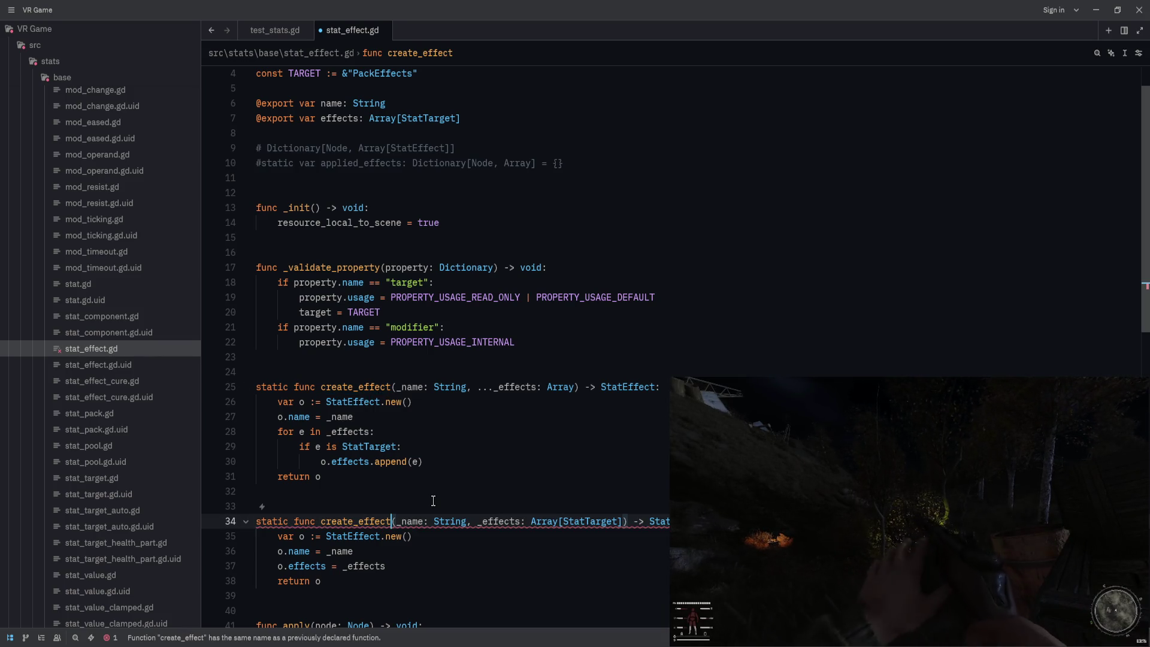
pyautogui.write('_r')
pyautogui.press('BackSpace')
pyautogui.press('BackSpace')
pyautogui.write('_v')
pyautogui.press('Left')
pyautogui.press('BackSpace')
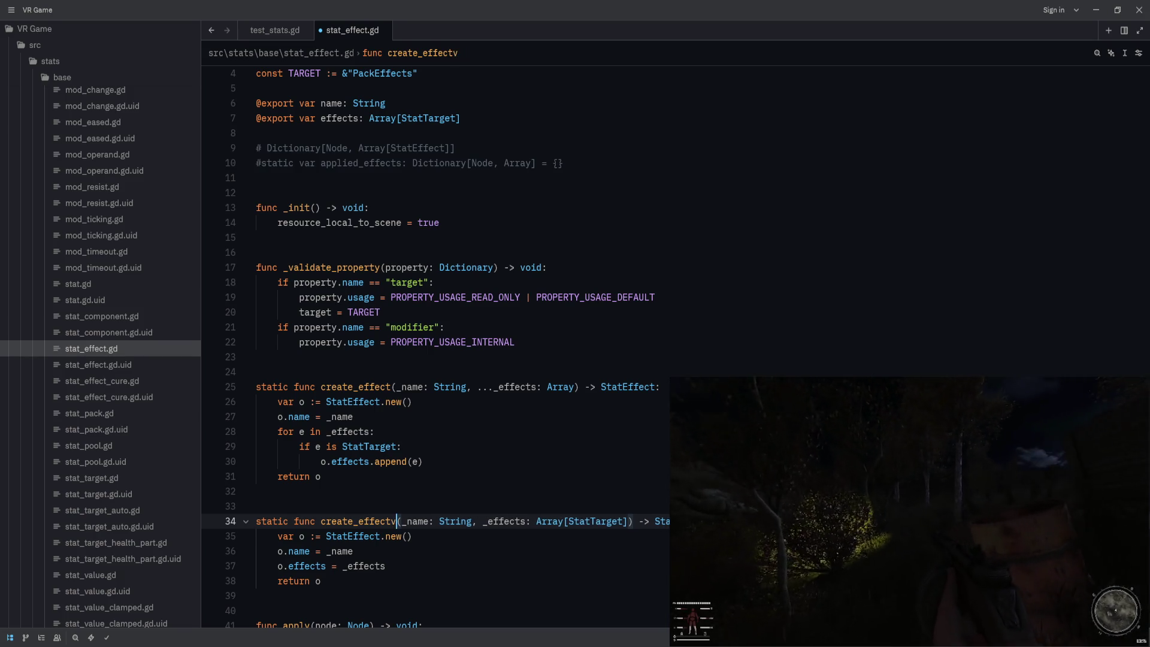
pyautogui.scroll(-2, 441, 531)
pyautogui.hotkey('ctrl', 's')
pyautogui.scroll(-2, 441, 532)
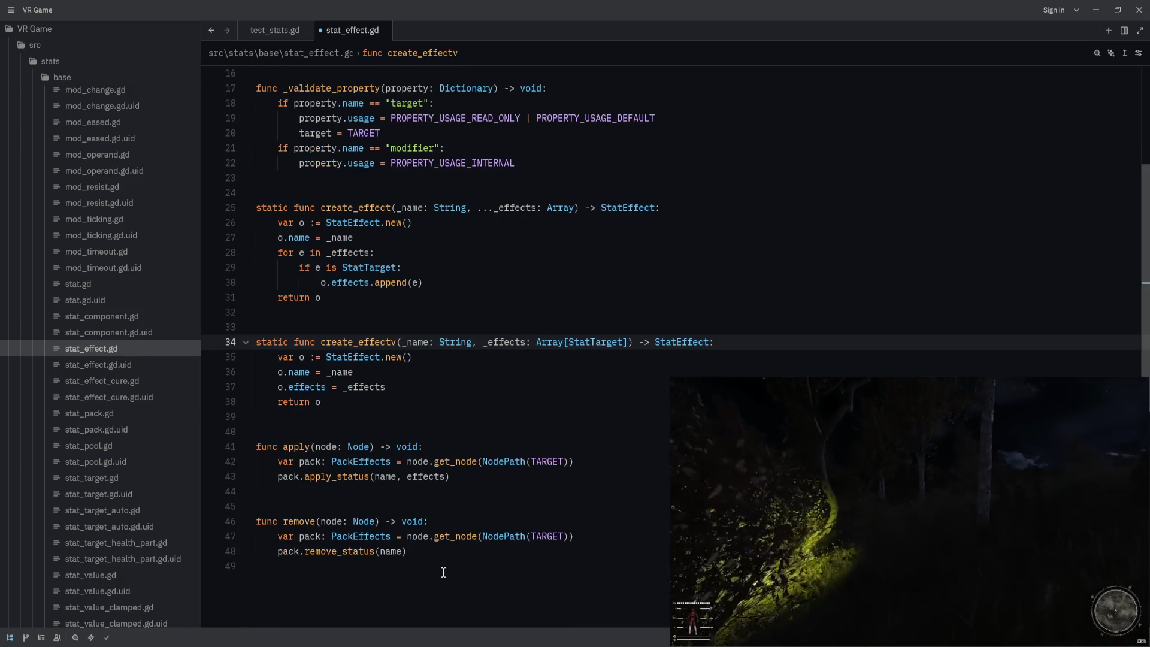
pyautogui.scroll(4, 399, 327)
pyautogui.hotkey('ctrl', 'Tab')
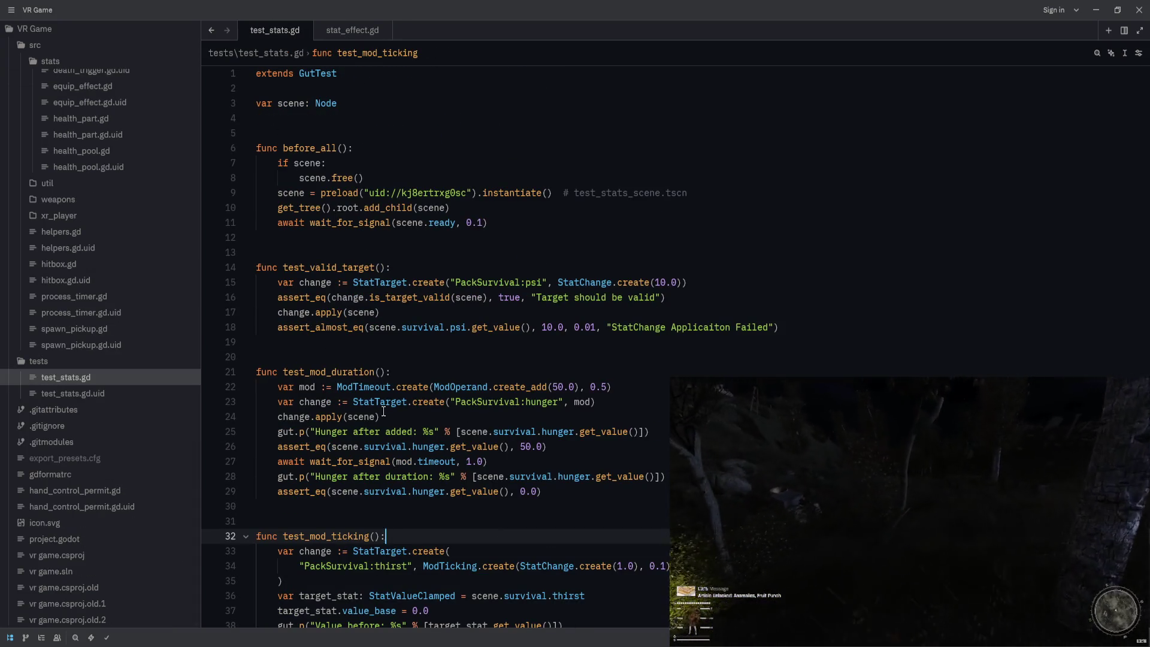
# Step: Change the StatEffect.create call on line 76 to create_effect and save test_stats.gd
pyautogui.hotkey('alt', 'Tab')
pyautogui.click(383, 293)
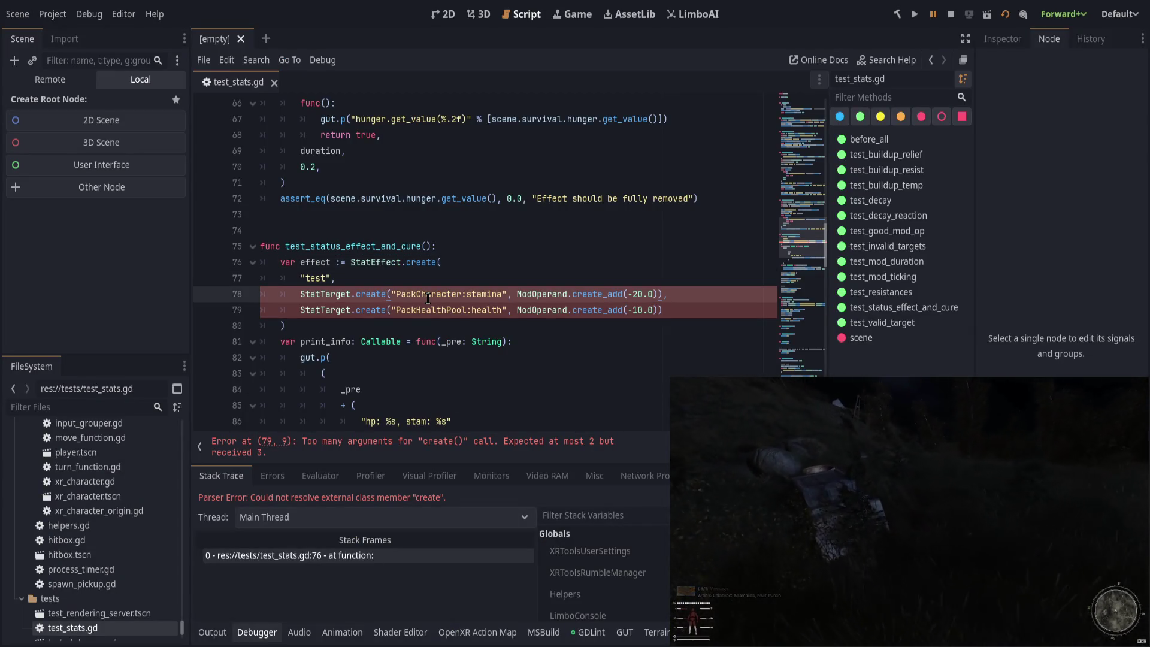
pyautogui.press('Up')
pyautogui.press('Up')
pyautogui.press('End')
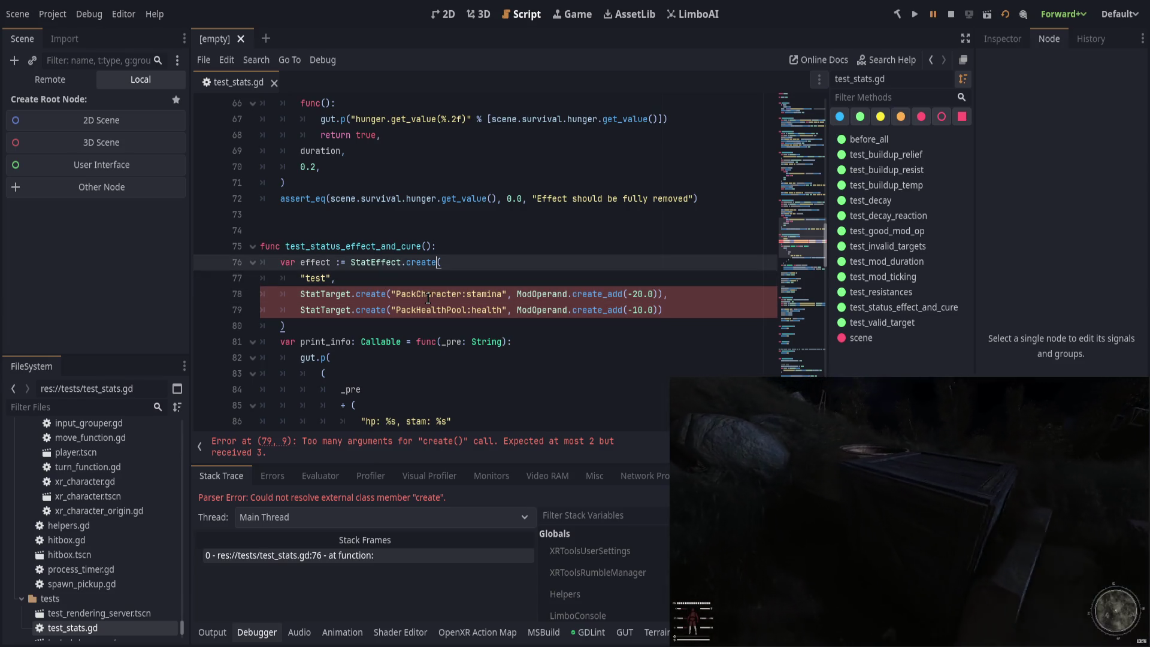
pyautogui.write('_effect')
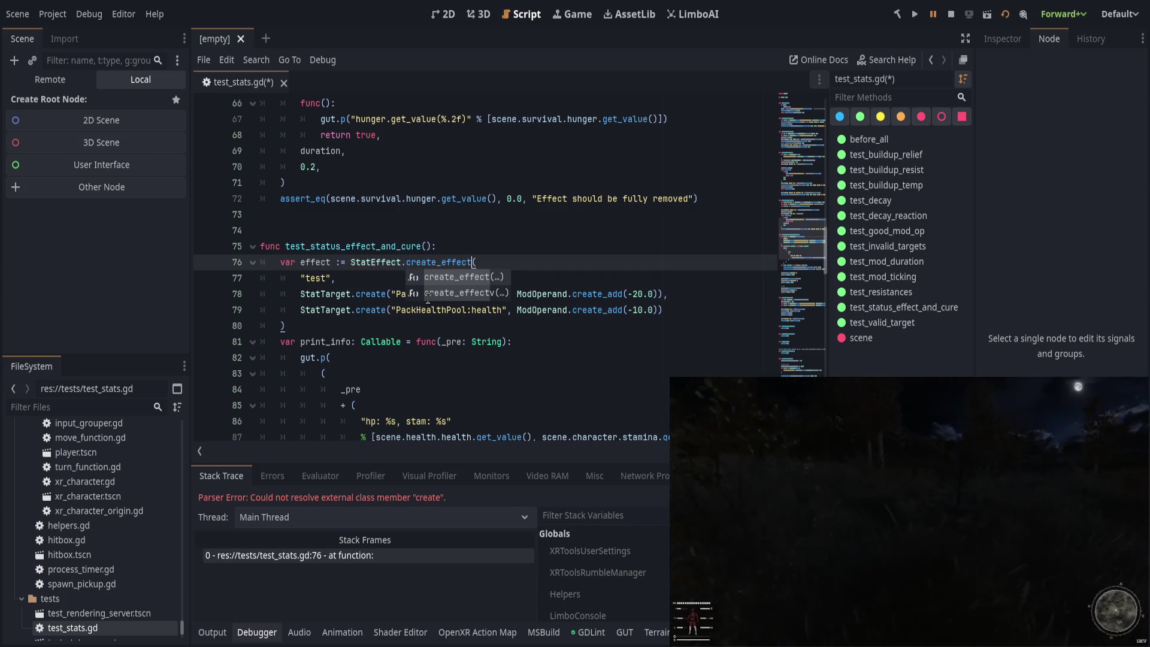
pyautogui.write(',')
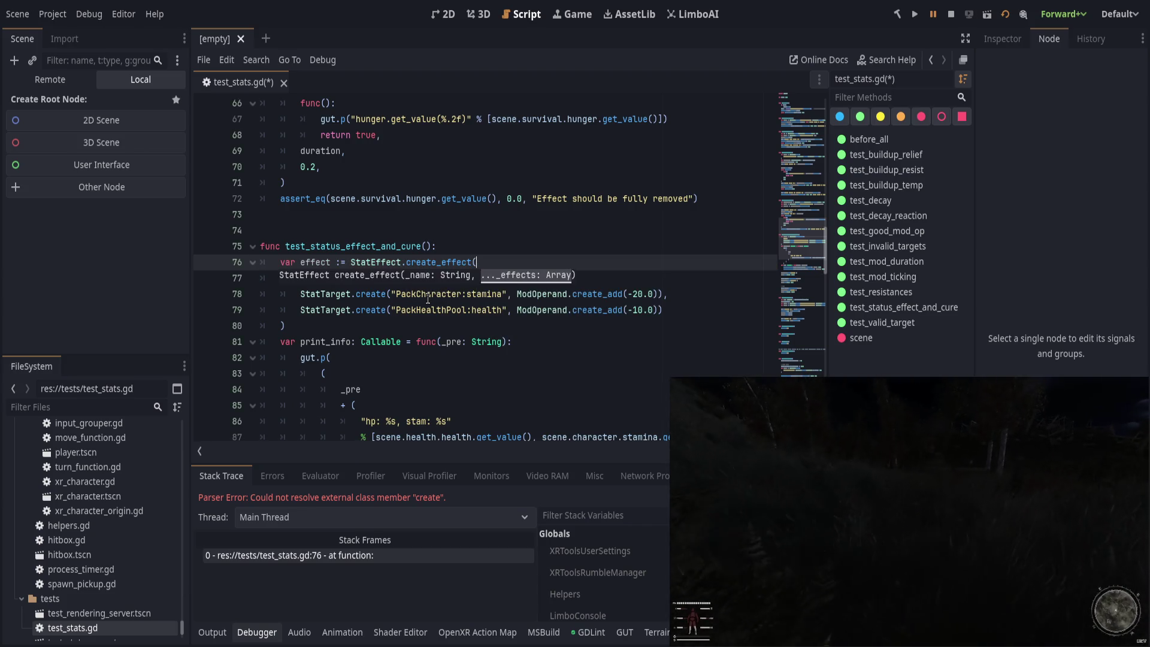
pyautogui.press('Escape')
pyautogui.press('Down')
pyautogui.press('Down')
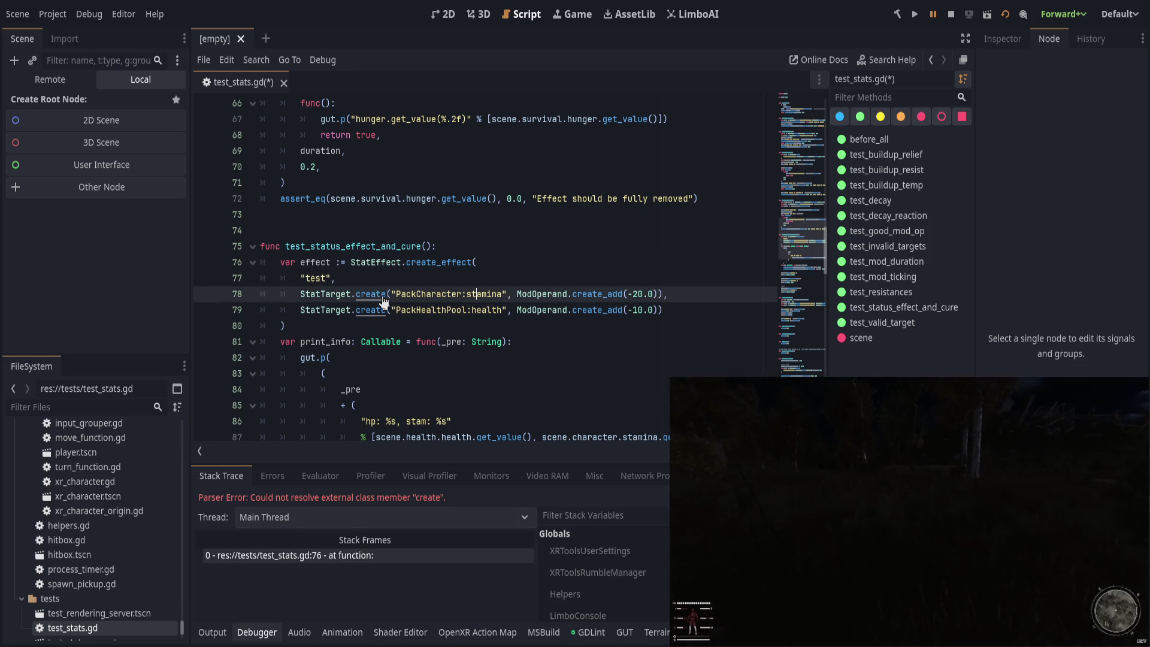
pyautogui.hotkey('ctrl', 's')
# Step: Restart the project to rebuild and rerun the tests with the updated code
pyautogui.click(318, 324)
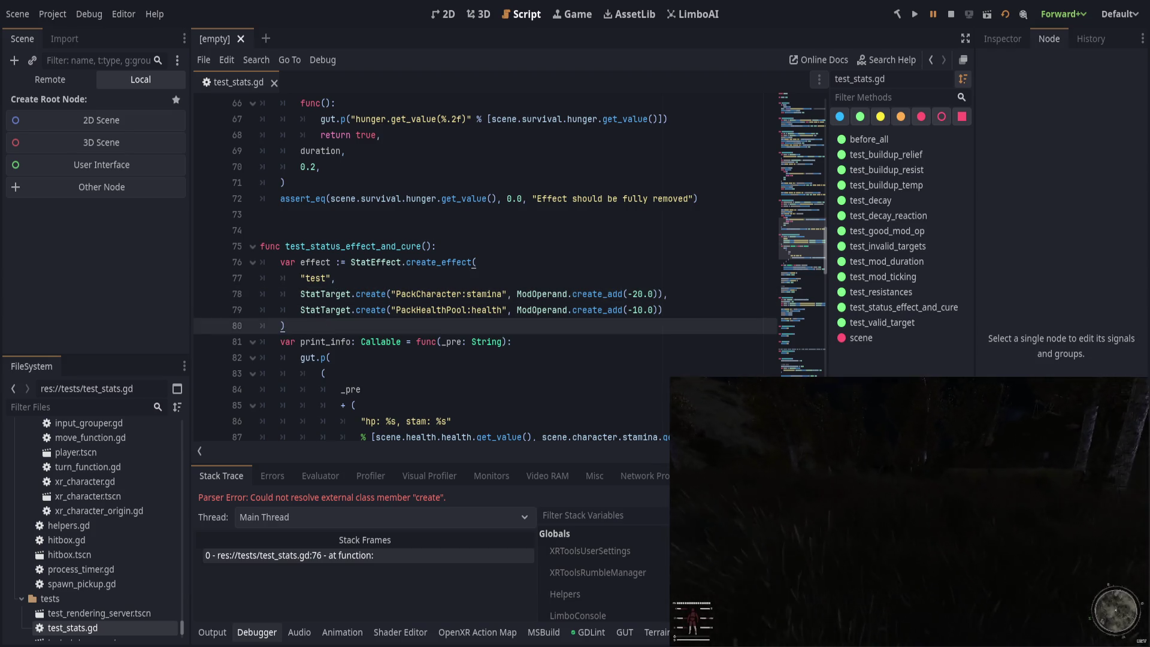
pyautogui.hotkey('alt', 'Tab')
pyautogui.hotkey('alt', 'Tab')
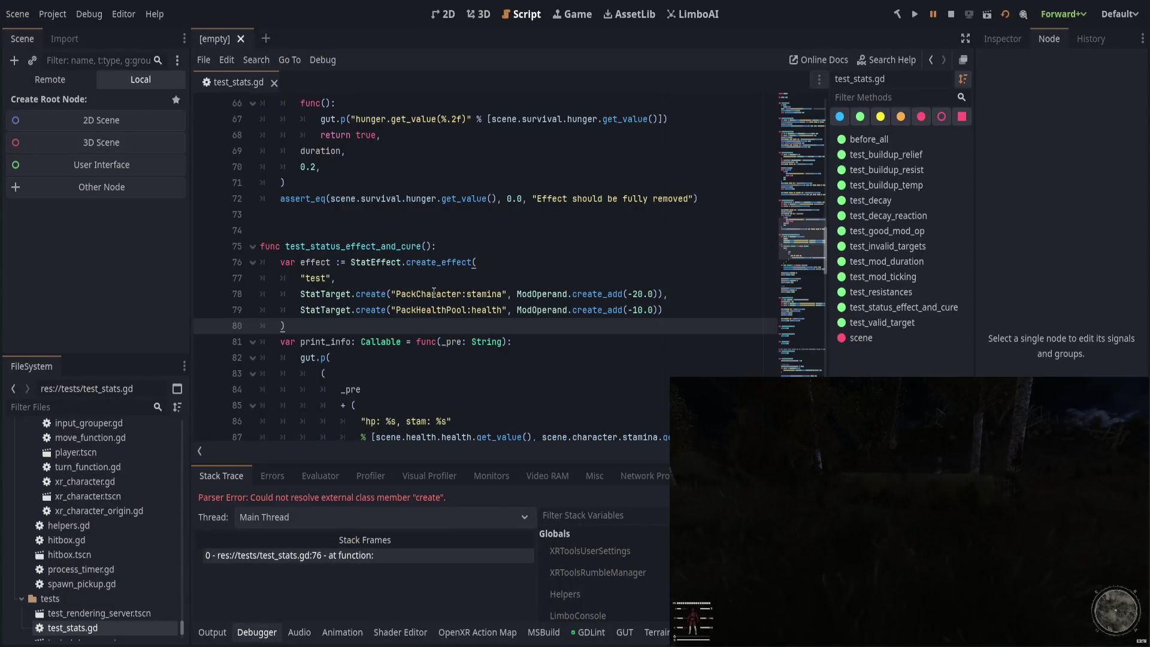
pyautogui.click(444, 332)
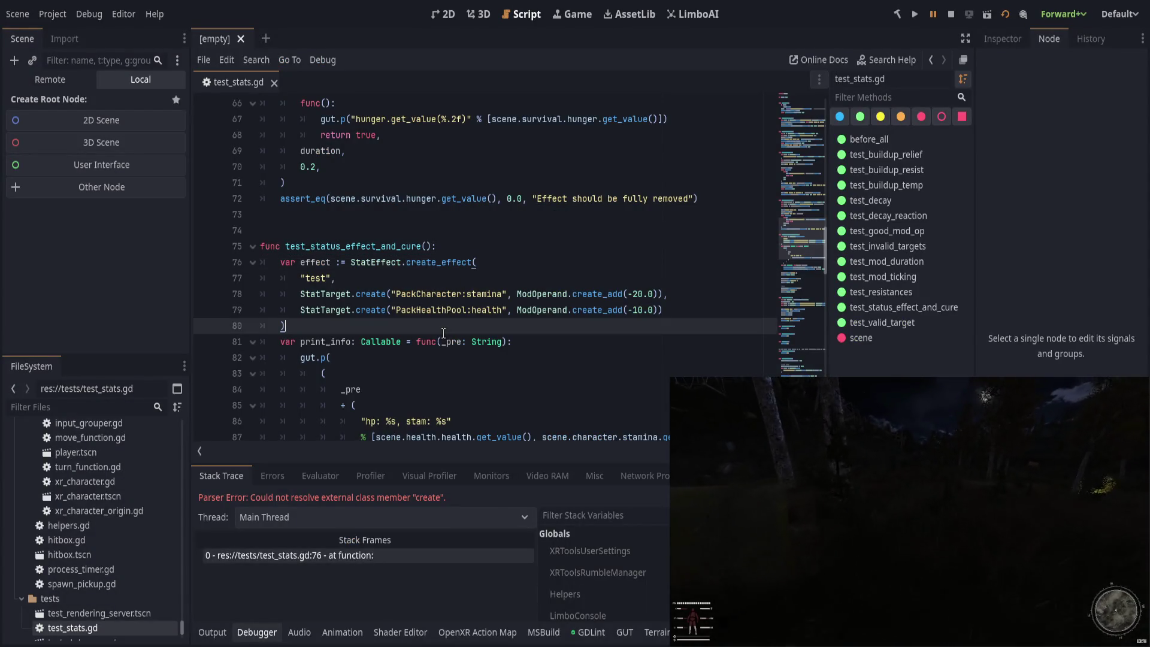
pyautogui.scroll(-3, 444, 332)
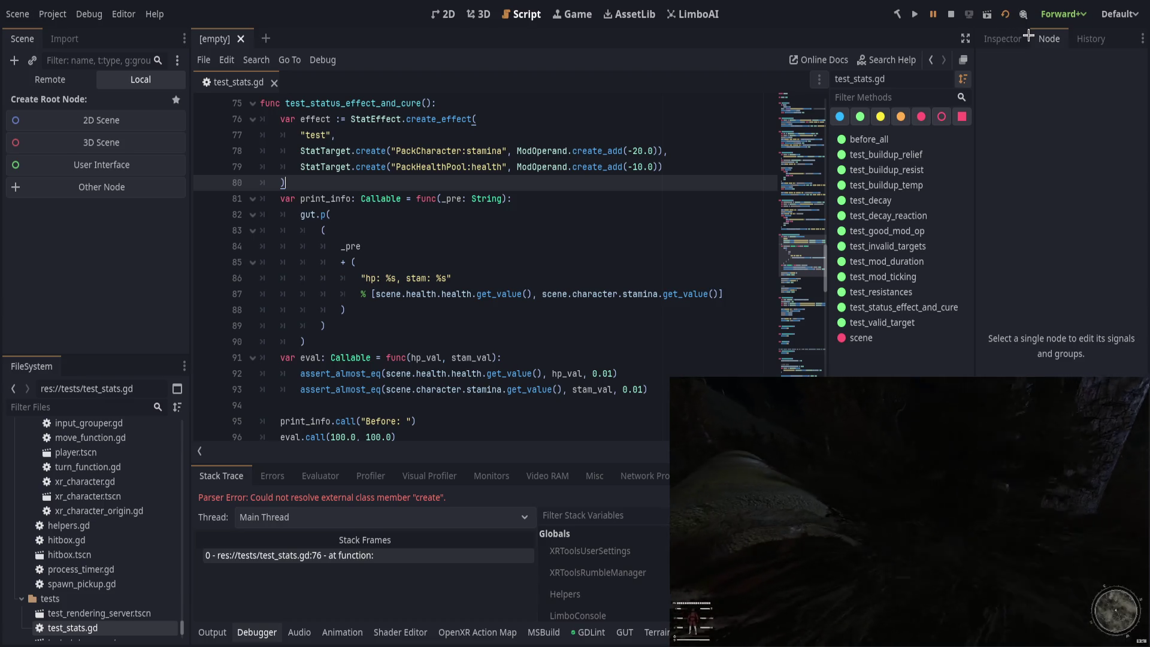
pyautogui.click(1004, 17)
pyautogui.scroll(-2, 413, 243)
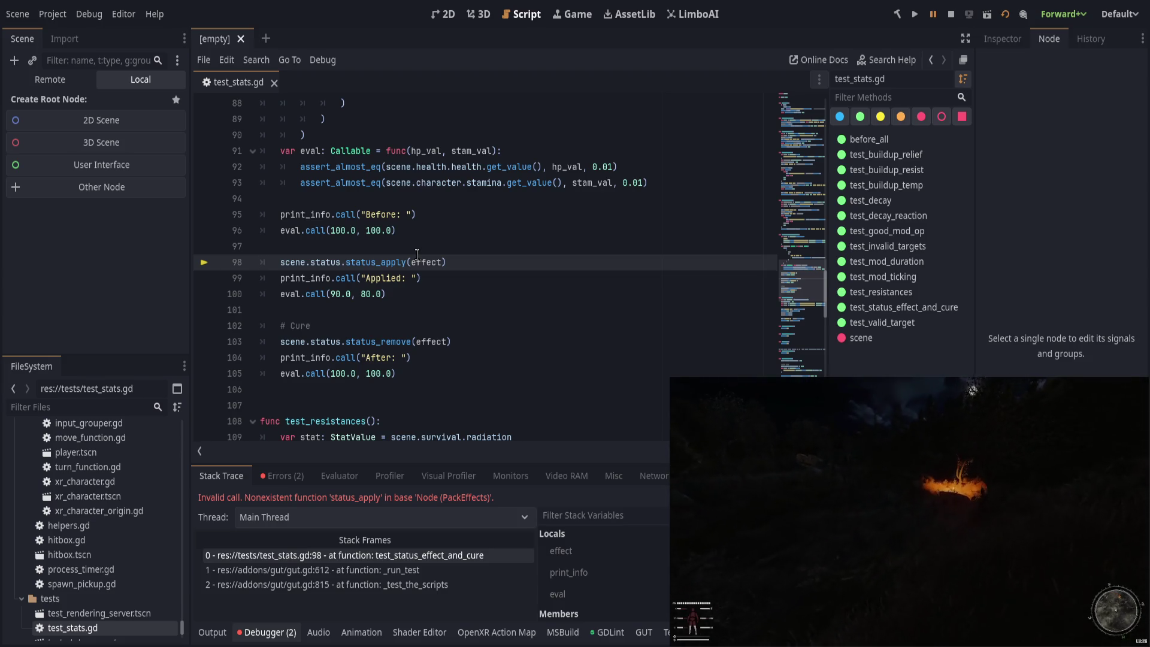
# Step: Change line 98's status_apply call to scene.status.apply(effect), then search files in Zed
pyautogui.click(384, 242)
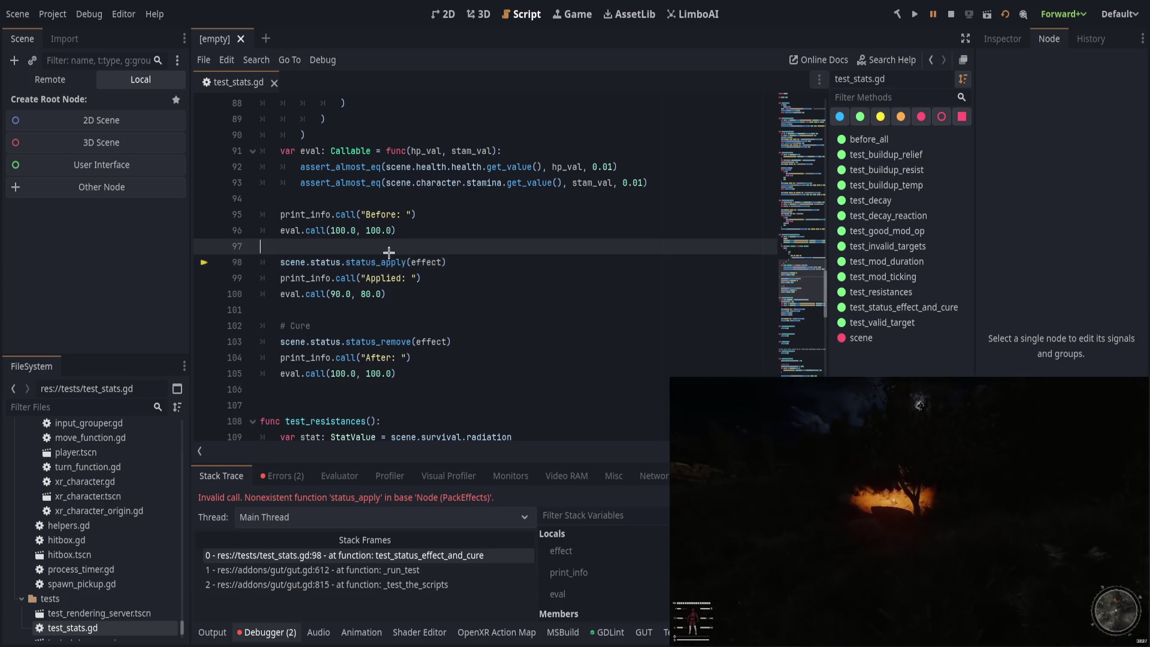
pyautogui.doubleClick(386, 262)
pyautogui.press('BackSpace')
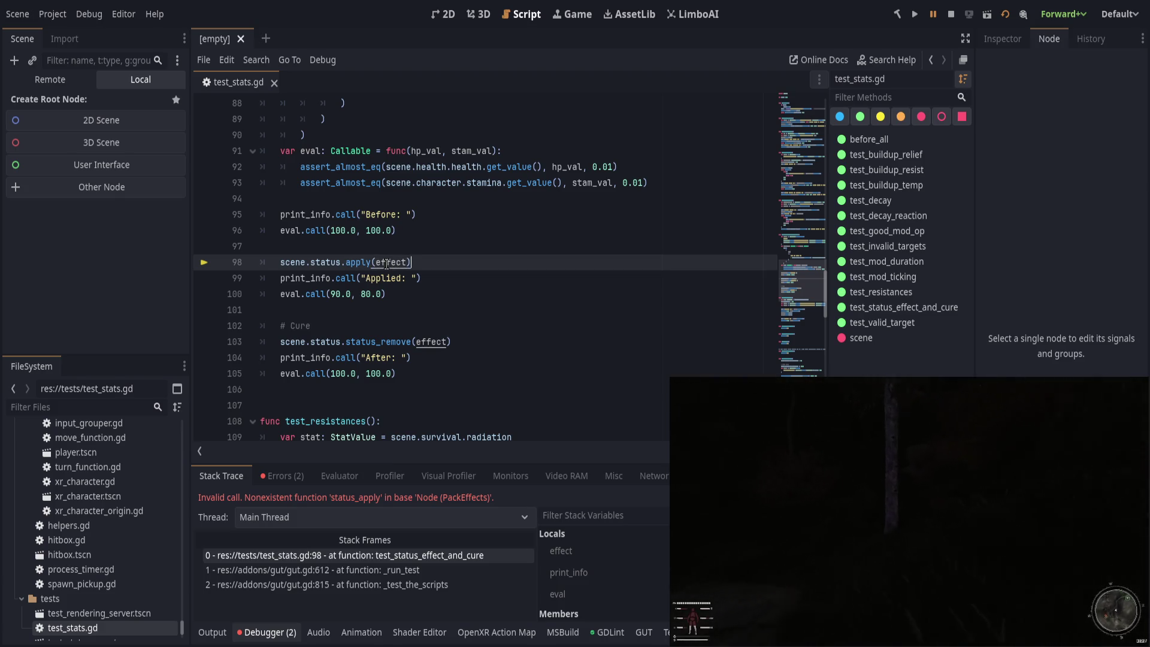
pyautogui.click(337, 263)
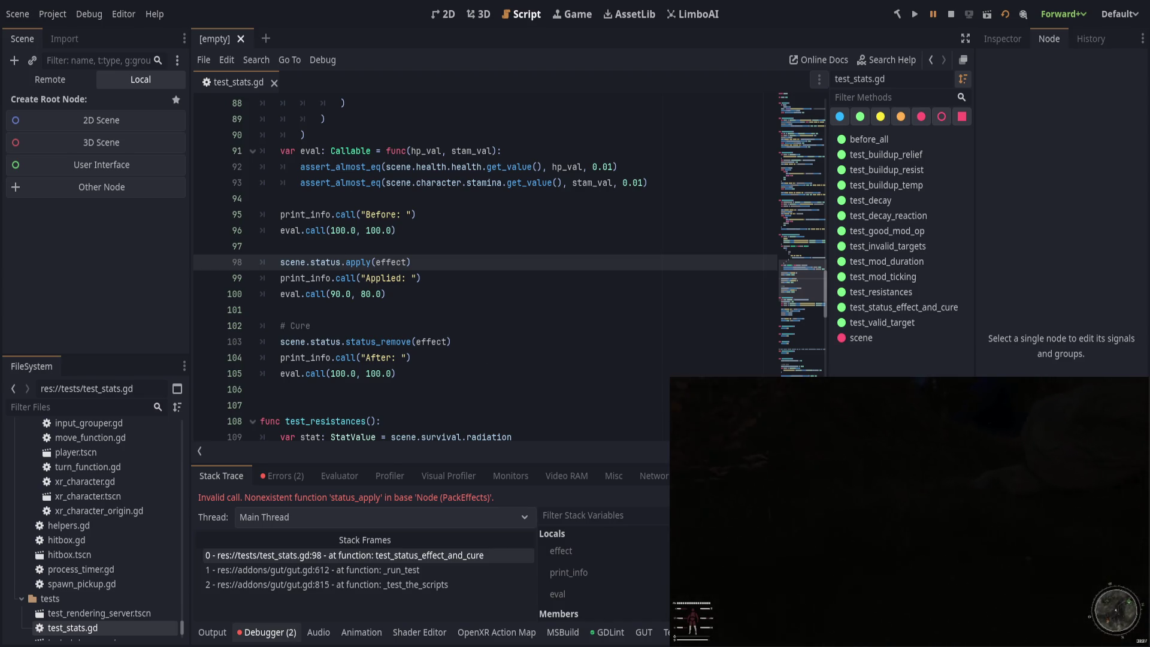
pyautogui.hotkey('alt', 'Tab')
pyautogui.hotkey('ctrl', 'p')
# Step: Open pack_effects.gd in Zed and check its apply_status and remove_status methods
pyautogui.write('pack_effe')
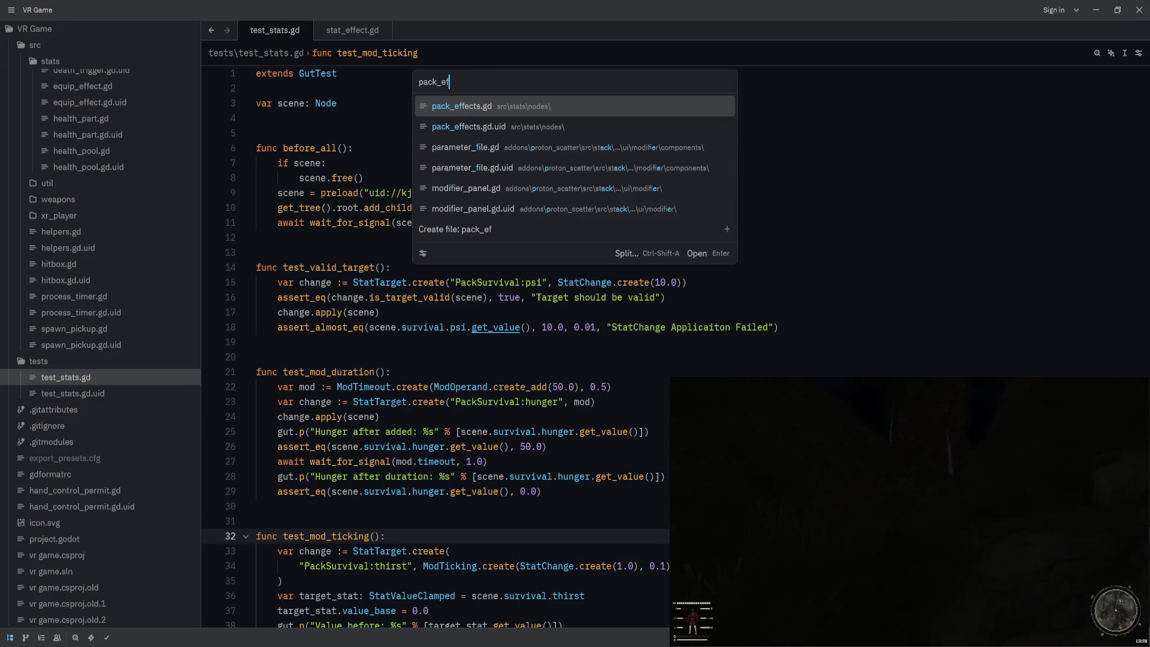
pyautogui.press('BackSpace')
pyautogui.press('Return')
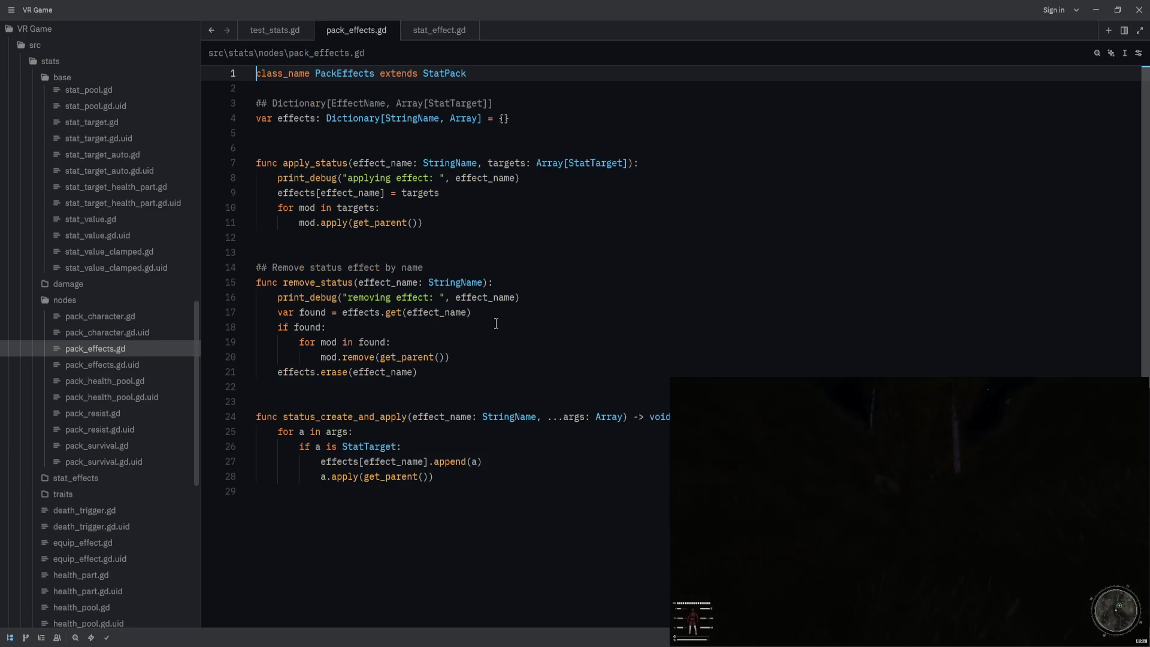
pyautogui.click(603, 308)
pyautogui.hotkey('alt', 'Tab')
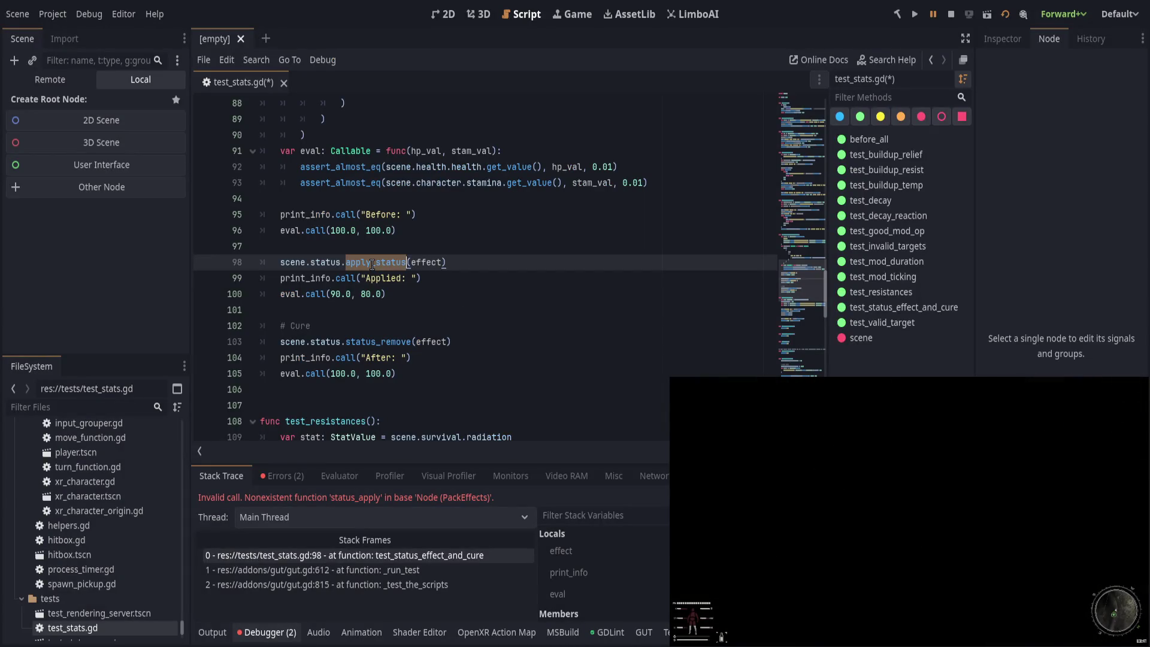
# Step: Rename the calls on lines 98 and 103 to apply_status and remove_status, then rerun the project
pyautogui.click(388, 341)
pyautogui.write('remove_')
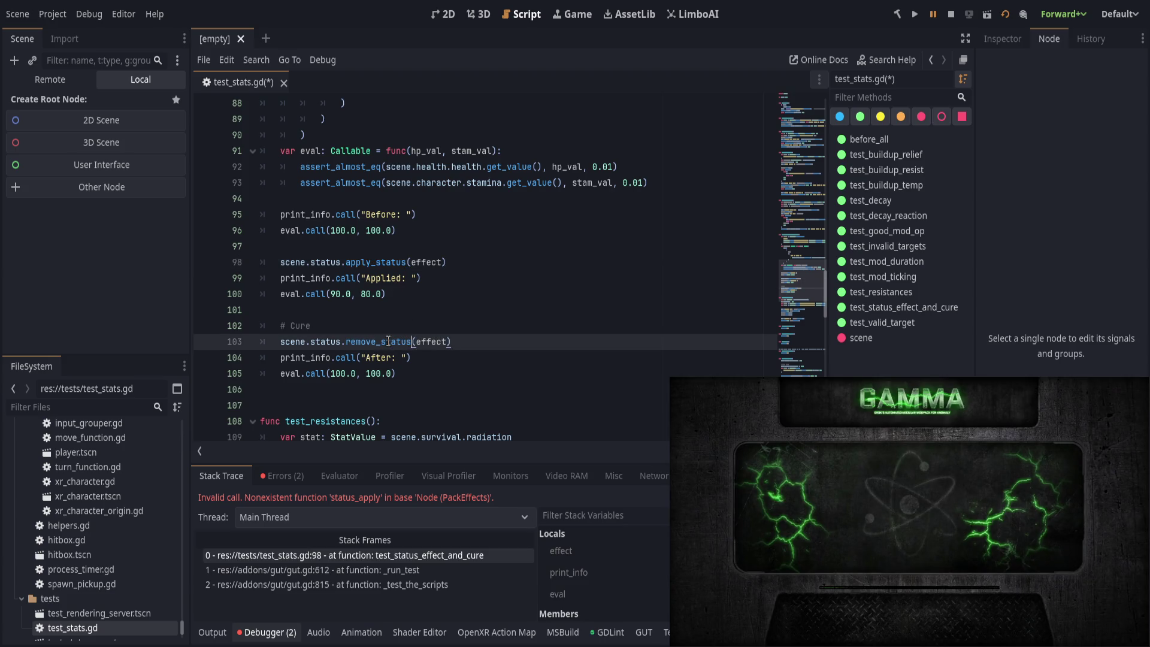
pyautogui.click(495, 310)
pyautogui.scroll(-4, 495, 309)
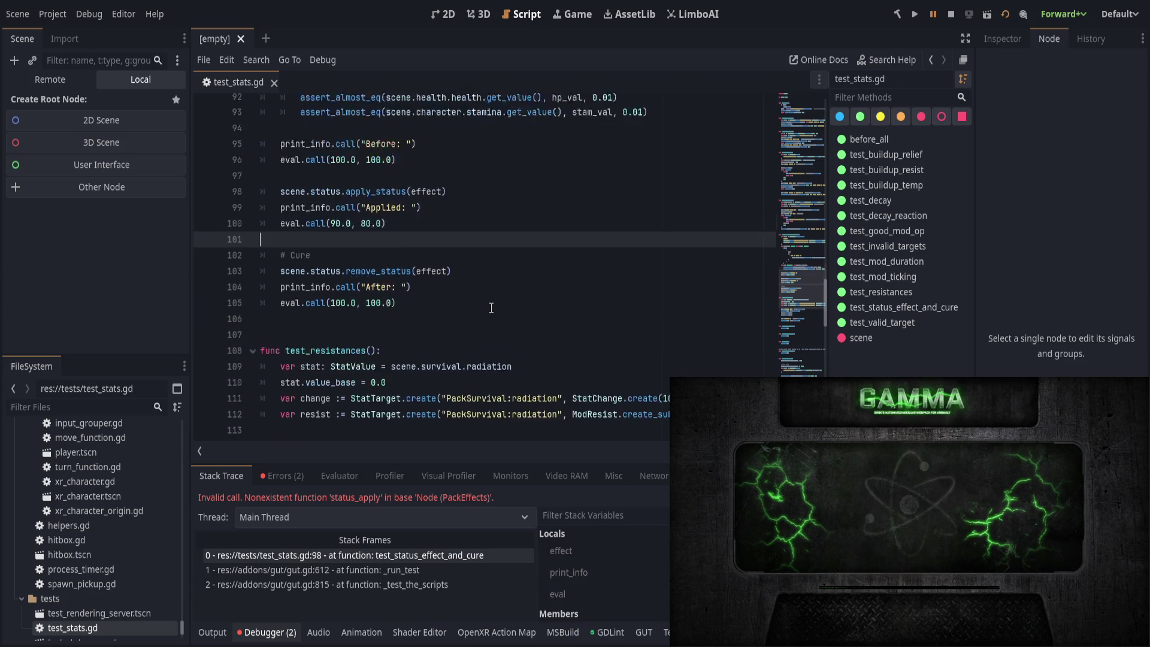
pyautogui.click(1006, 19)
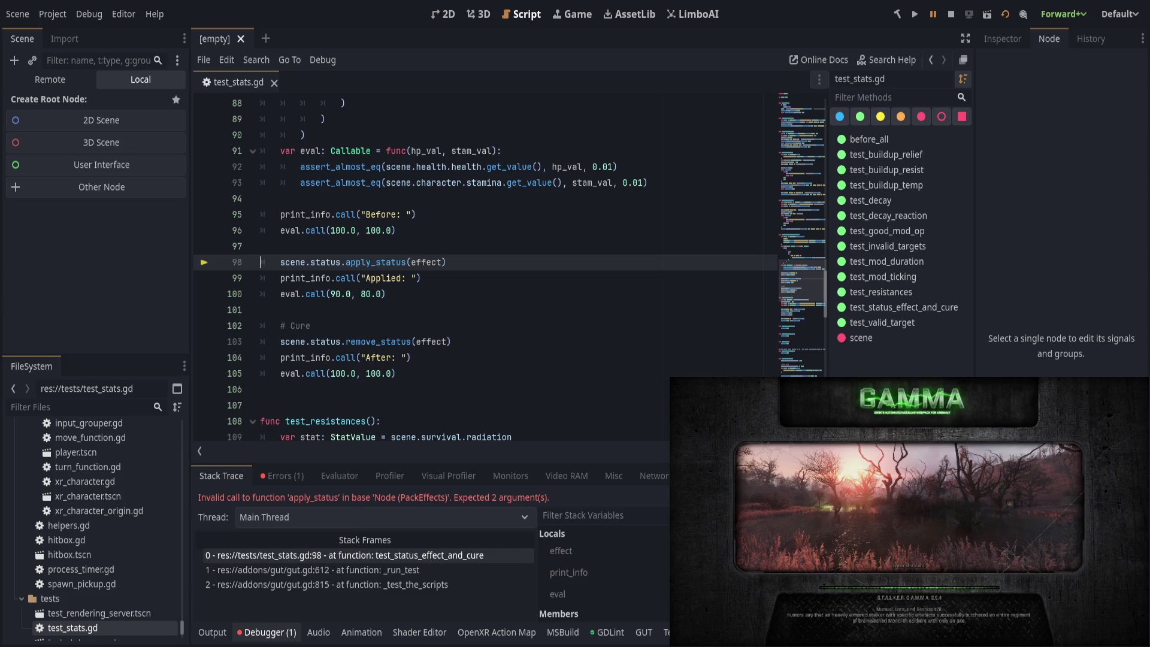
pyautogui.hotkey('alt', 'Tab')
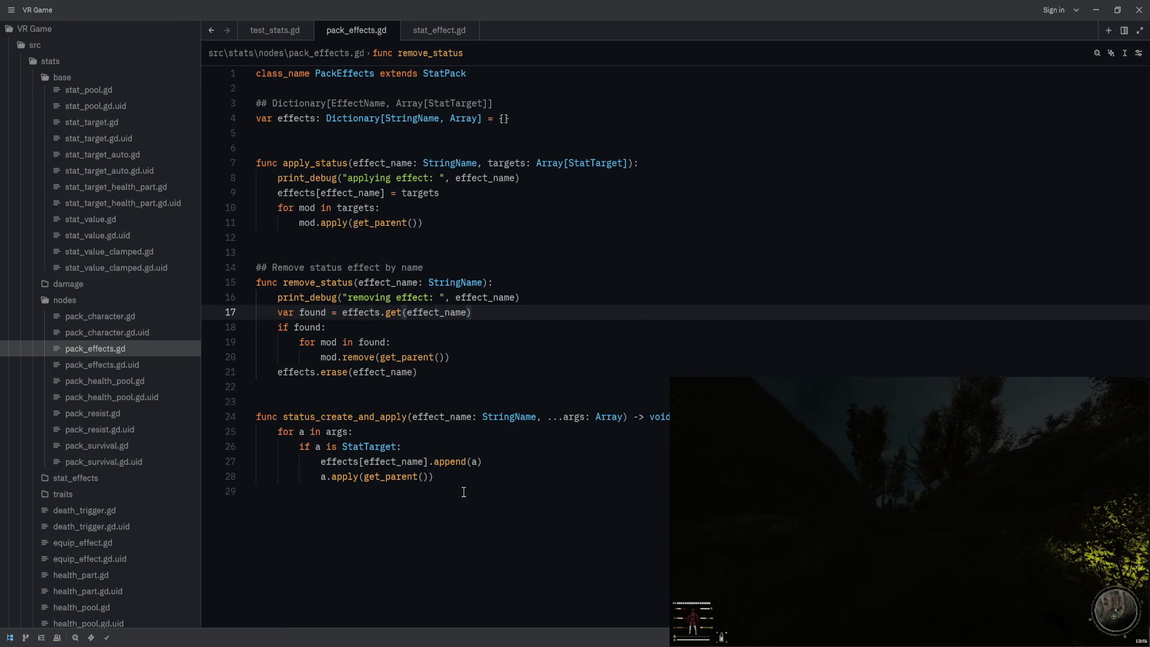
# Step: Compare apply_status in pack_effects.gd with stat_effect.gd's two-argument call, then view test_stats.gd
pyautogui.click(703, 166)
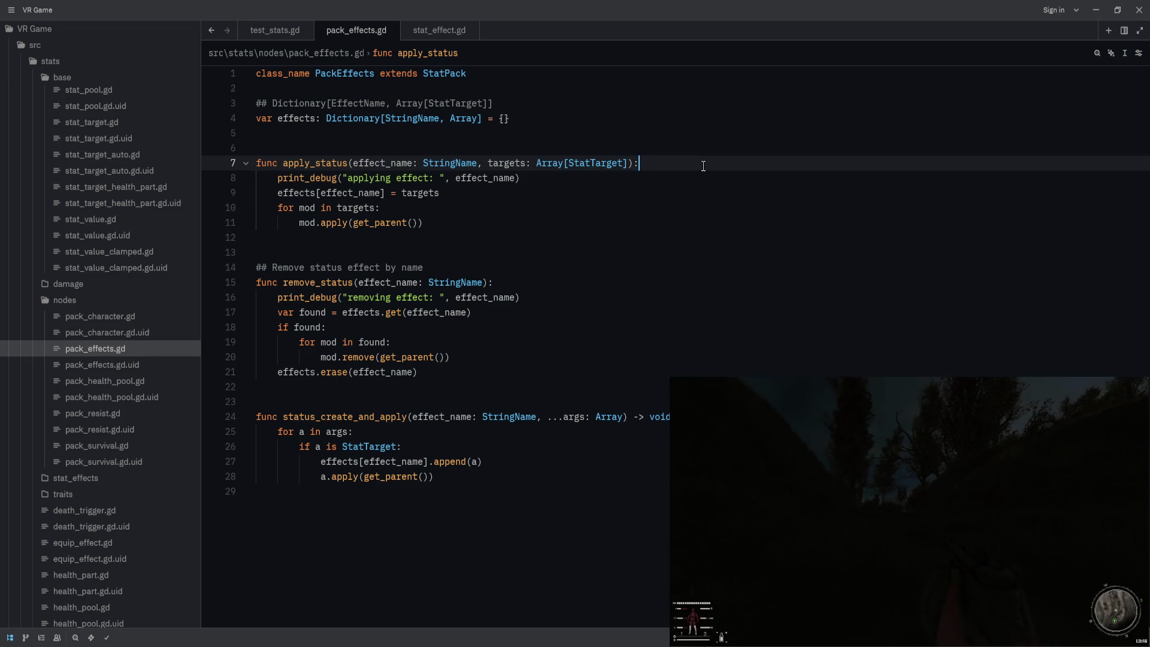
pyautogui.click(438, 30)
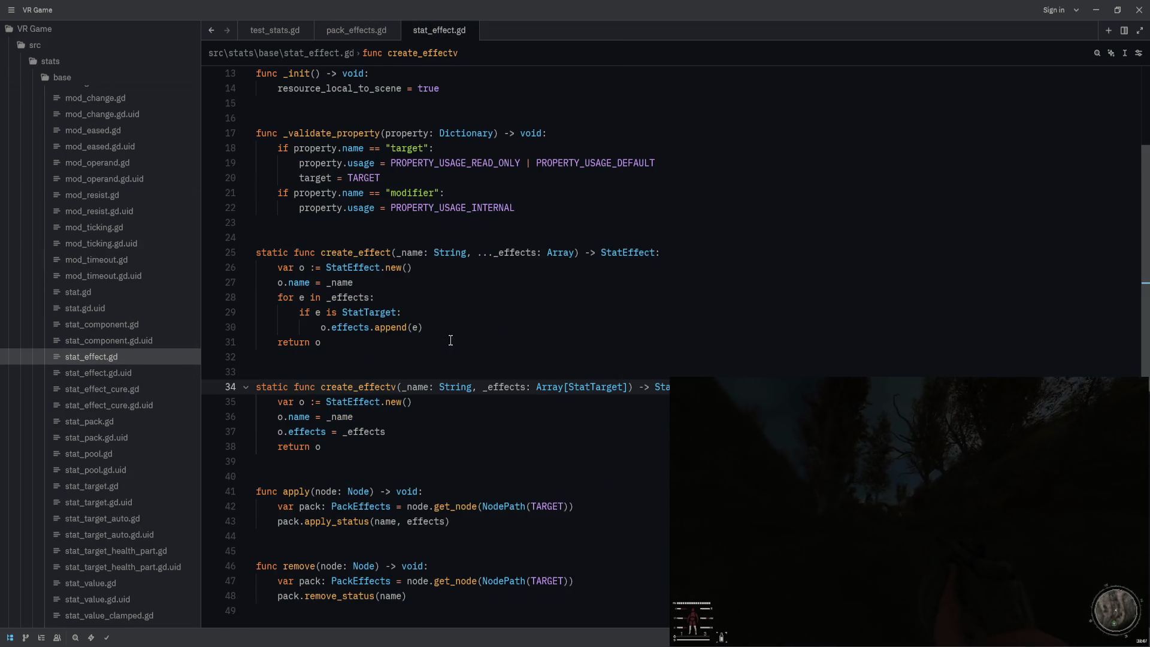
pyautogui.scroll(-1, 451, 340)
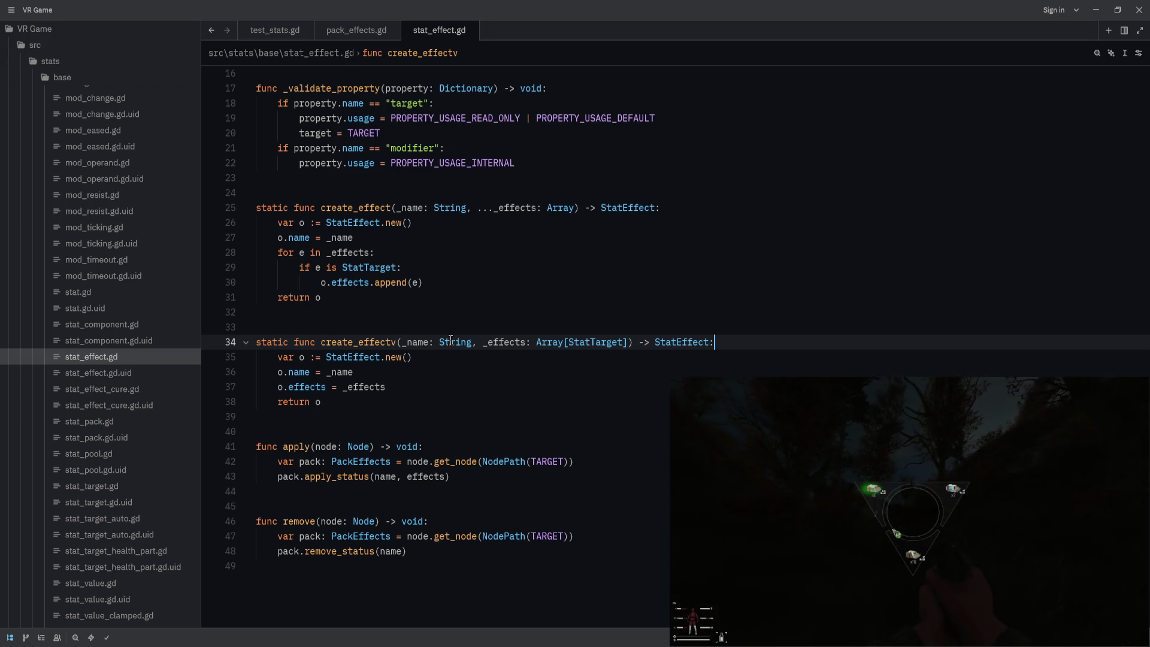
pyautogui.click(356, 30)
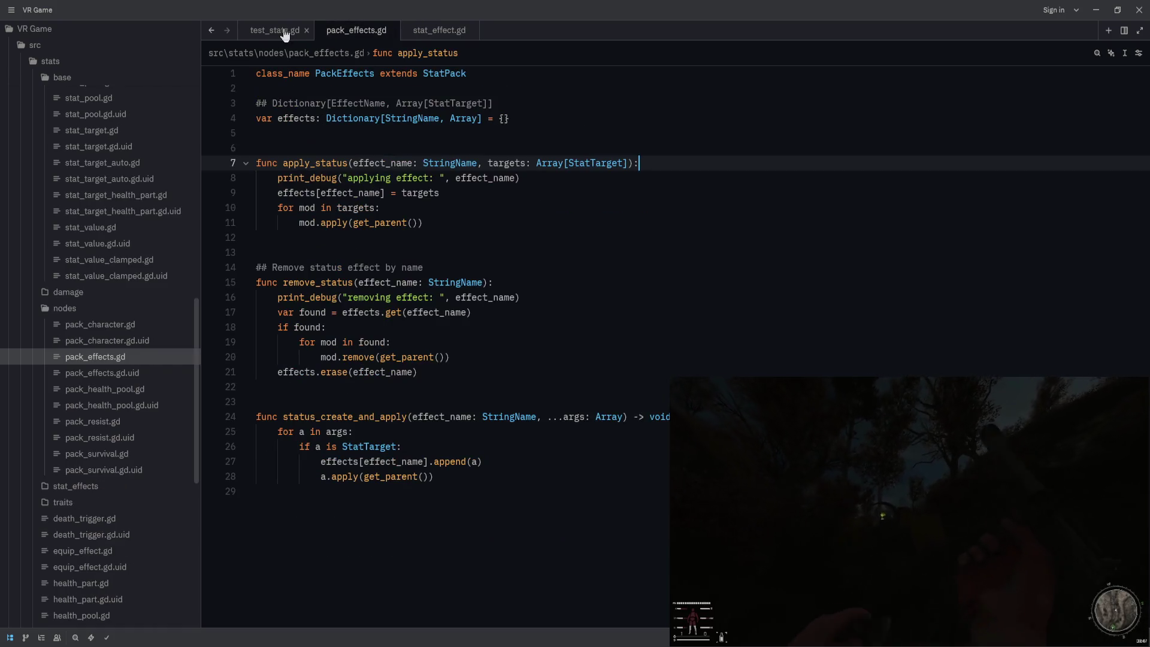
pyautogui.click(263, 31)
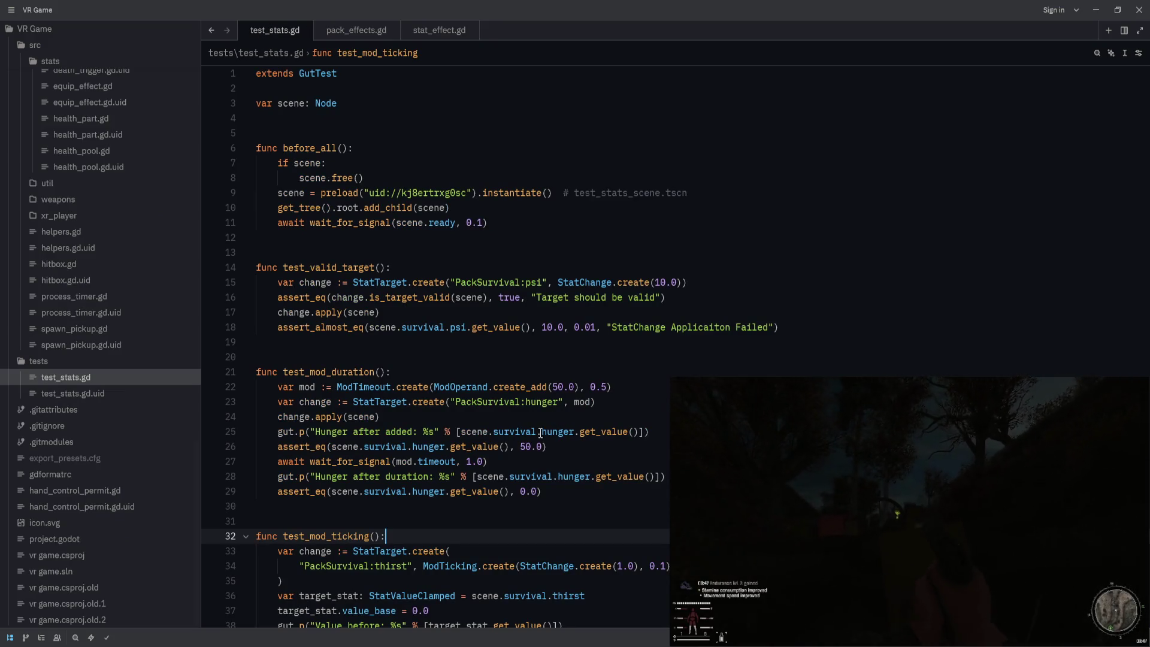
# Step: Insert effect.apply(scene) on line 98 and delete the old apply_status call
pyautogui.hotkey('alt', 'Tab')
pyautogui.click(504, 252)
pyautogui.press('Return')
pyautogui.write('effect.apply')
pyautogui.press('Return')
pyautogui.write('scene.s')
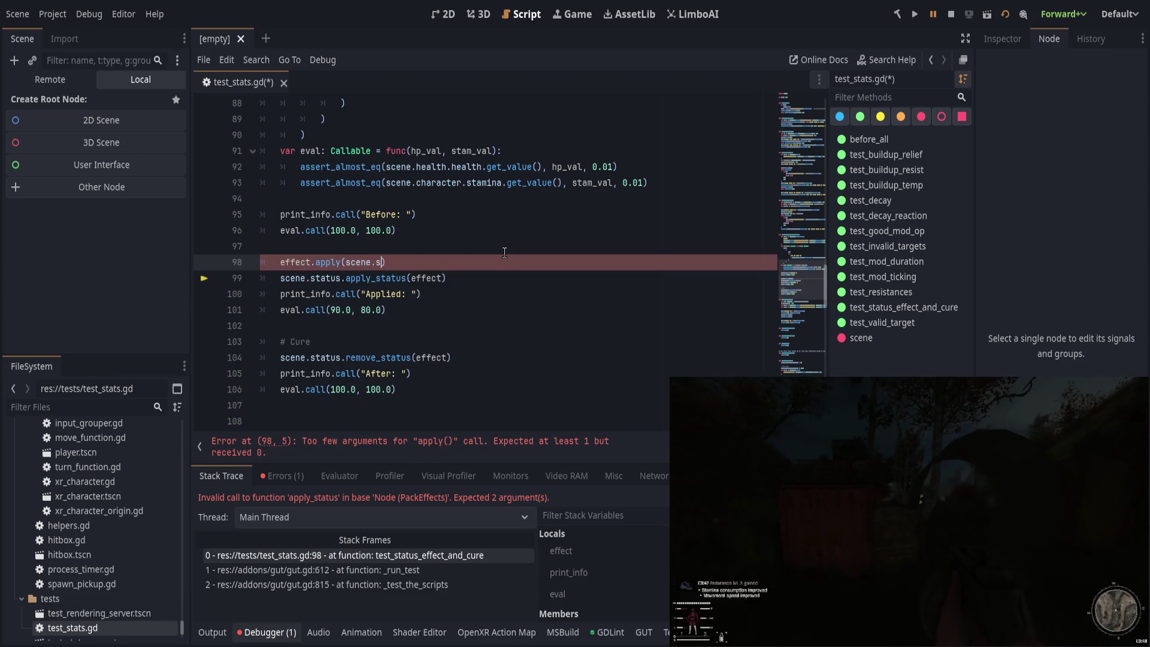
pyautogui.write('tatus')
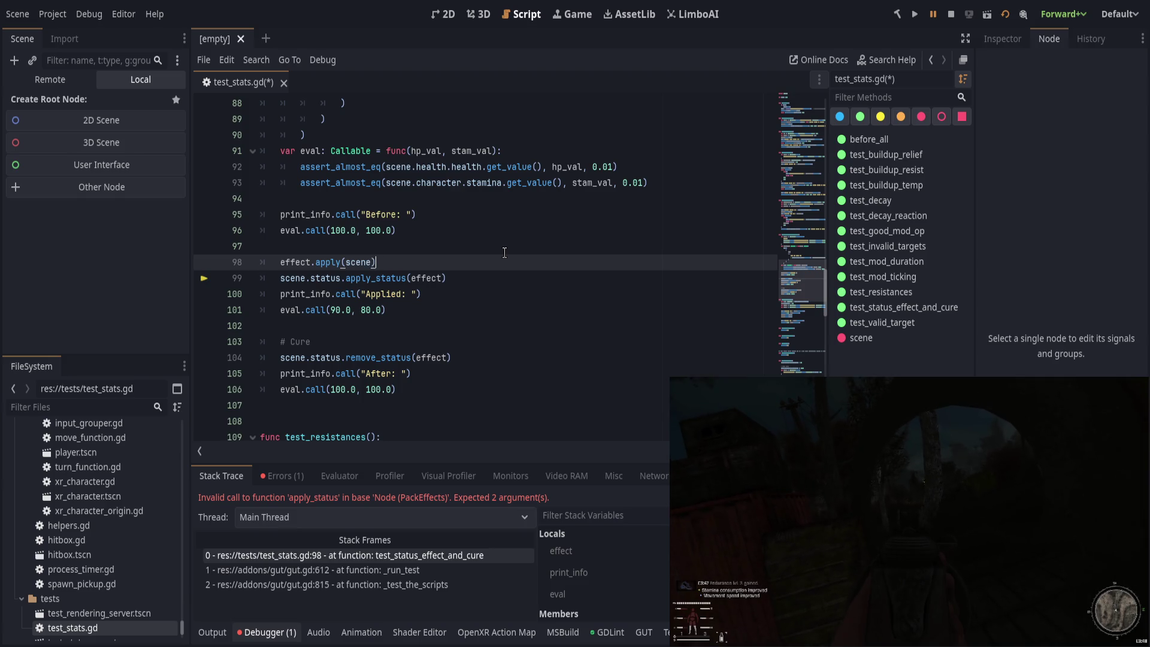
pyautogui.press('Down')
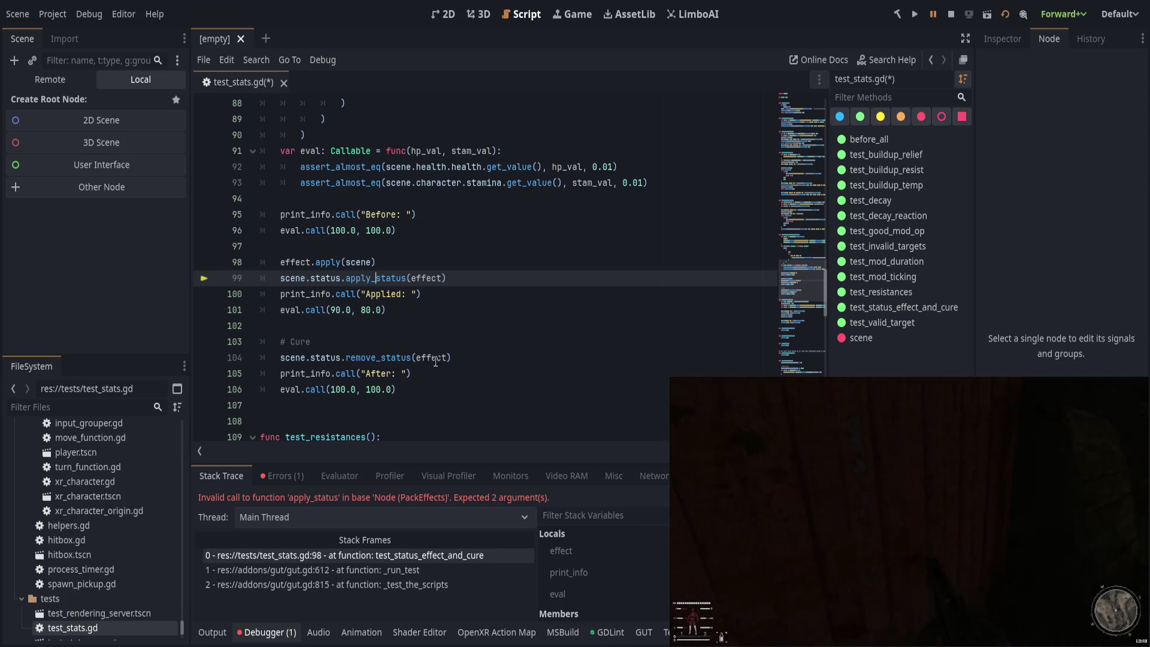
pyautogui.hotkey('ctrl', 'shift', 'k')
# Step: Replace the remove_status call with effect.remove(scene), save, and rerun the tests
pyautogui.click(527, 340)
pyautogui.hotkey('shift', 'Home')
pyautogui.write('effect.remove(scene')
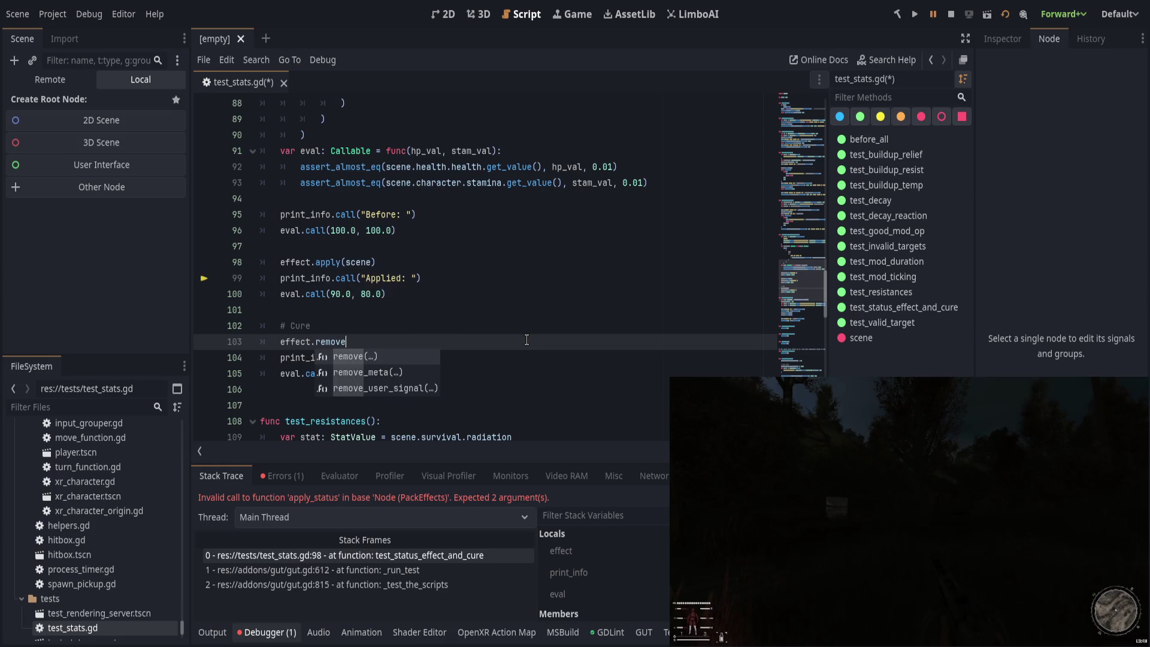
pyautogui.hotkey('ctrl', 's')
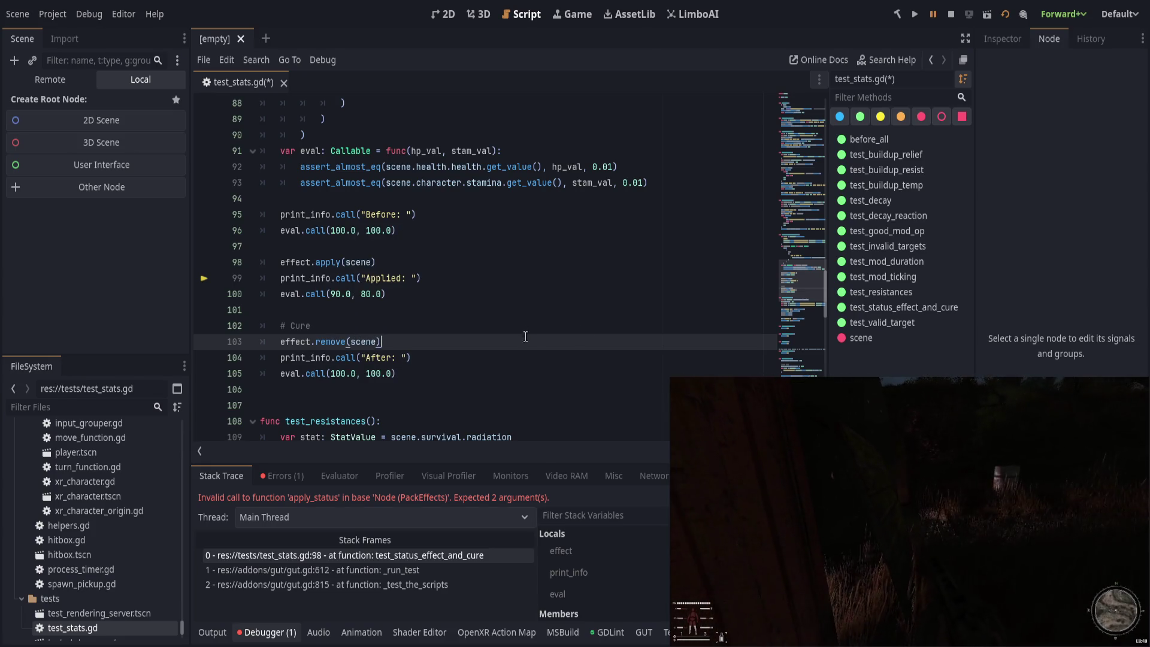
pyautogui.click(1007, 14)
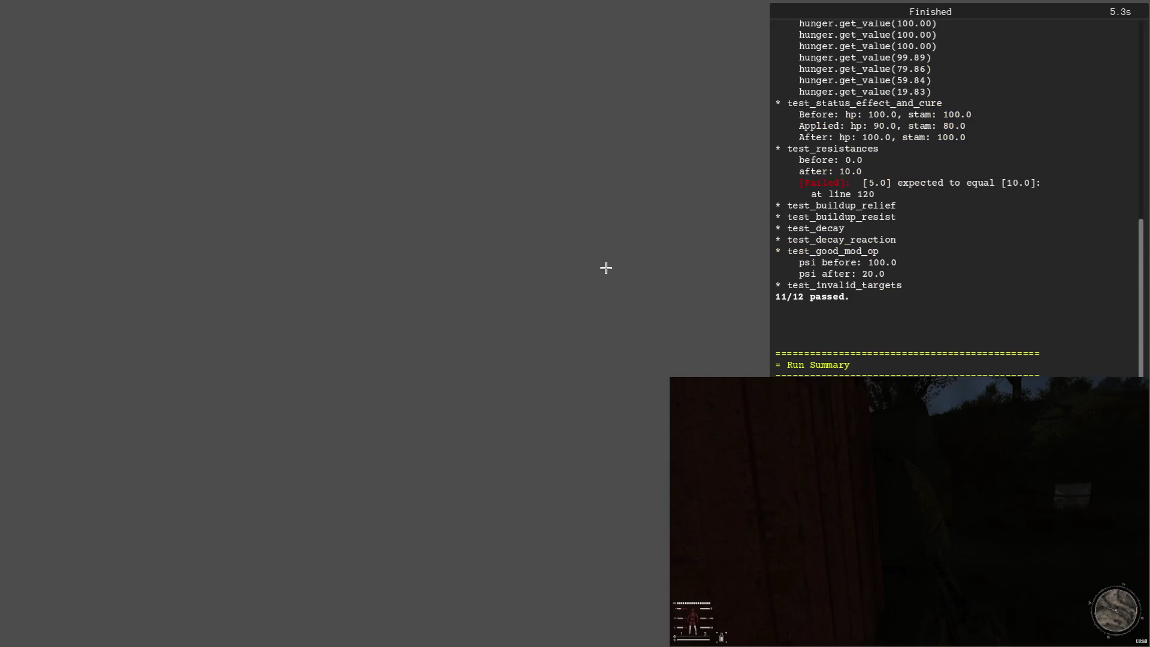
# Step: Review the 11/12 passed results, then select the body of test_resistances in the script
pyautogui.scroll(6, 817, 358)
pyautogui.click(816, 358)
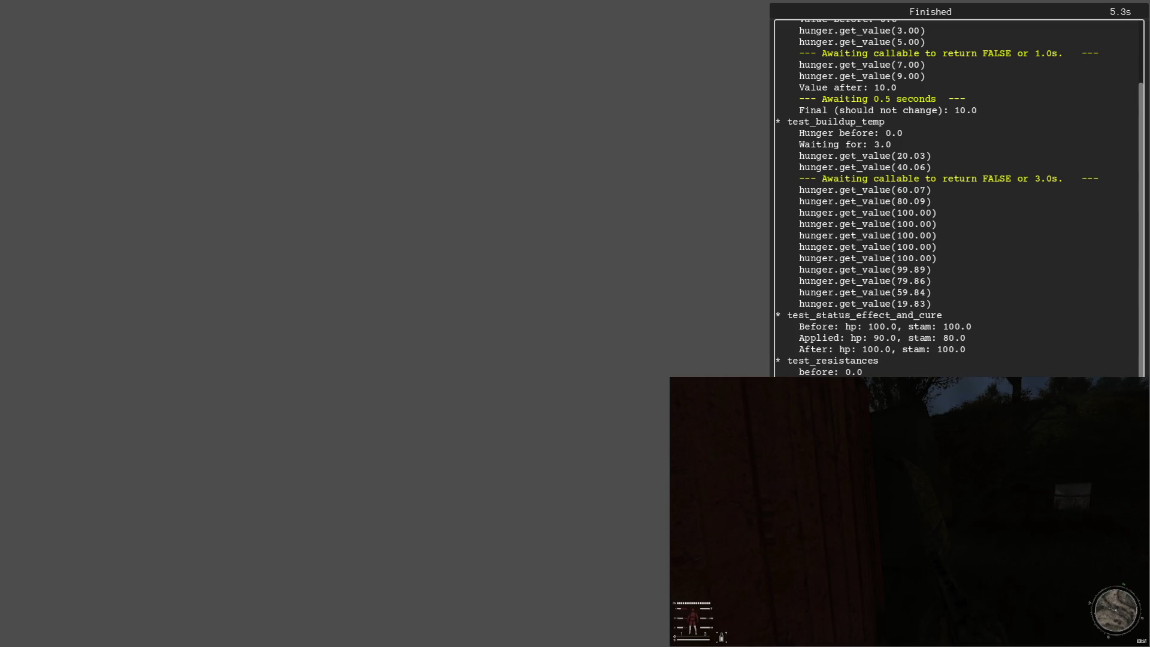
pyautogui.scroll(-5, 959, 198)
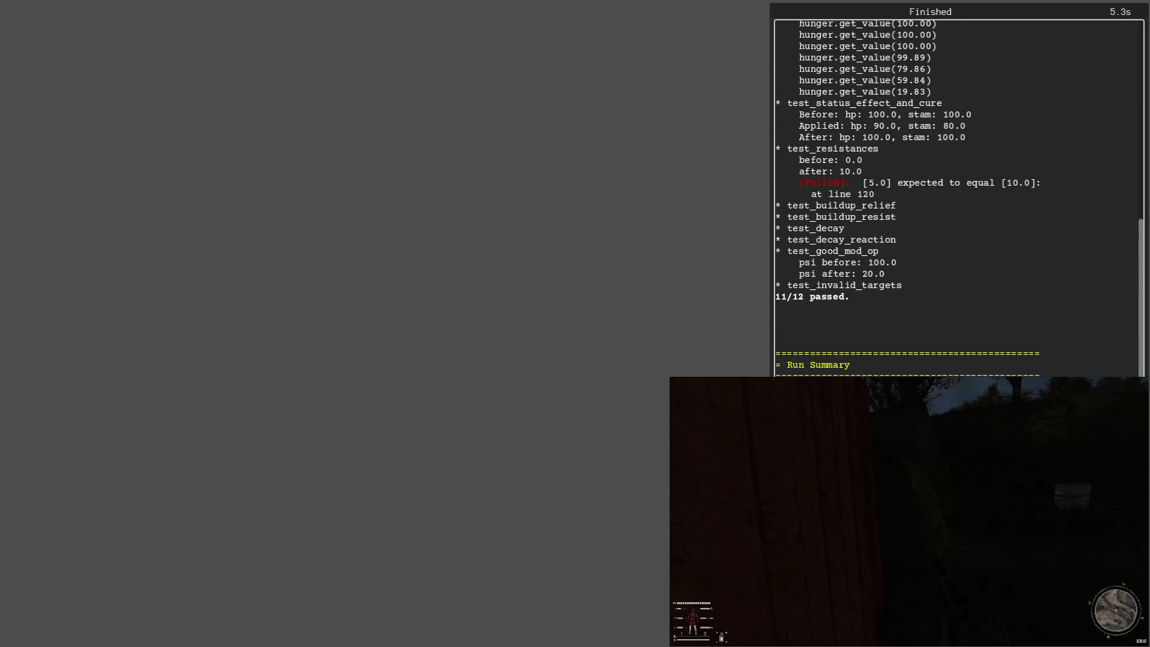
pyautogui.scroll(1, 958, 198)
pyautogui.scroll(6, 958, 198)
pyautogui.scroll(-2, 505, 402)
pyautogui.scroll(-3, 505, 402)
pyautogui.moveTo(443, 373)
pyautogui.mouseDown()
pyautogui.moveTo(456, 358)
pyautogui.moveTo(264, 261)
pyautogui.mouseUp()
# Step: Delete the whole body of test_resistances, lines 109–120
pyautogui.click(527, 228)
pyautogui.click(658, 201)
pyautogui.click(656, 230)
pyautogui.click(703, 246)
pyautogui.moveTo(445, 182); pyautogui.dragTo(488, 381)
pyautogui.press('Delete')
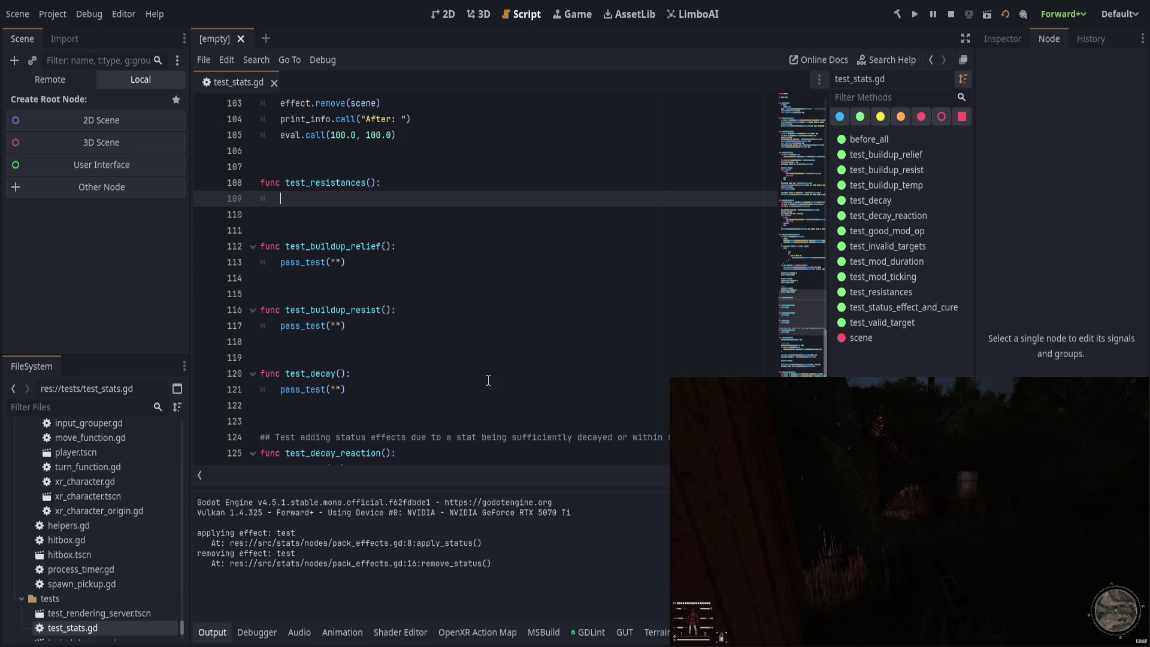
# Step: Write a pass_test("") placeholder in test_resistances and rerun the test suite
pyautogui.write('pas_te')
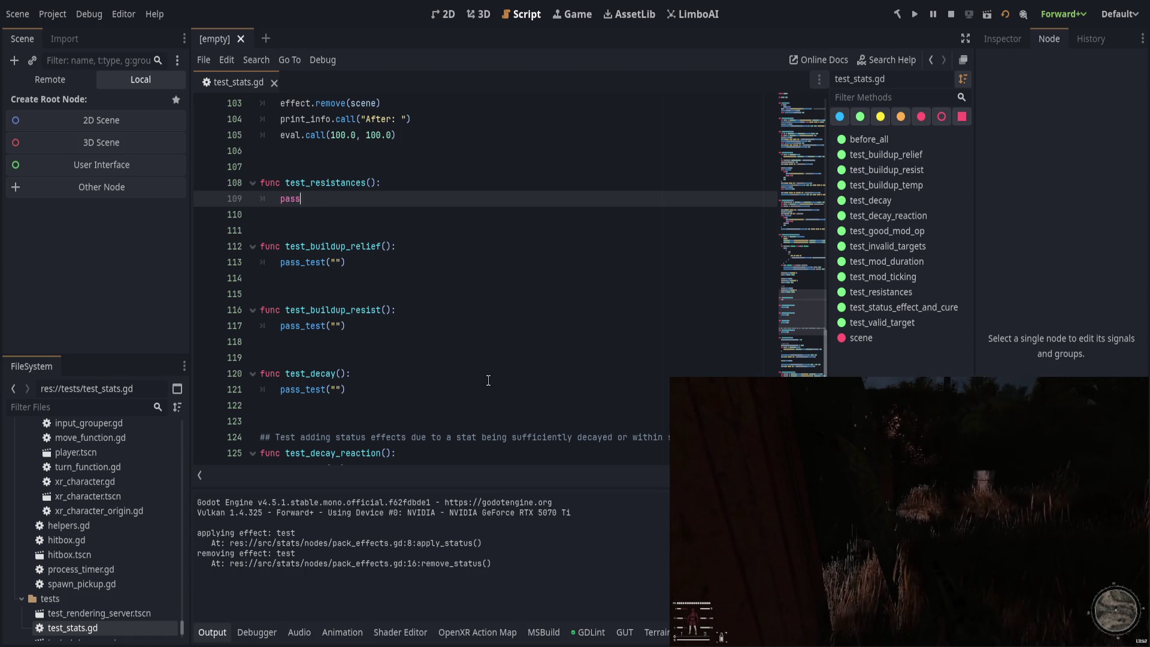
pyautogui.write('st("")')
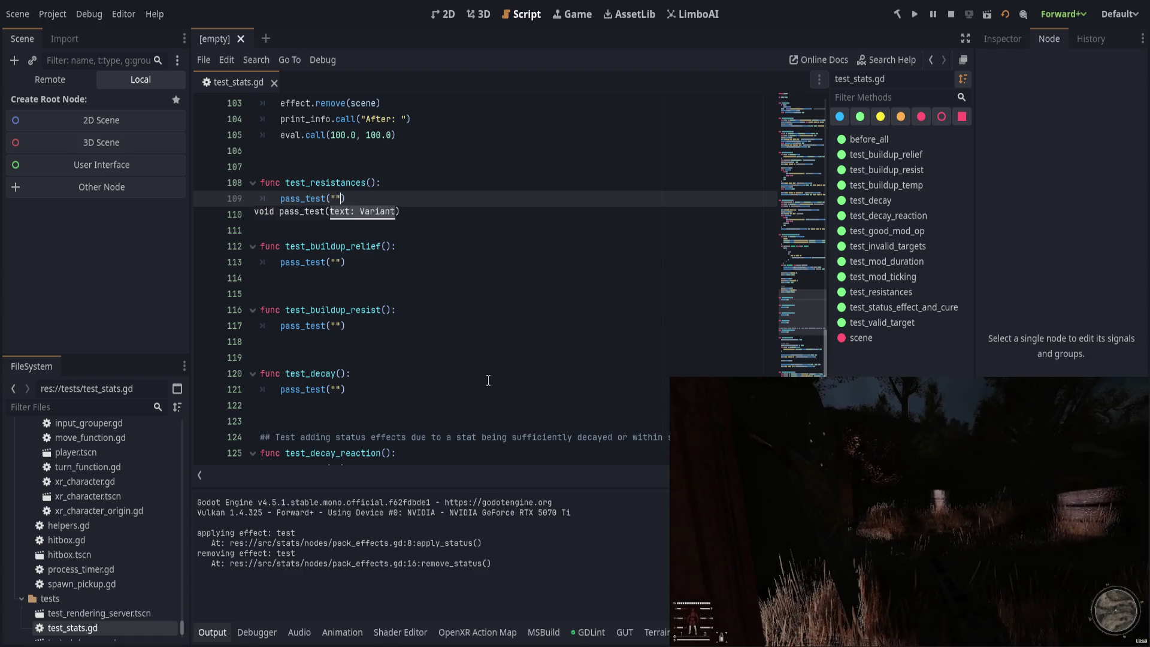
pyautogui.press('Left')
pyautogui.press('Left')
pyautogui.press('Left')
pyautogui.scroll(-2, 502, 337)
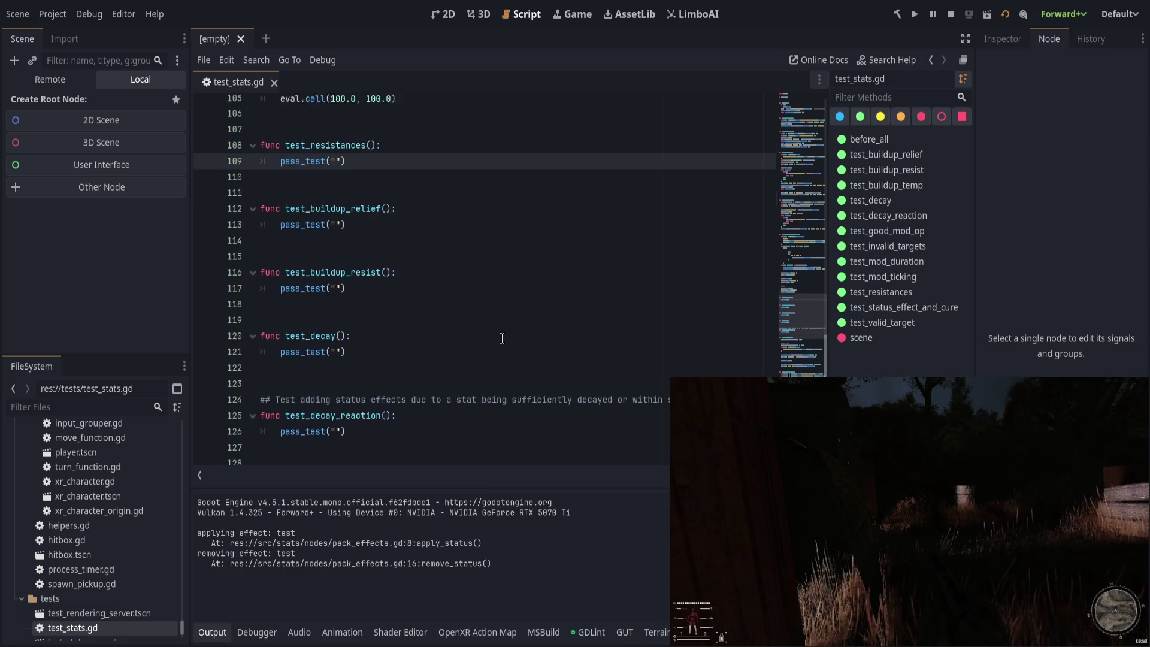
pyautogui.scroll(4, 509, 335)
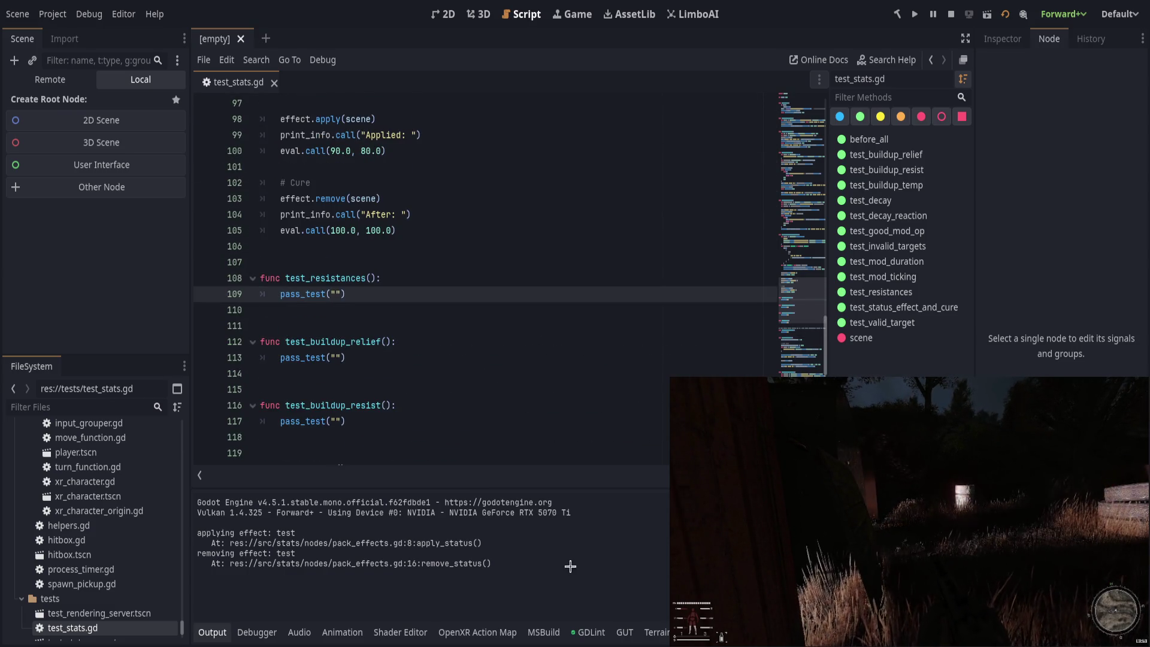
pyautogui.hotkey('ctrl', 'shift', 'F5')
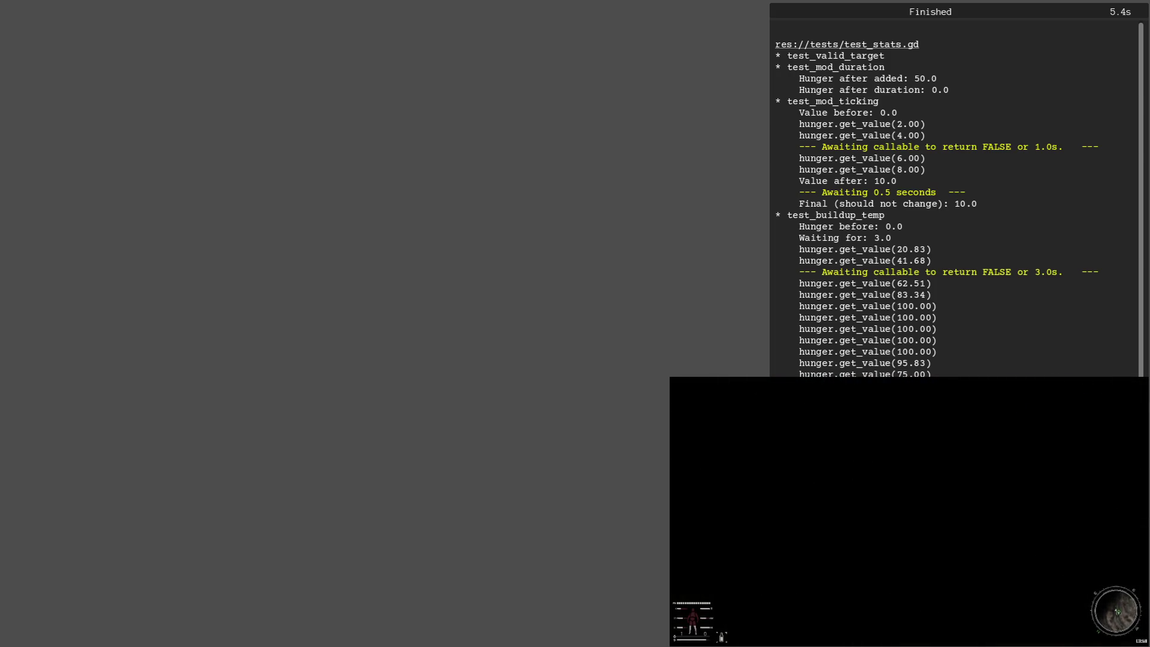
# Step: Review the finished 5.4s GUT rerun results and close the results window
pyautogui.moveTo(916, 187); pyautogui.dragTo(952, 197)
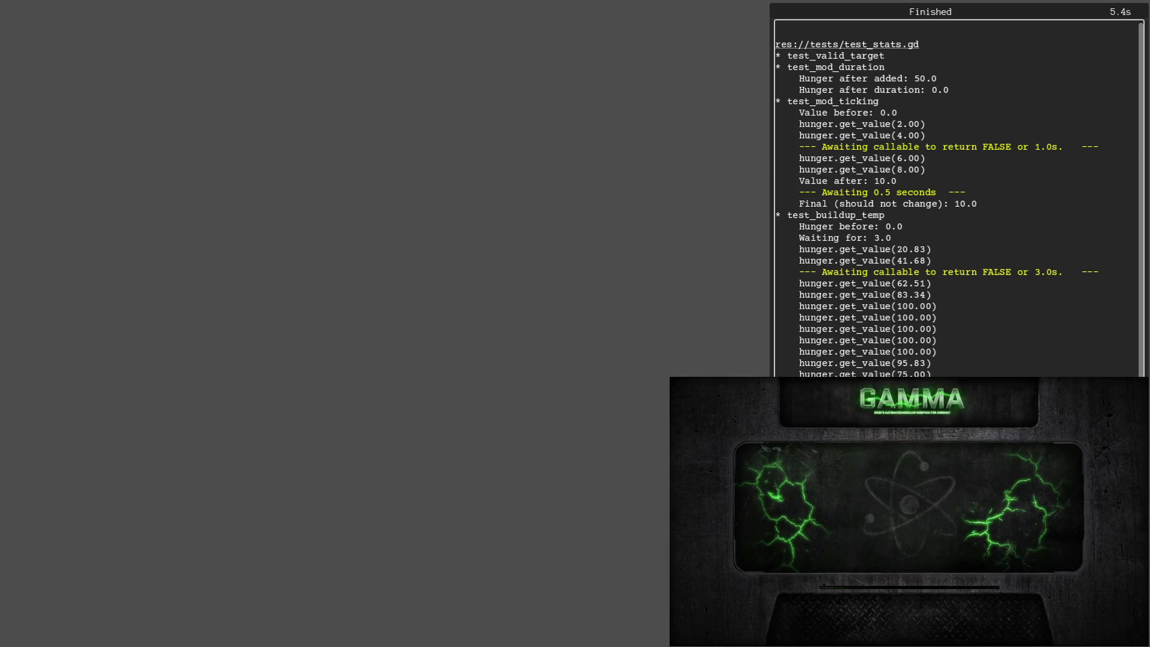
pyautogui.press('F8')
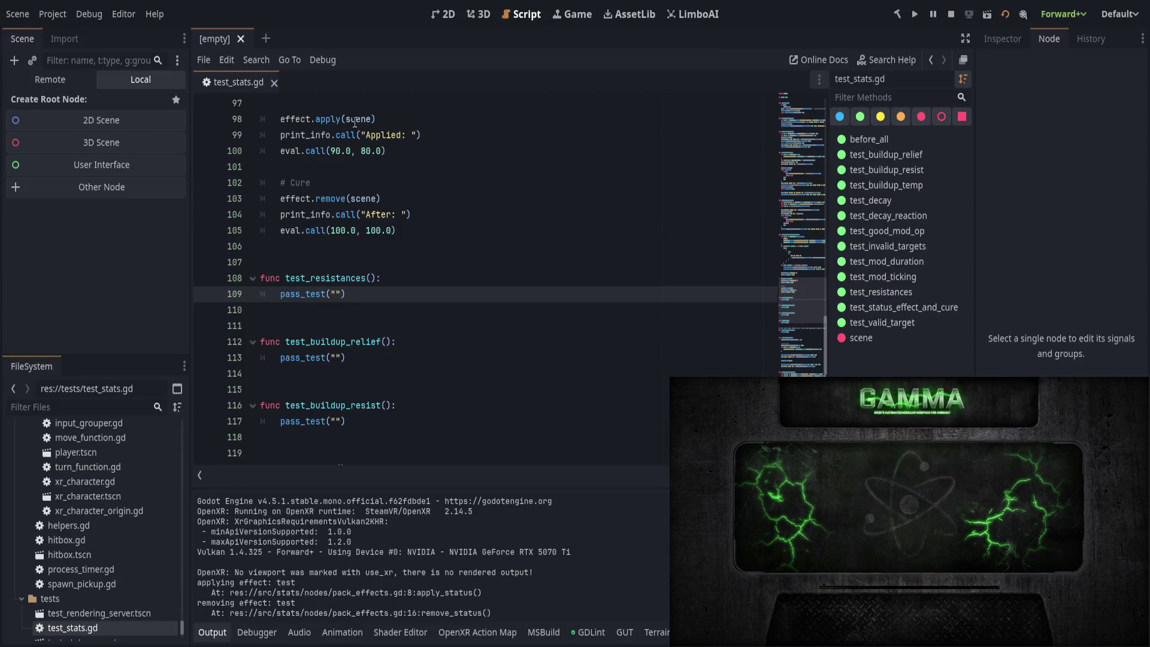
# Step: Open test_stats_scene.tscn and inspect the PackSurvival node's Hunger and Radiation properties
pyautogui.scroll(-2, 119, 551)
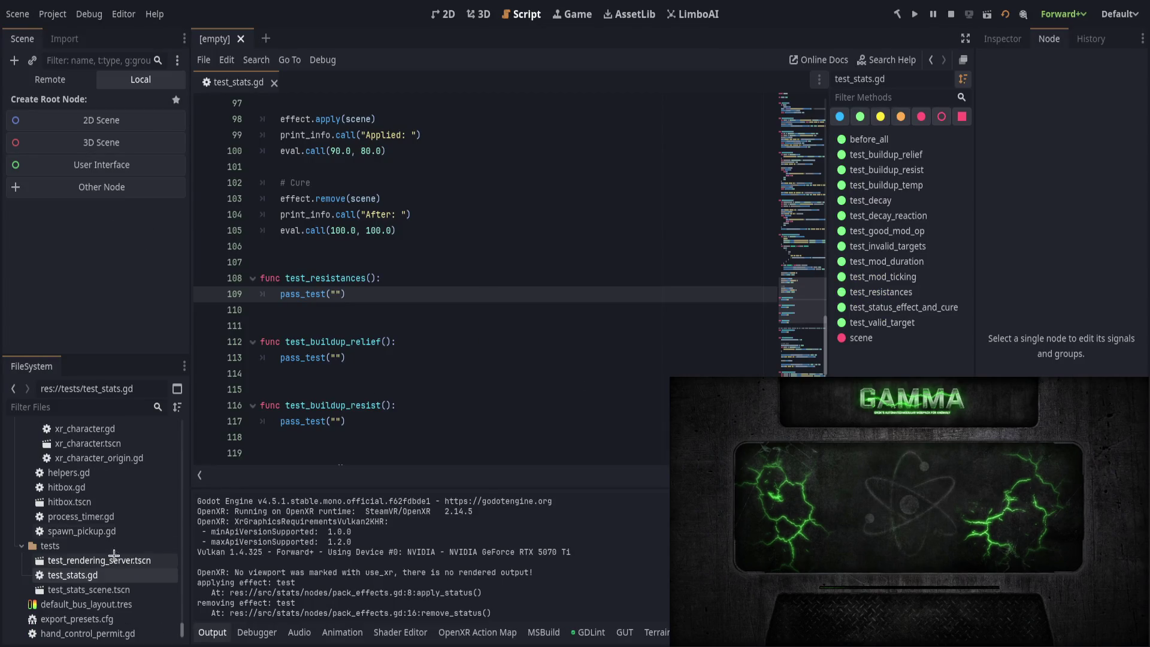
pyautogui.doubleClick(118, 592)
pyautogui.click(66, 147)
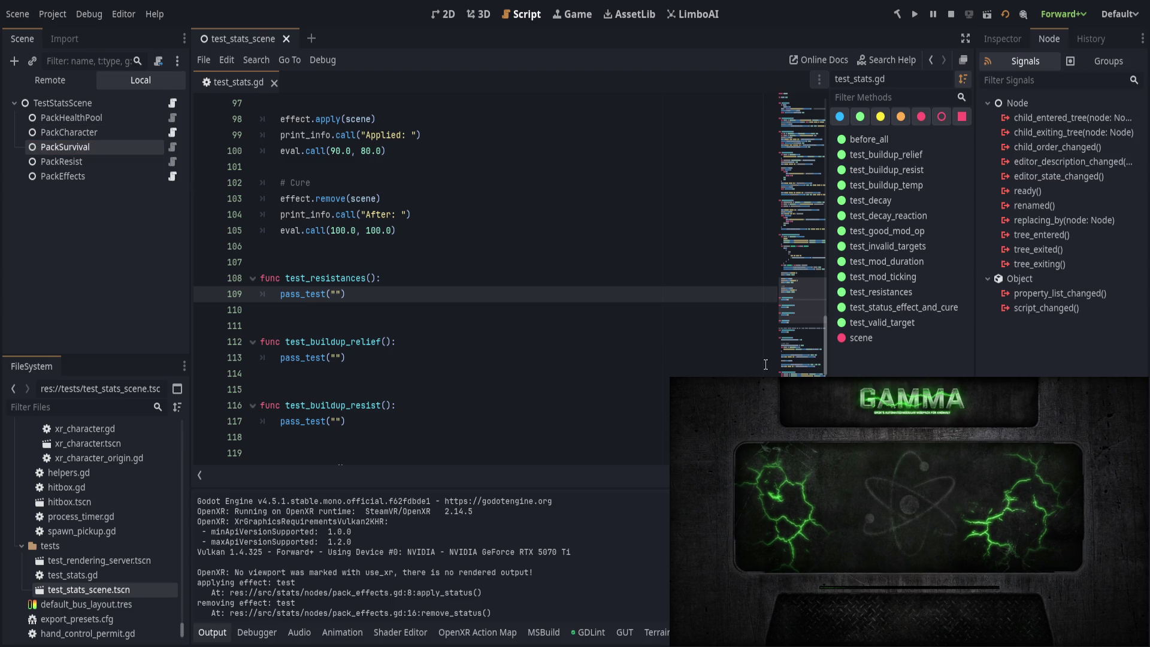
pyautogui.click(1005, 40)
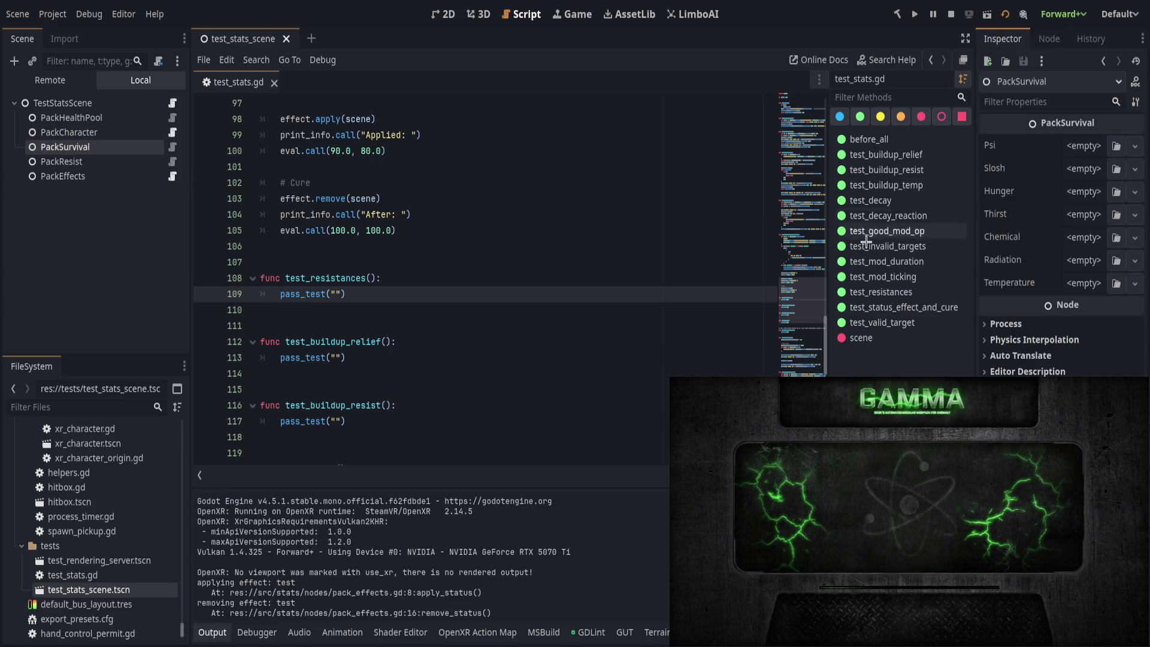
pyautogui.click(641, 308)
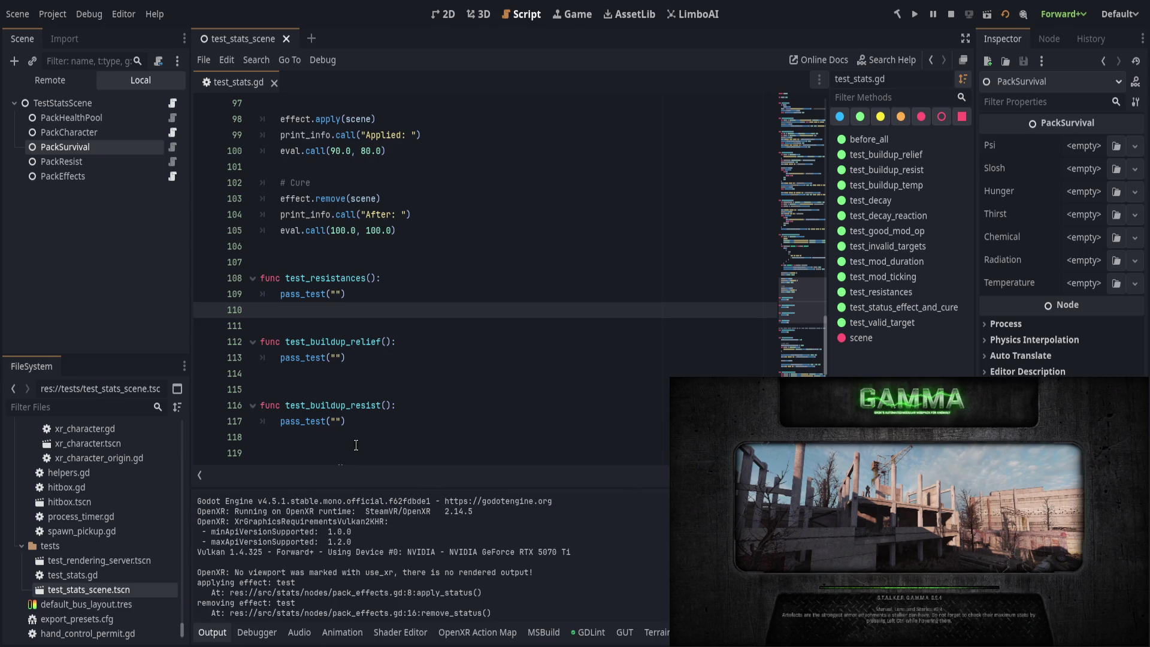
pyautogui.click(501, 294)
pyautogui.scroll(7, 527, 349)
pyautogui.scroll(-3, 557, 354)
pyautogui.click(585, 360)
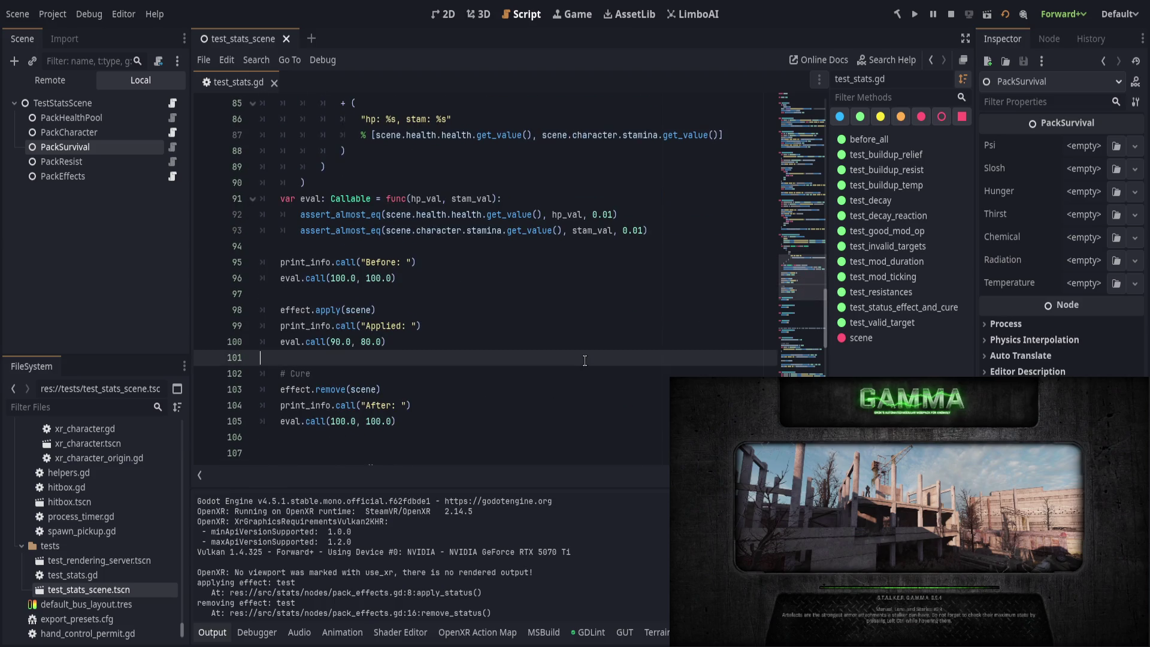
pyautogui.click(174, 261)
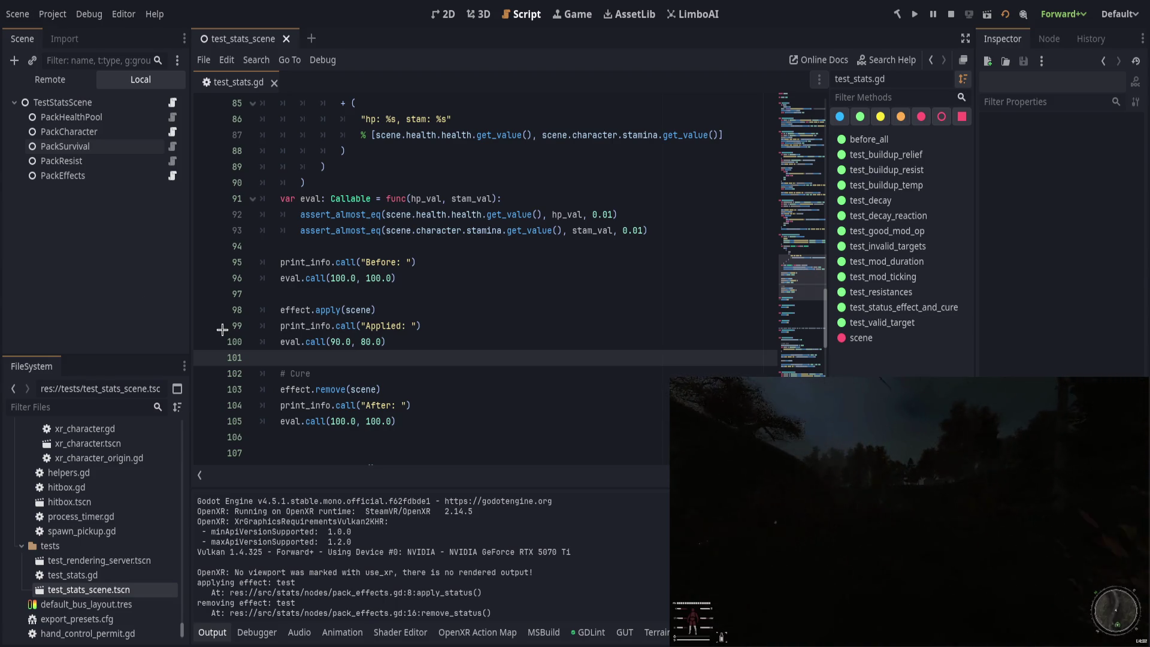
pyautogui.scroll(3, 500, 360)
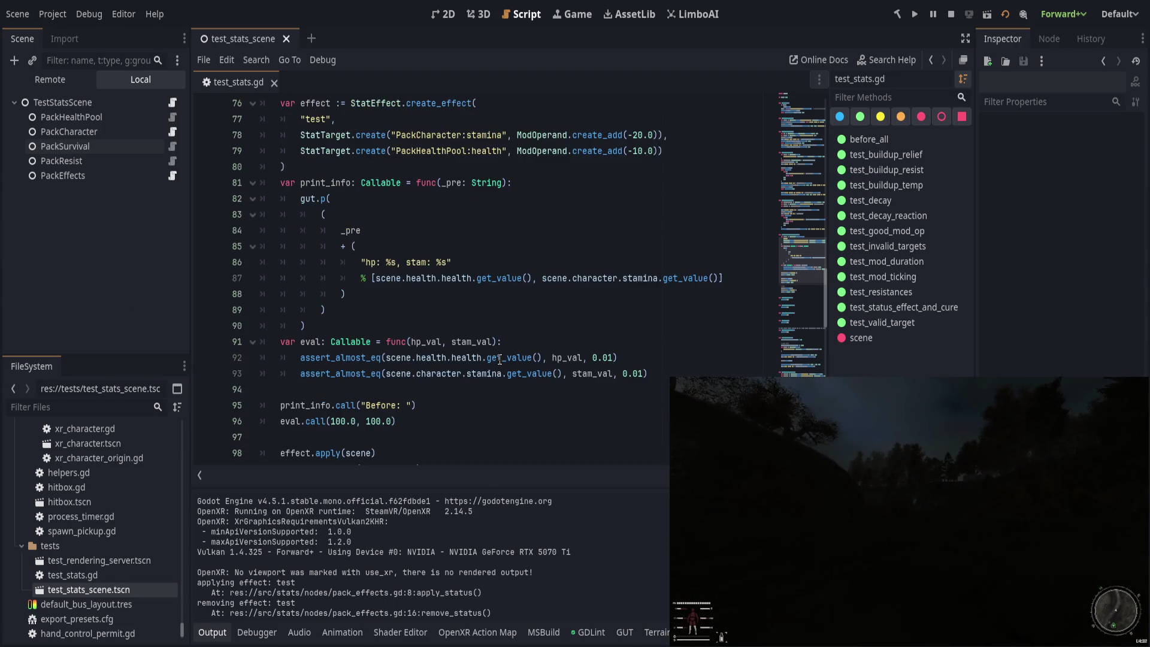
pyautogui.scroll(3, 500, 360)
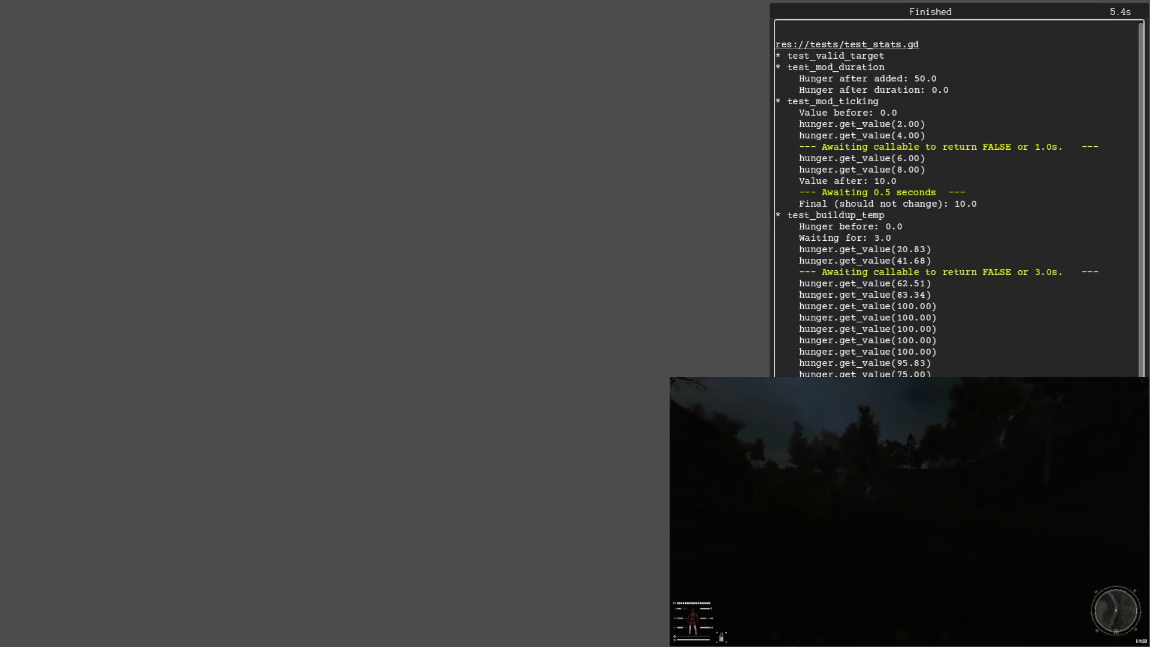
pyautogui.scroll(5, 483, 346)
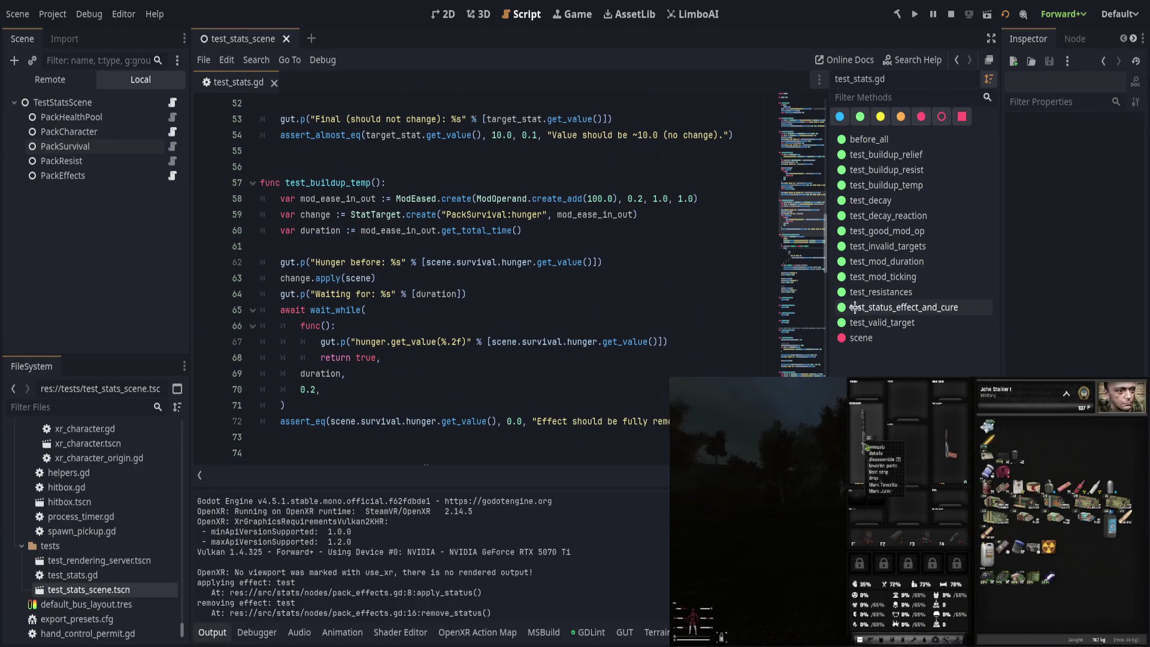
# Step: Hide the output panel and edit the wait_while arguments in test_buildup_temp
pyautogui.click(604, 243)
pyautogui.scroll(1, 501, 421)
pyautogui.scroll(-1, 501, 422)
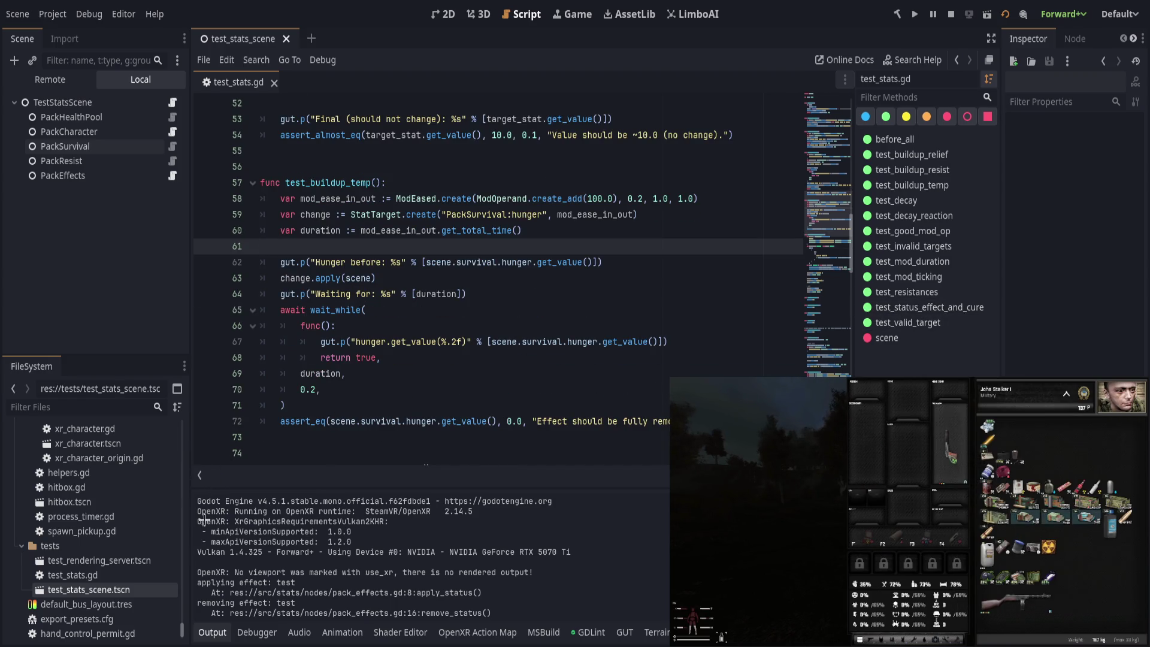
pyautogui.click(212, 633)
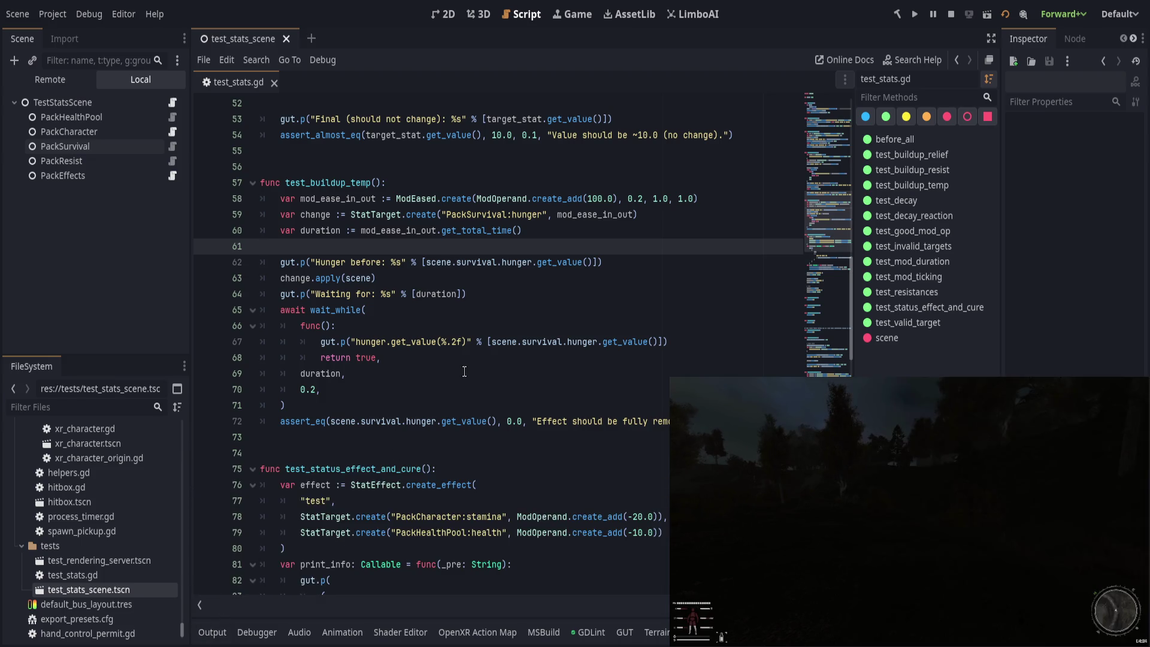
pyautogui.scroll(3, 497, 300)
pyautogui.click(651, 333)
pyautogui.press('Down')
pyautogui.press('Down')
pyautogui.press('Down')
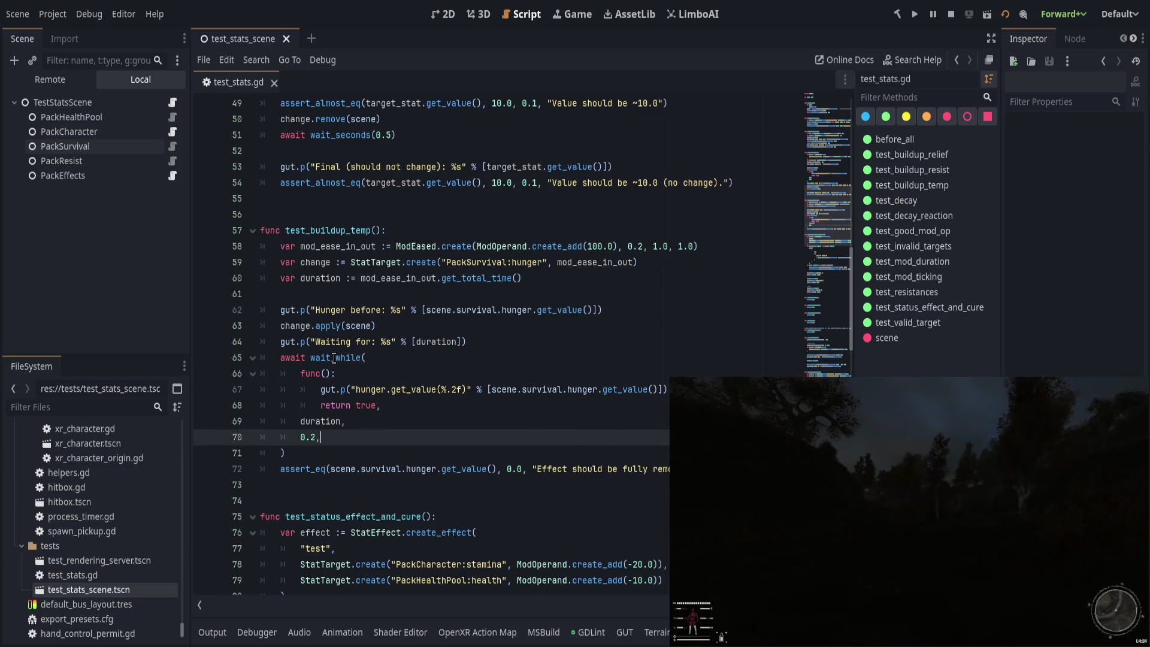
pyautogui.write(',')
# Step: Make the wait_while timeout duration + 0.1 on line 69 and save the script
pyautogui.click(419, 415)
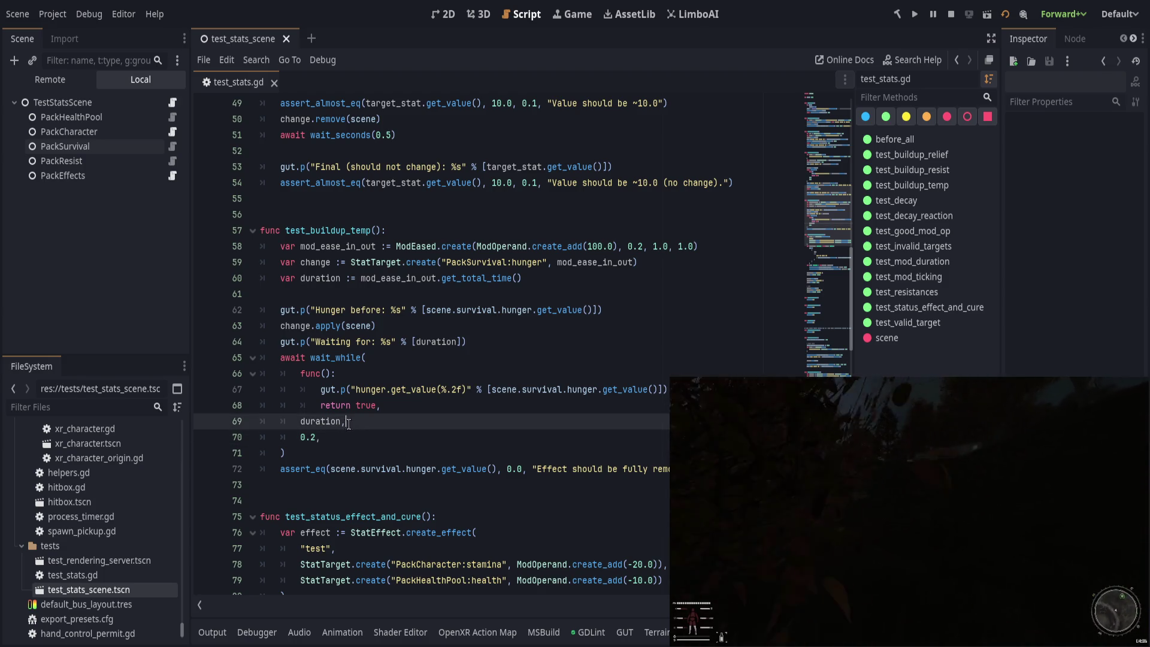
pyautogui.press('Down')
pyautogui.press('Down')
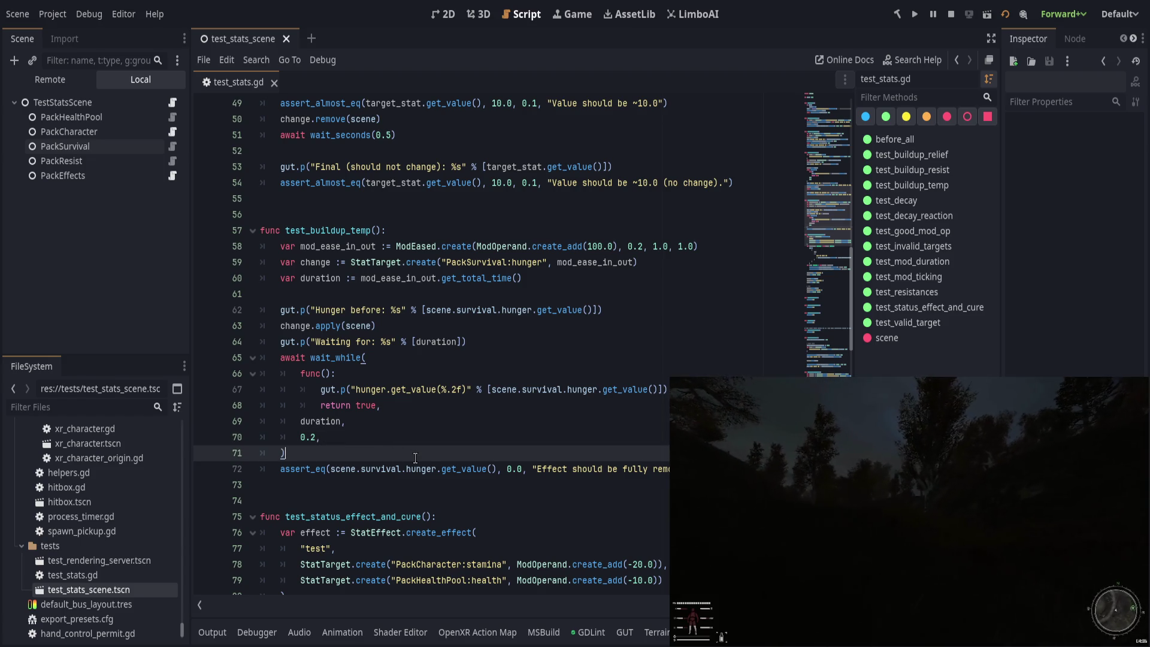
pyautogui.click(340, 422)
pyautogui.write('+ 0.01')
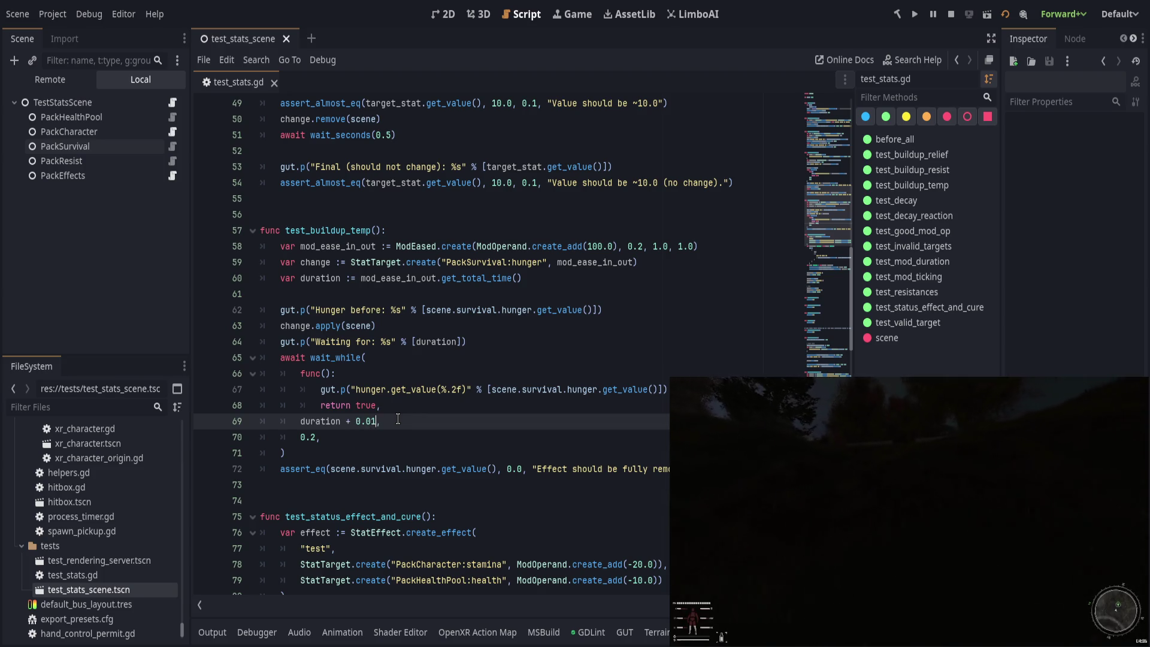
pyautogui.write('1')
pyautogui.hotkey('ctrl', 's')
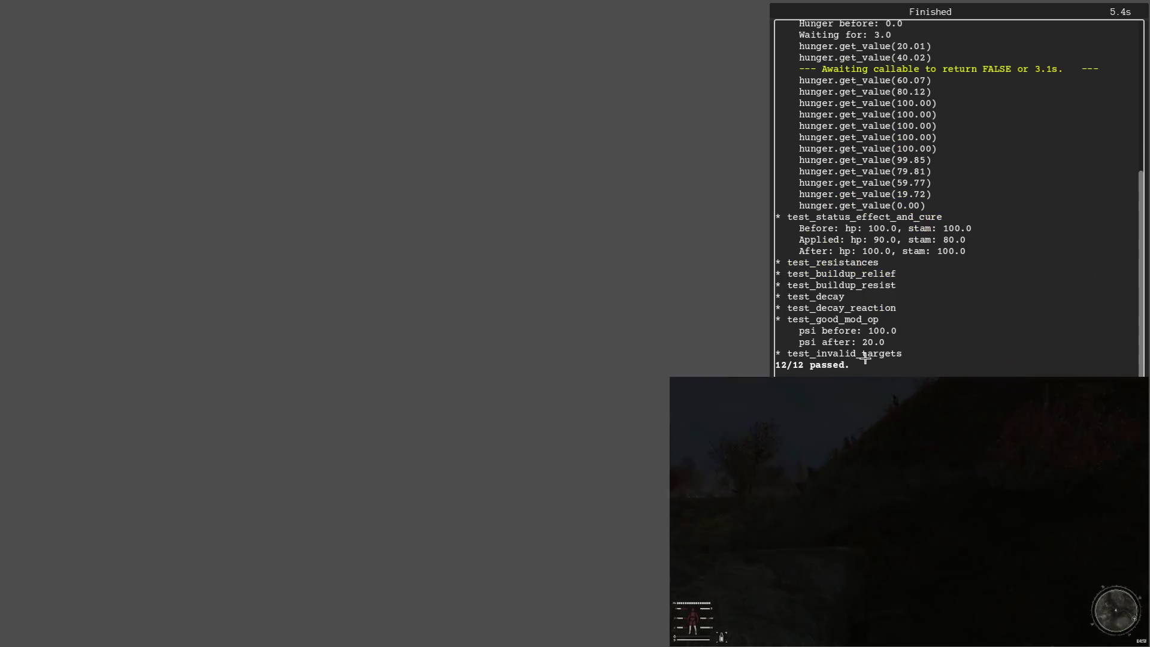
# Step: Review the GUT results showing 12/12 passed and close the finished run window
pyautogui.scroll(5, 865, 358)
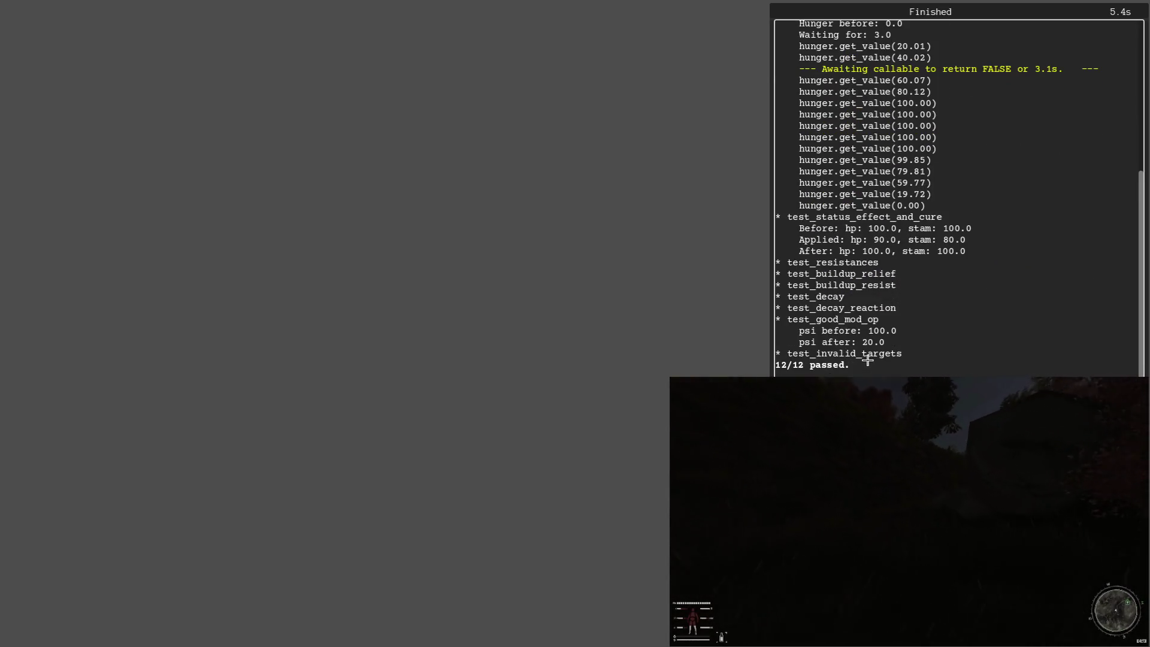
pyautogui.scroll(-5, 865, 358)
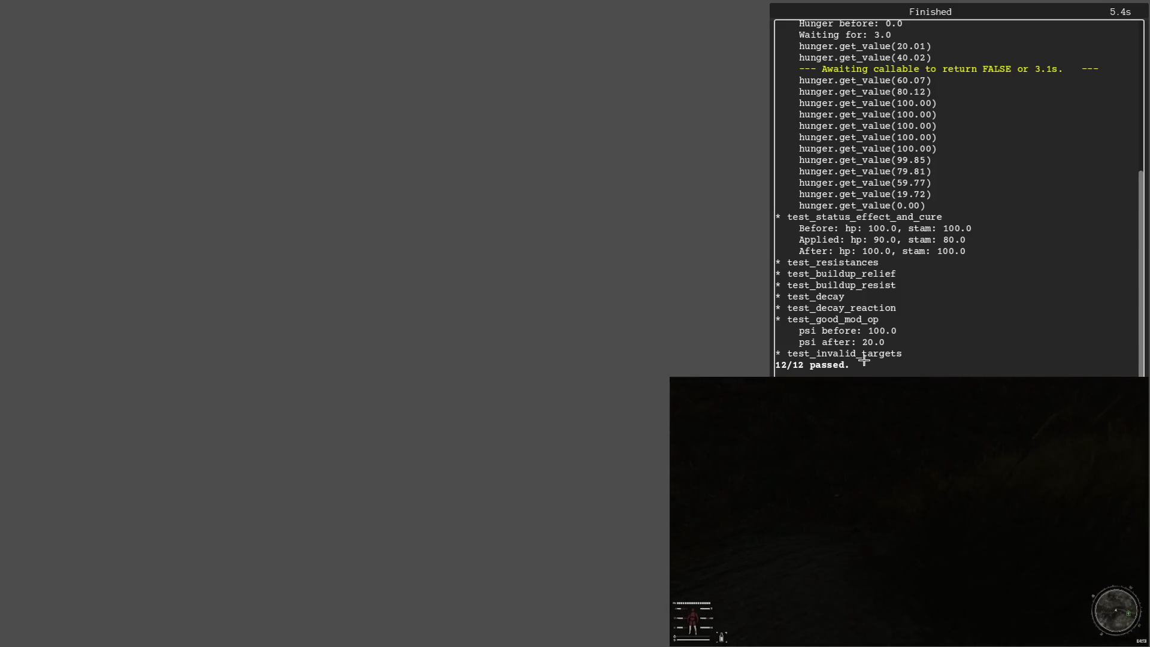
pyautogui.press('F8')
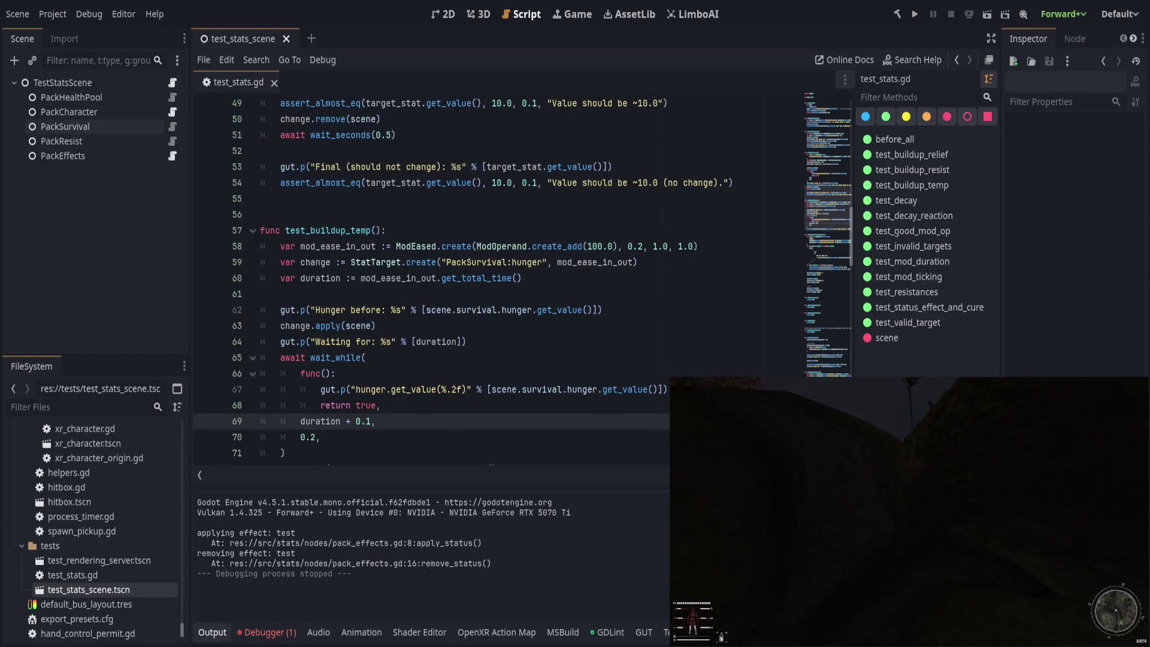
pyautogui.press('Up')
pyautogui.press('Up')
pyautogui.press('Up')
pyautogui.scroll(-1, 464, 428)
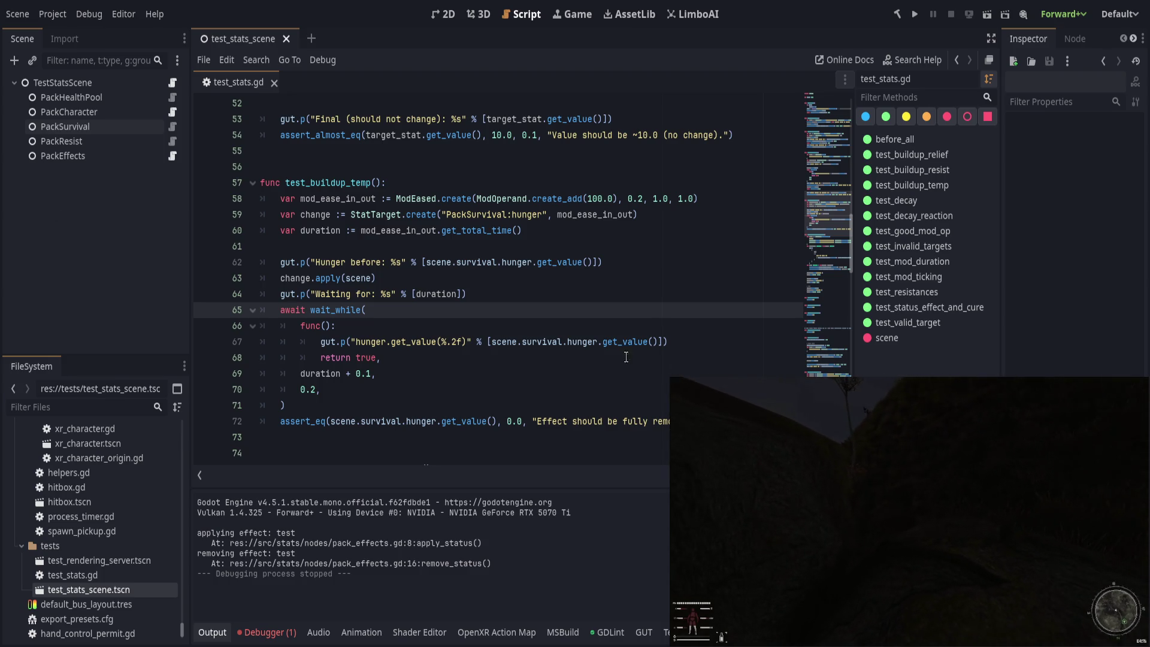
pyautogui.scroll(15, 547, 349)
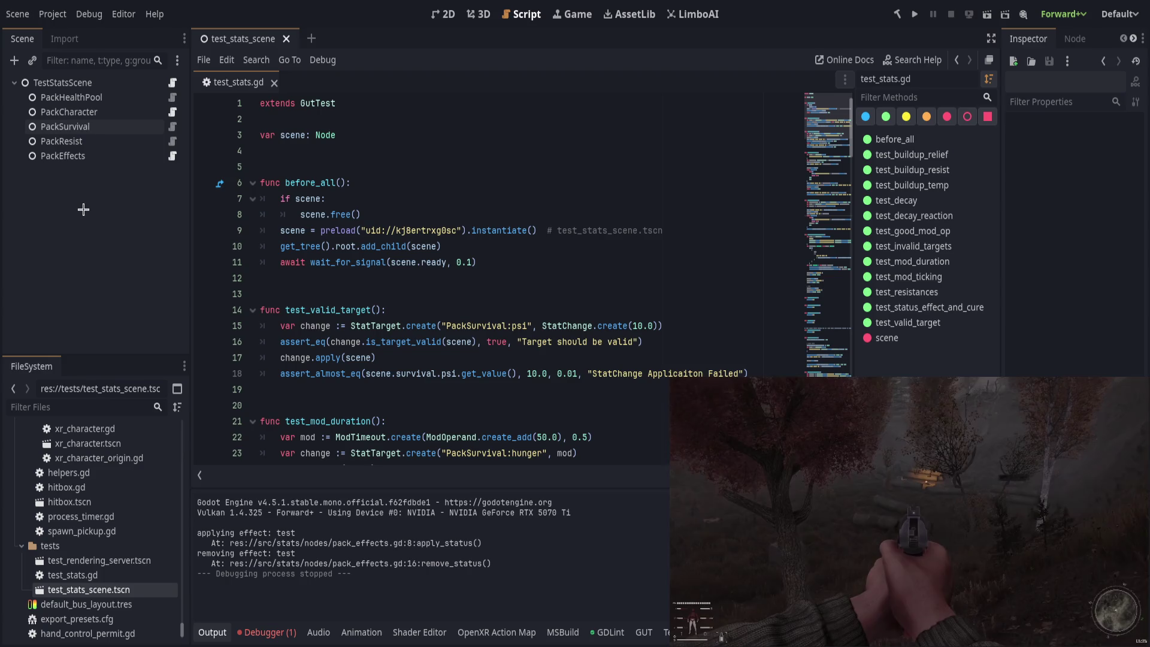
# Step: Place the caret in test_valid_target on line 16 and show the GUT test panel
pyautogui.click(527, 344)
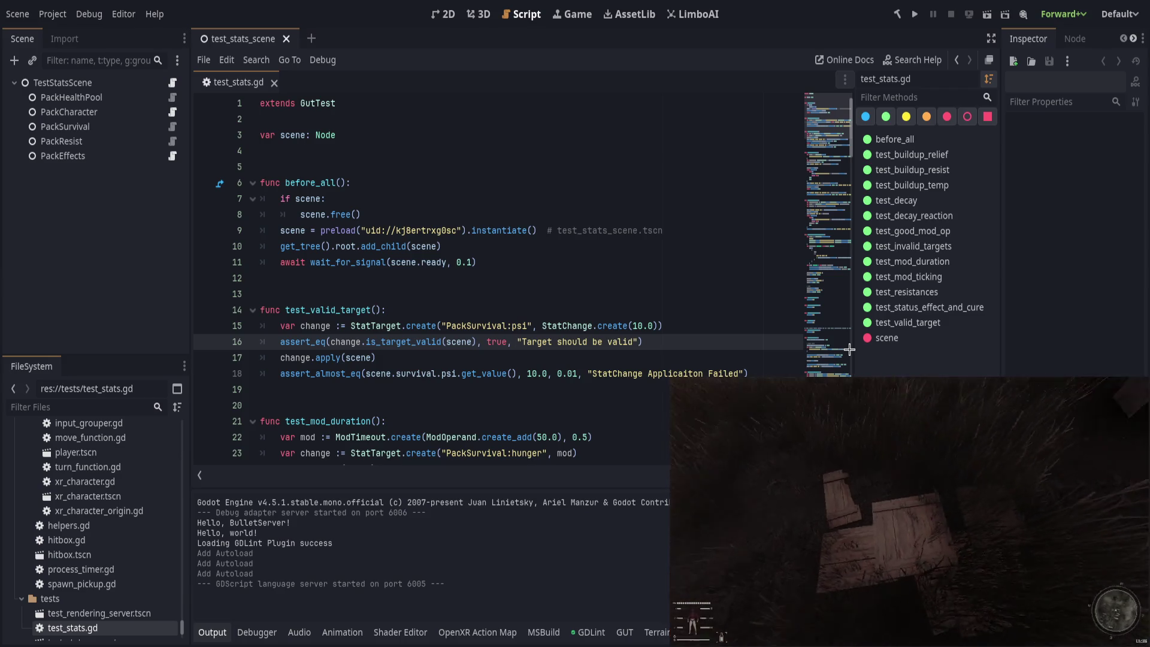
pyautogui.click(625, 632)
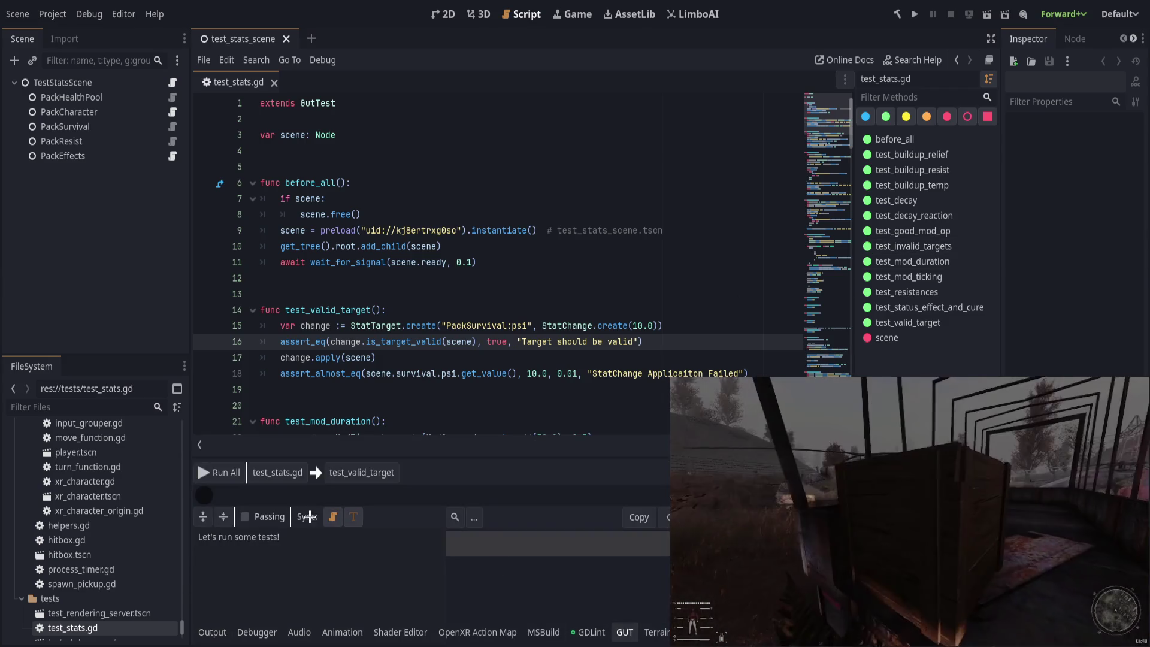
# Step: Run all GUT tests, confirm 12/12 passed in 5.6s, and close the results window
pyautogui.click(219, 473)
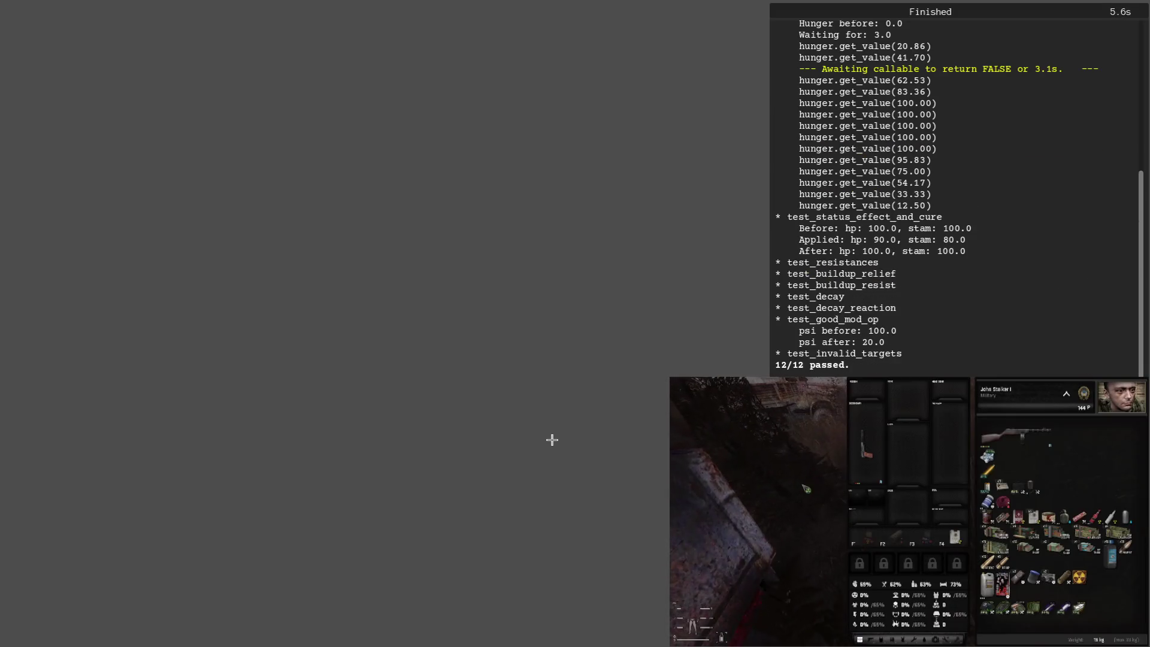
pyautogui.scroll(6, 955, 198)
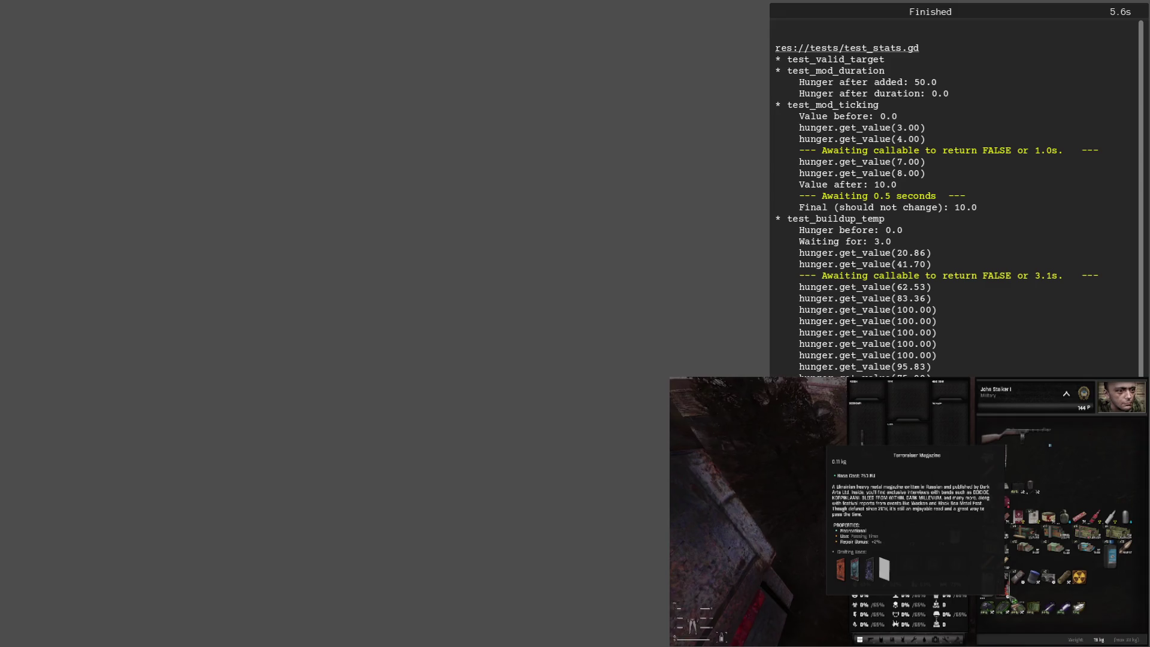
pyautogui.hotkey('alt', 'F4')
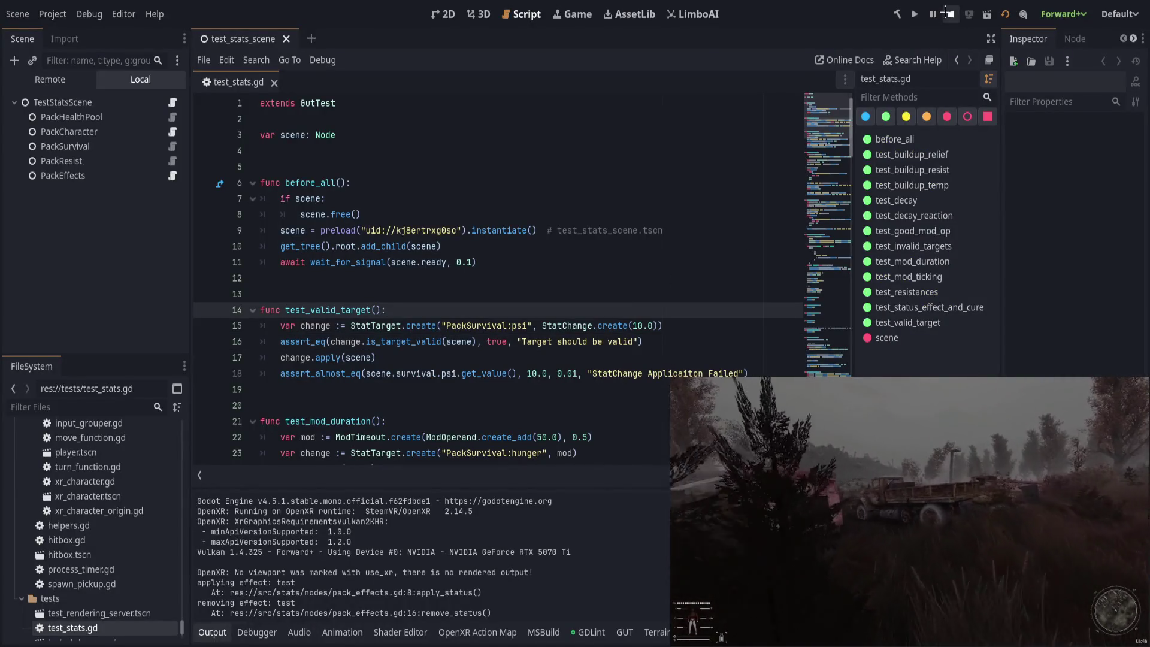
# Step: Collapse the bottom panel and select lines around test_mod_duration in test_stats.gd
pyautogui.click(214, 632)
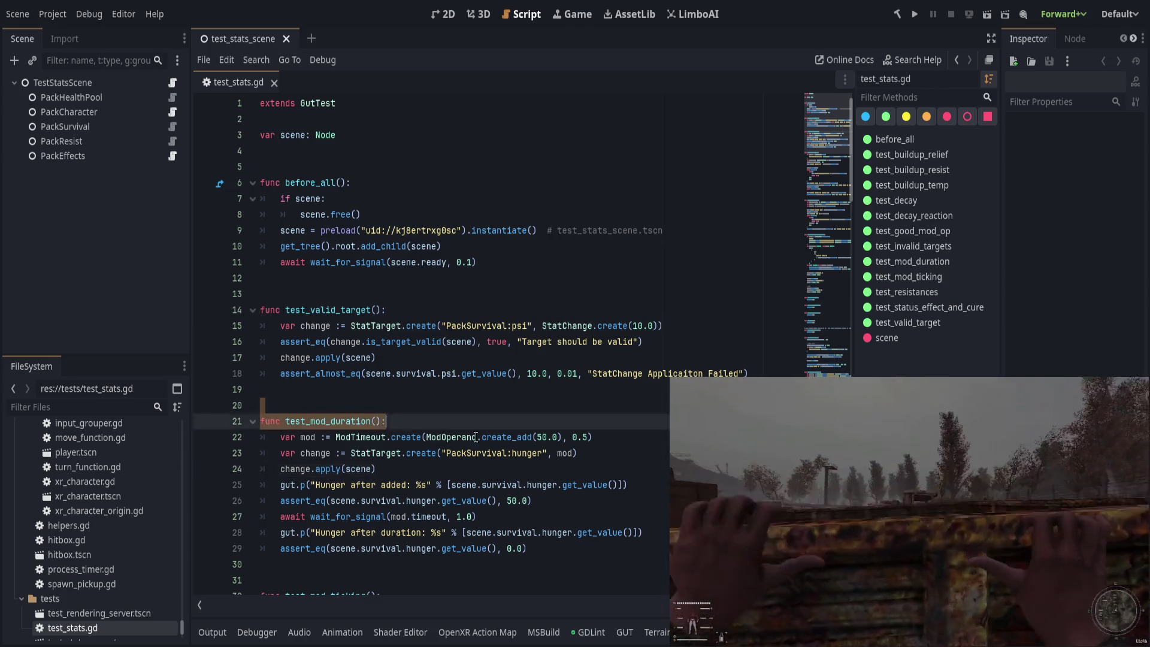
pyautogui.click(630, 577)
pyautogui.moveTo(504, 384)
pyautogui.mouseDown()
pyautogui.moveTo(595, 549)
pyautogui.moveTo(514, 455)
pyautogui.moveTo(590, 554)
pyautogui.moveTo(520, 397)
pyautogui.mouseUp()
pyautogui.click(520, 398)
pyautogui.moveTo(577, 534); pyautogui.dragTo(264, 414)
pyautogui.click(547, 417)
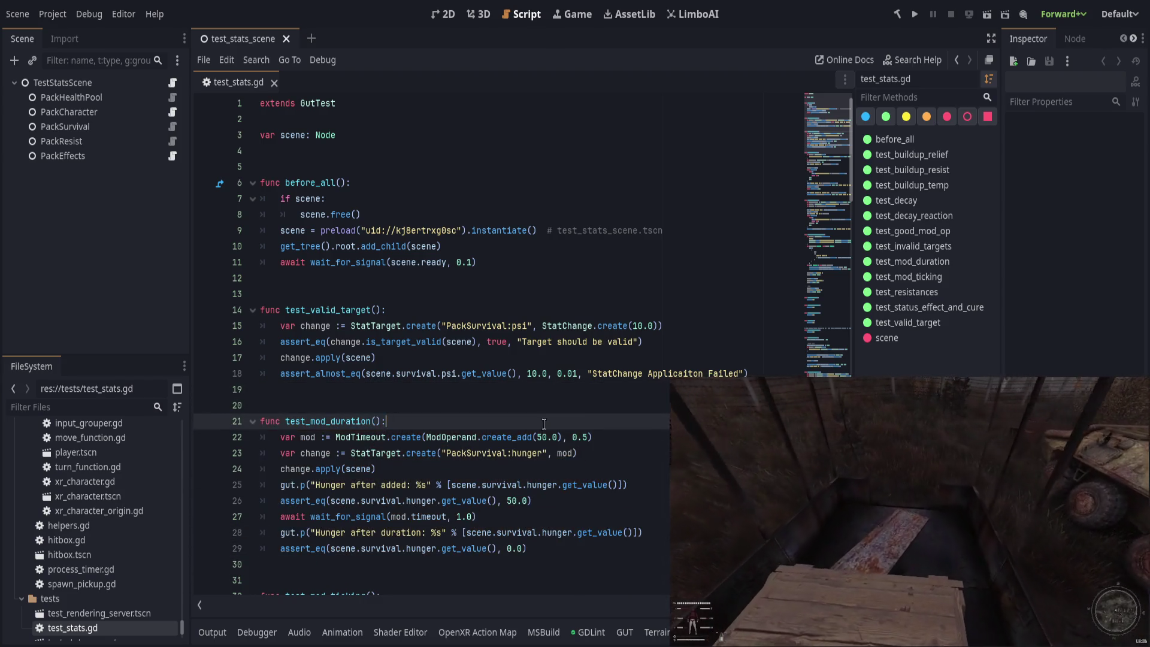
# Step: Scroll through the tests in test_stats.gd, then close the script
pyautogui.scroll(-2, 426, 519)
pyautogui.scroll(-15, 426, 519)
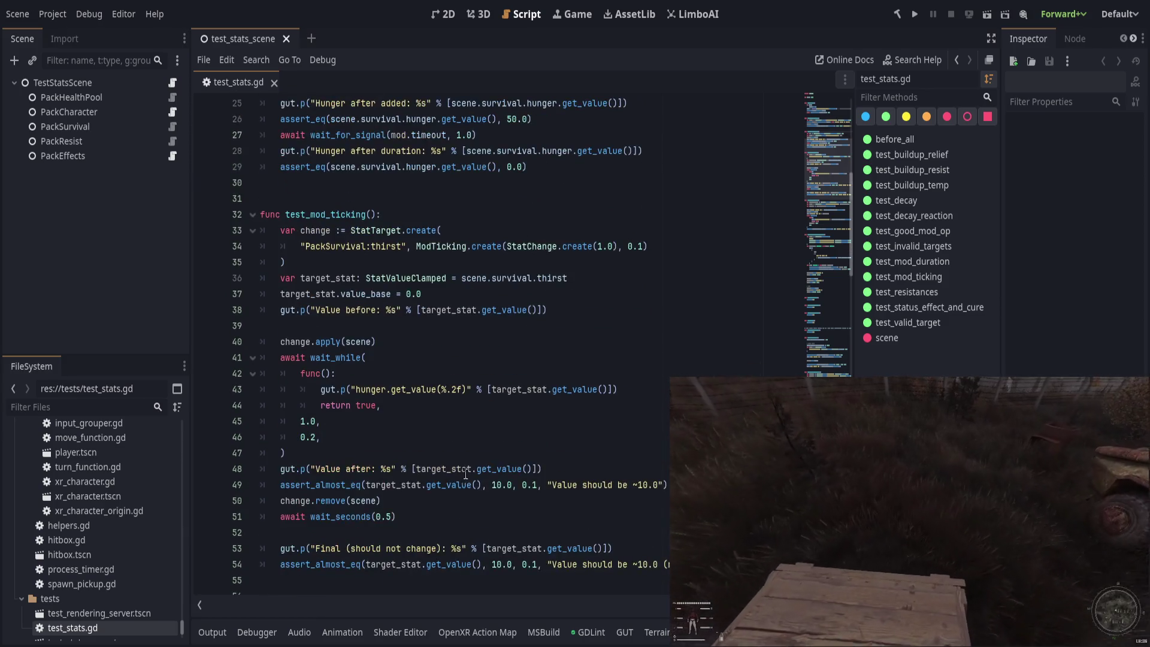
pyautogui.scroll(-20, 485, 463)
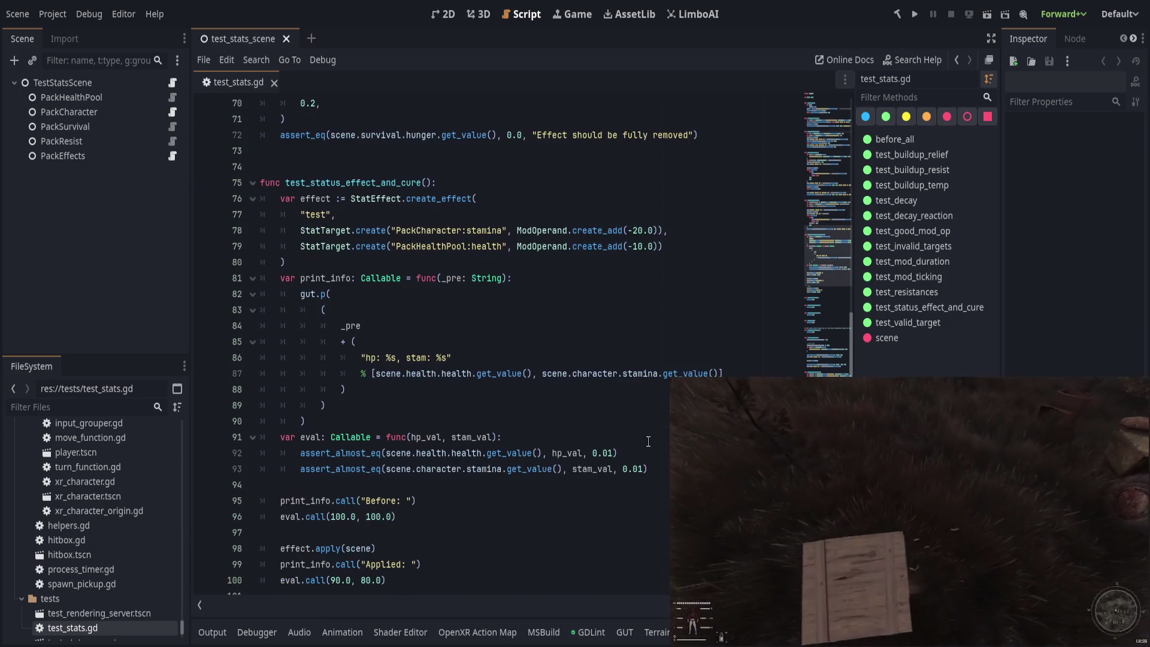
pyautogui.scroll(-20, 814, 225)
pyautogui.scroll(20, 631, 236)
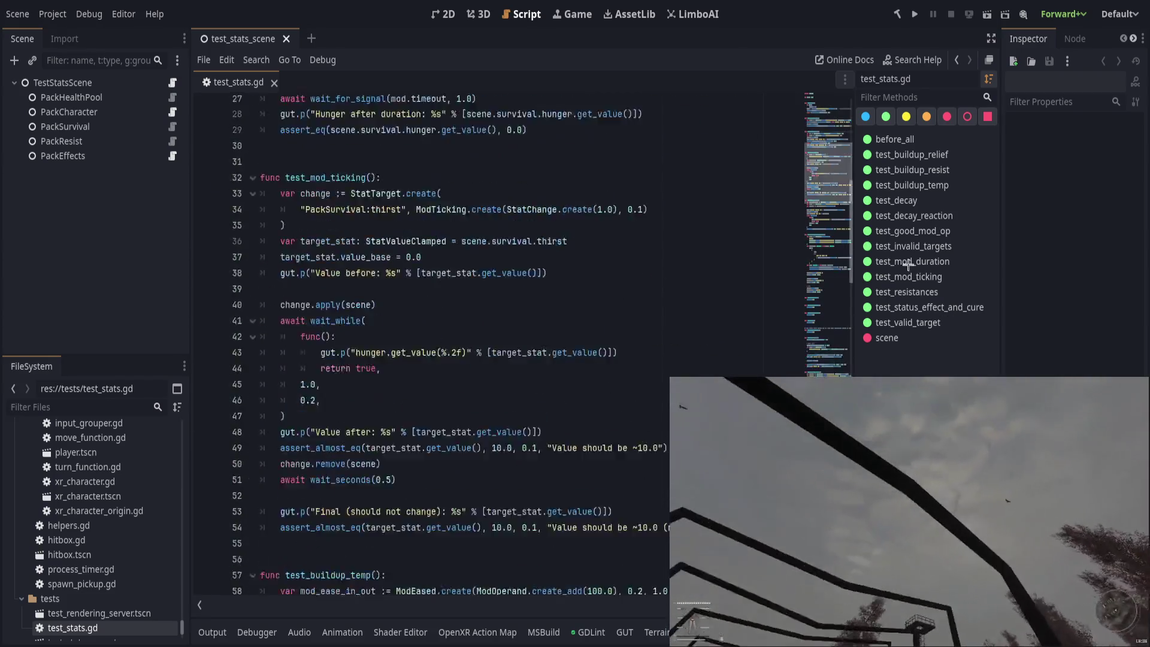
pyautogui.scroll(20, 625, 389)
pyautogui.click(597, 230)
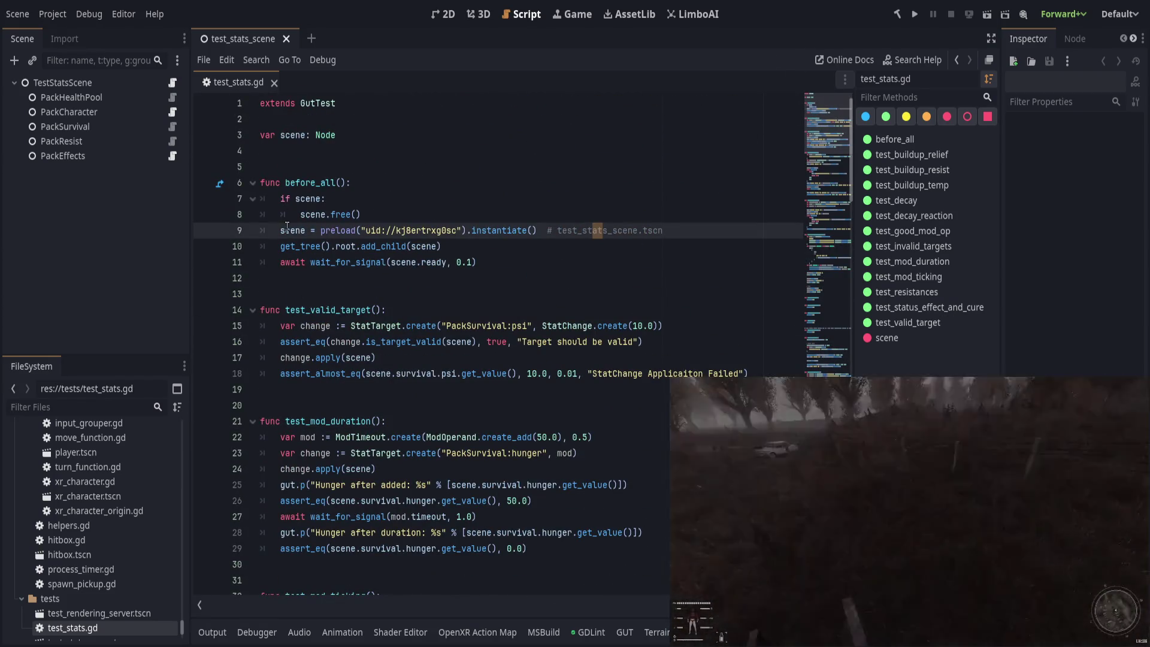
pyautogui.middleClick(236, 82)
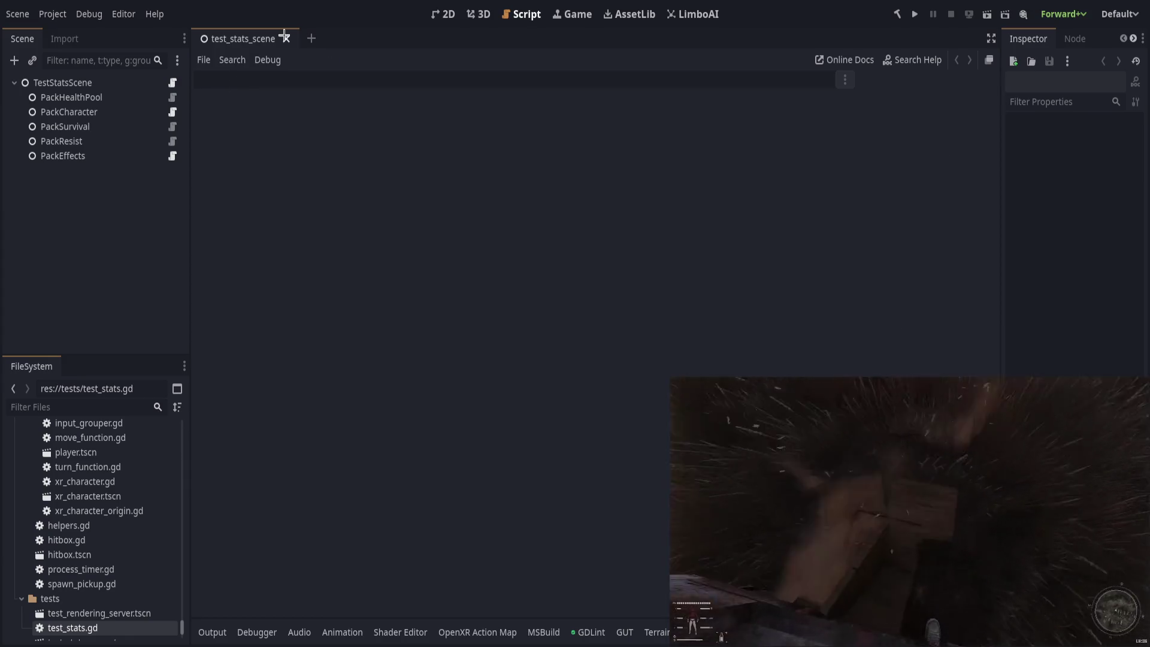
# Step: Close test_stats_scene and switch to the 3D workspace showing an empty scene
pyautogui.click(286, 39)
pyautogui.click(493, 19)
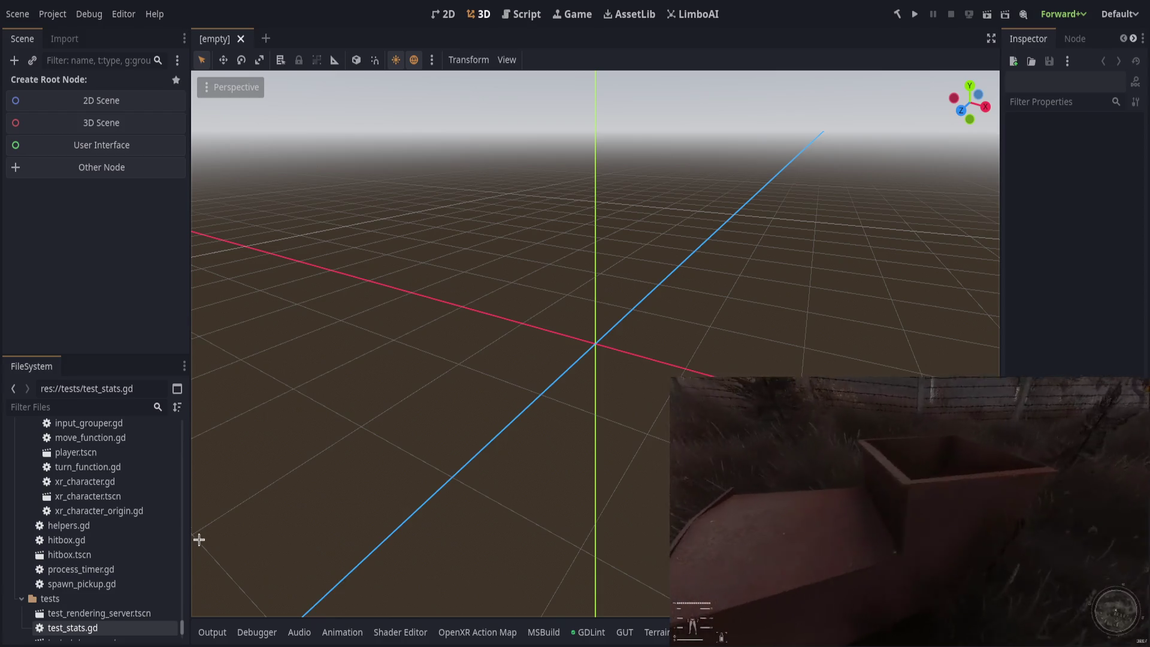
pyautogui.scroll(3, 464, 438)
pyautogui.scroll(-10, 594, 395)
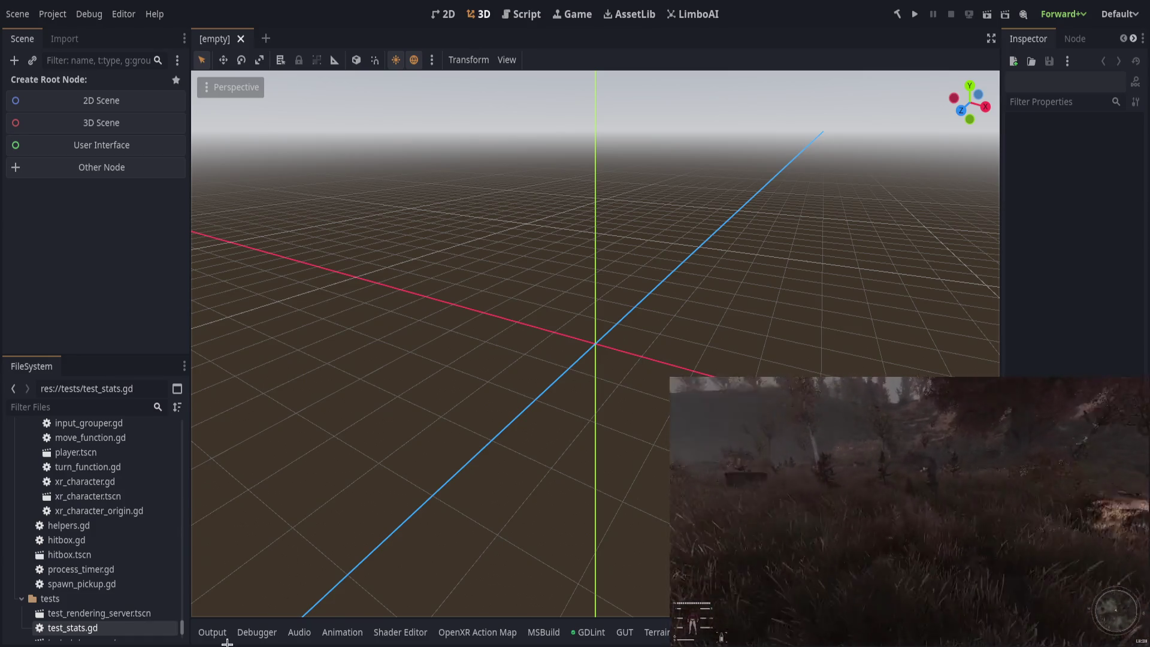
# Step: Reopen test_stats.gd from FileSystem with the methods list hidden
pyautogui.doubleClick(150, 627)
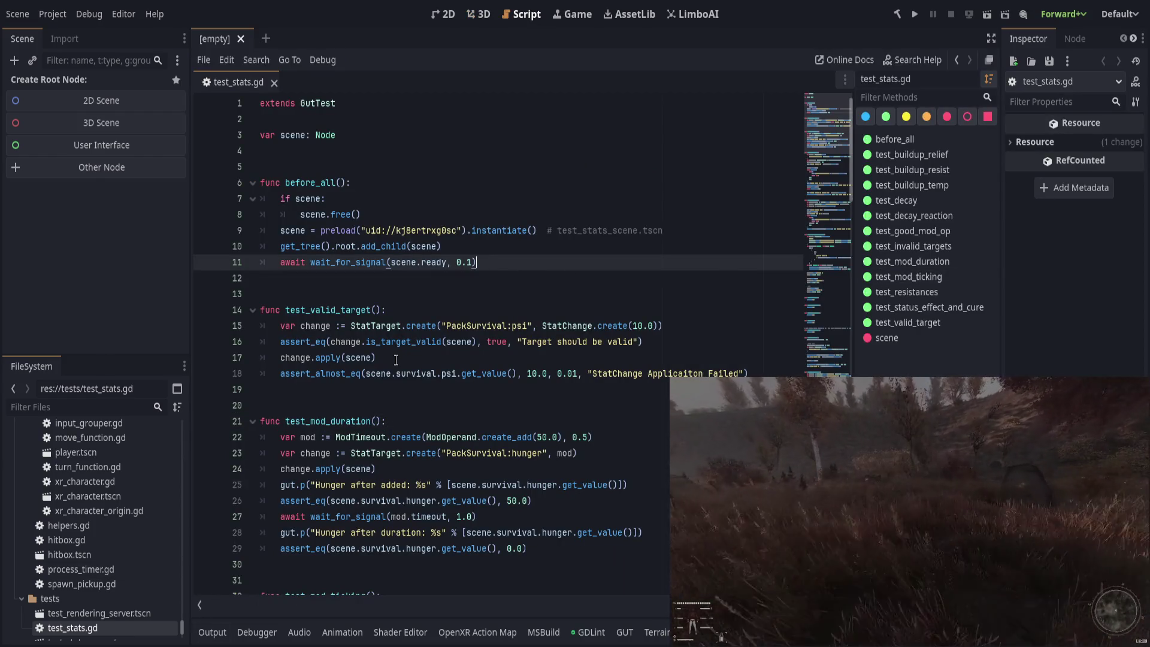
pyautogui.click(199, 605)
pyautogui.click(525, 388)
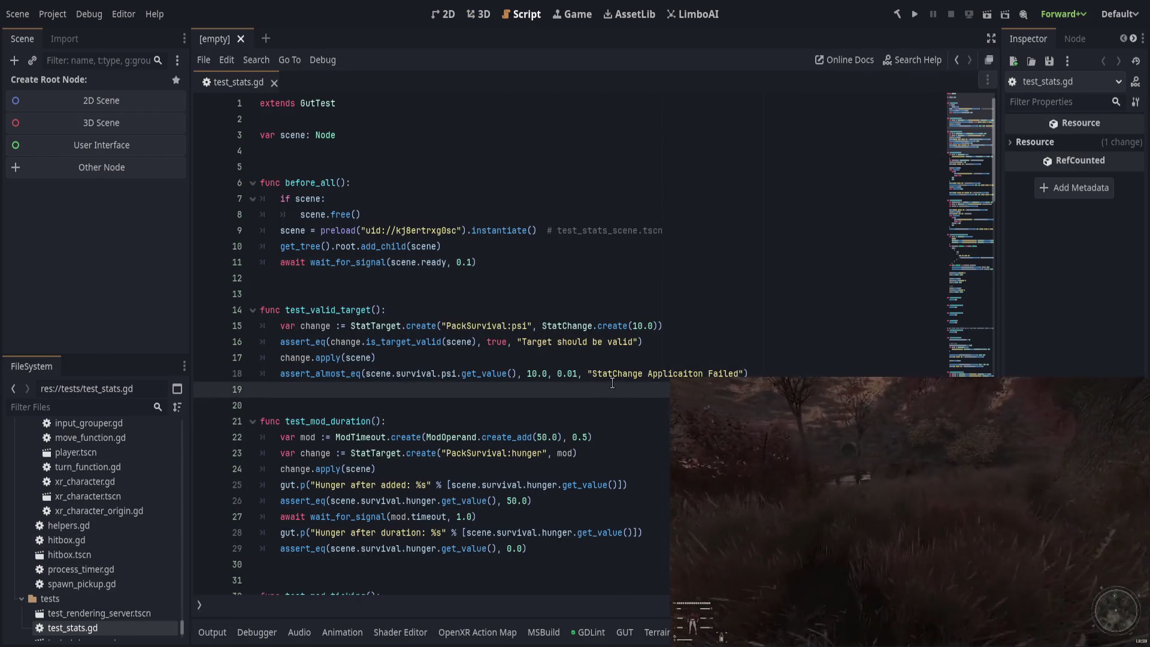
pyautogui.scroll(-3, 617, 386)
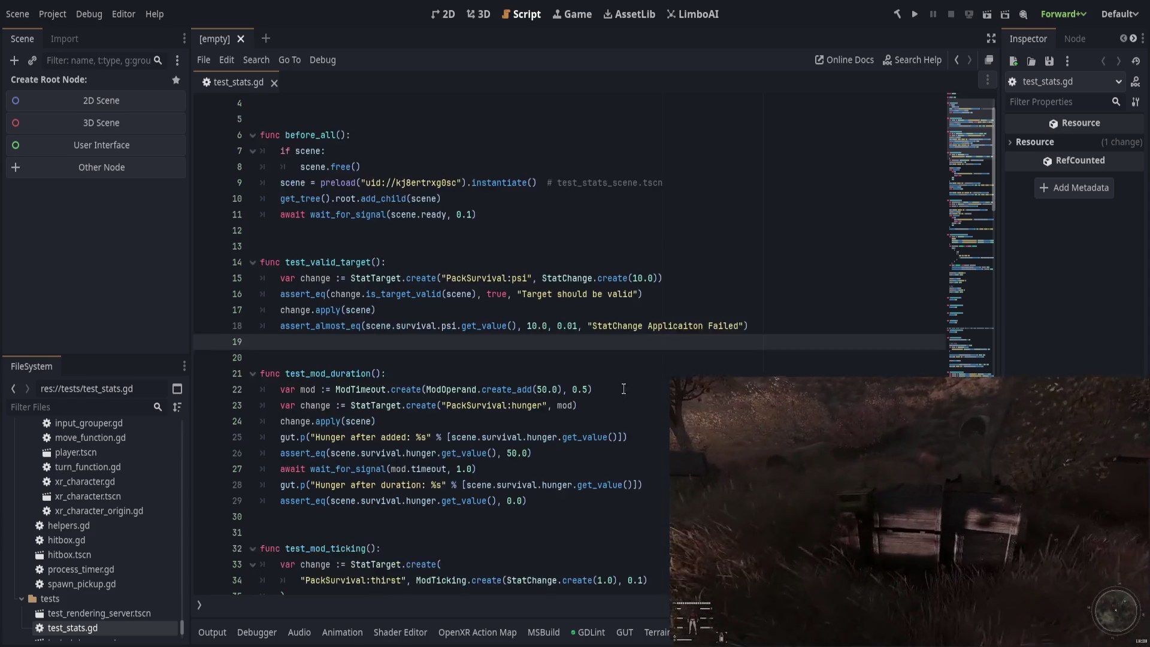
pyautogui.scroll(3, 623, 389)
pyautogui.scroll(-5, 598, 410)
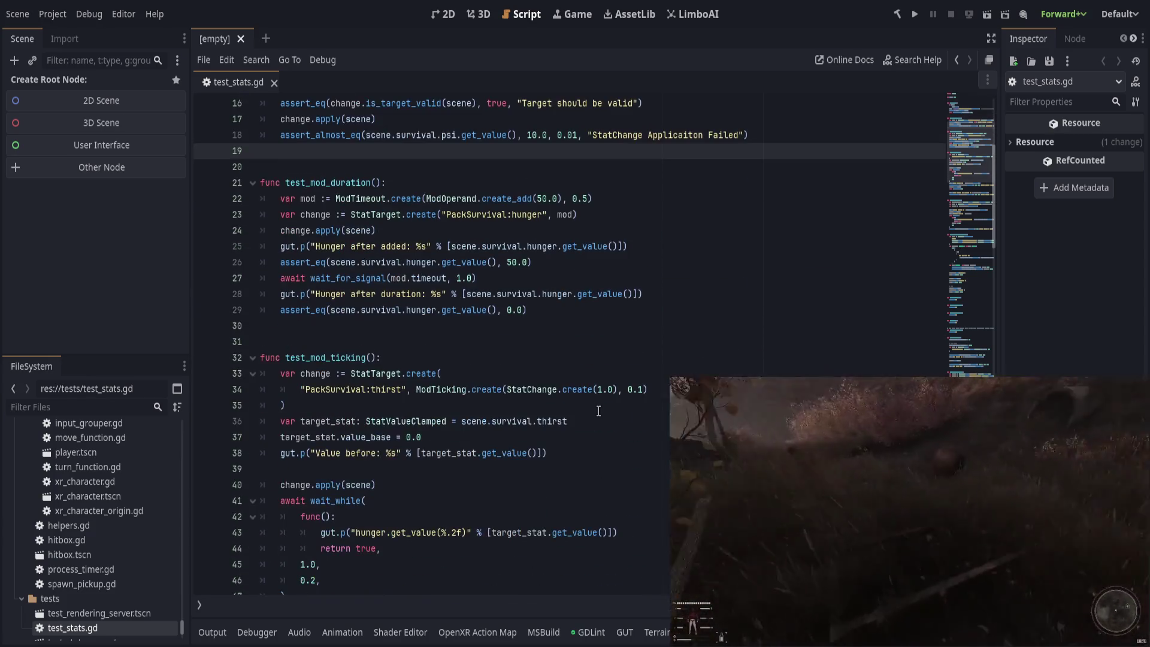
pyautogui.scroll(-6, 445, 411)
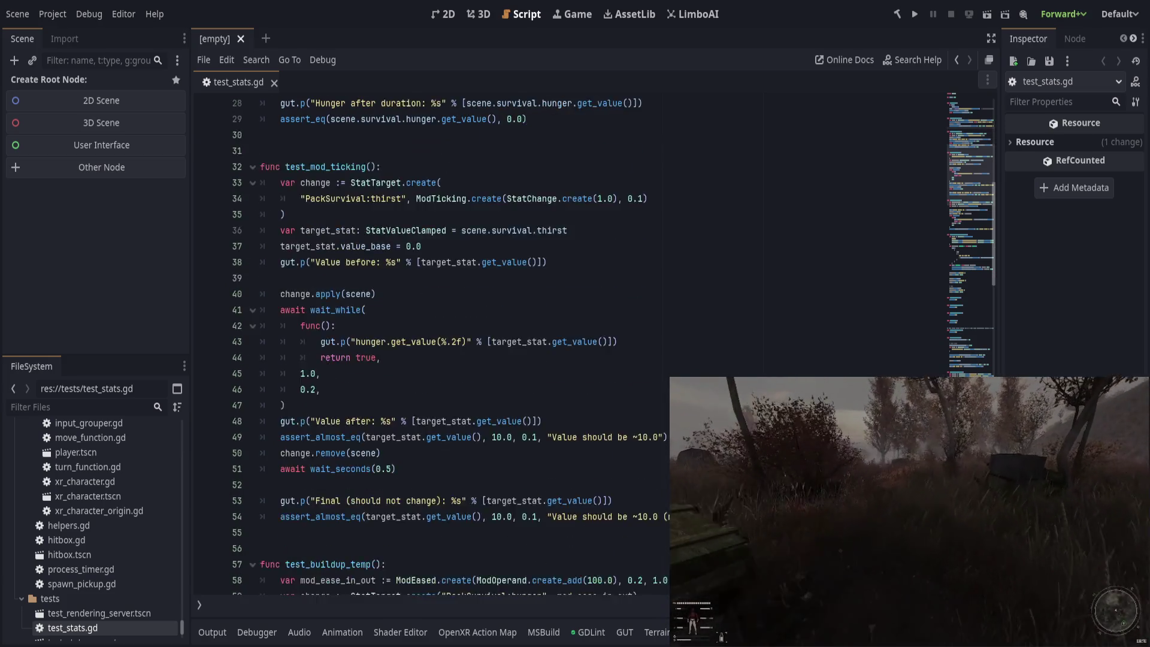
# Step: Add blank lines at line 73 after test_buildup_temp for a new test
pyautogui.click(572, 457)
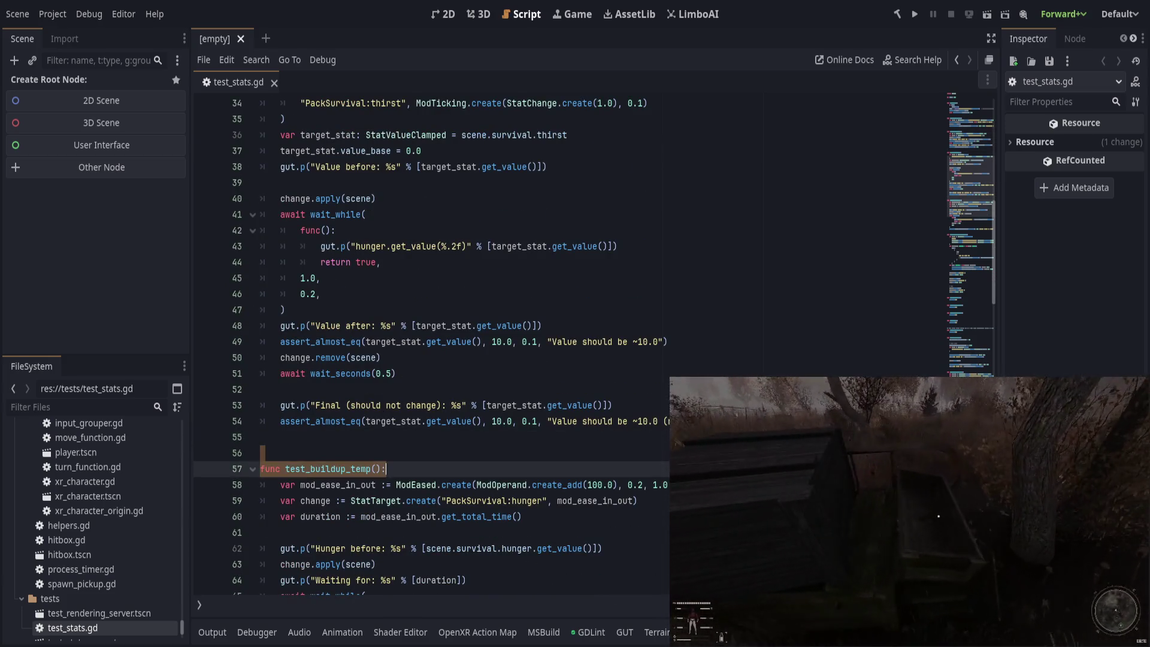
pyautogui.scroll(-3, 569, 335)
pyautogui.scroll(-3, 444, 348)
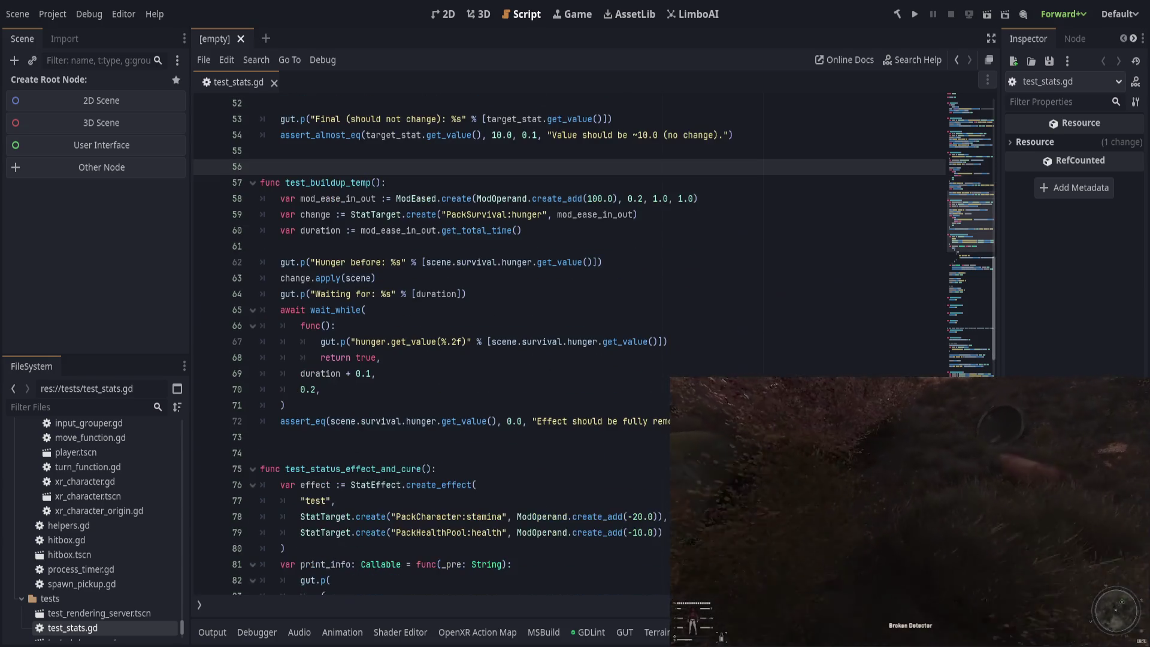
pyautogui.click(420, 437)
pyautogui.scroll(-1, 444, 347)
pyautogui.press('Return')
pyautogui.press('Return')
pyautogui.press('Return')
pyautogui.press('Up')
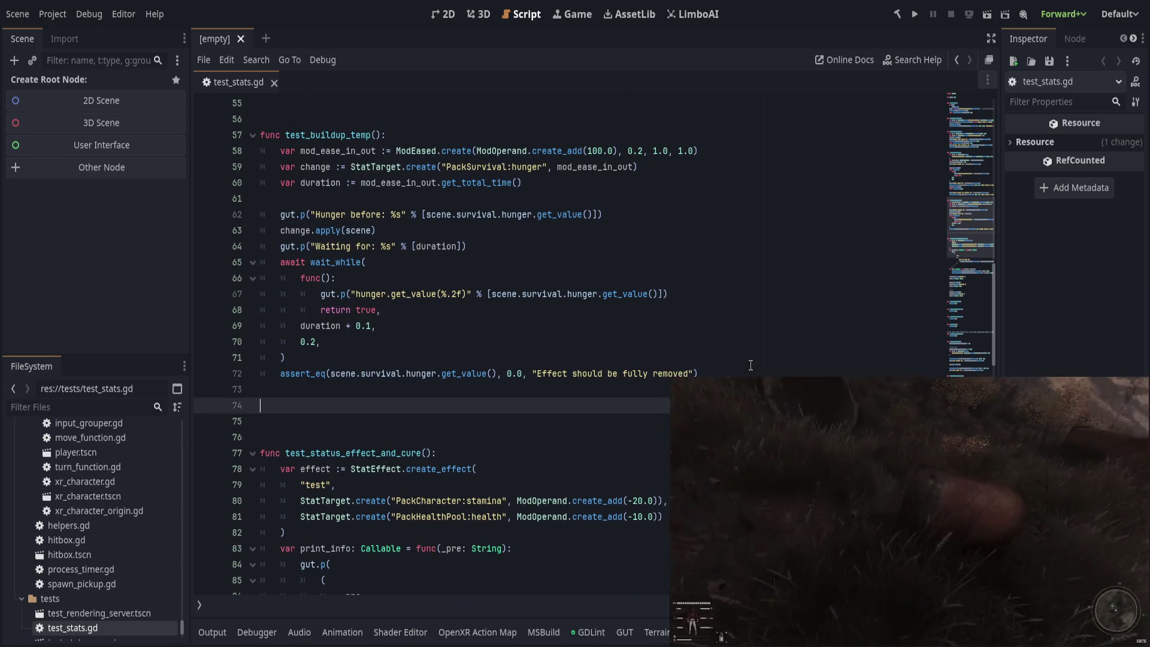
# Step: Write the header func test_cure_rads(): and start its body
pyautogui.write('func test_')
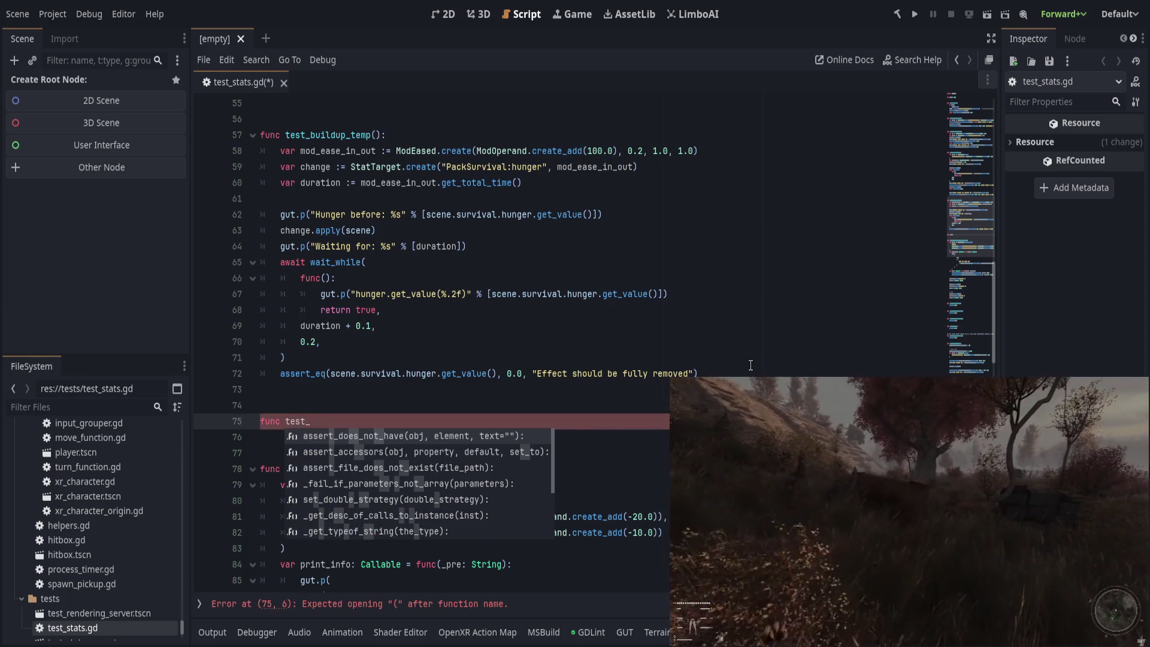
pyautogui.write('cure_rads() -> ')
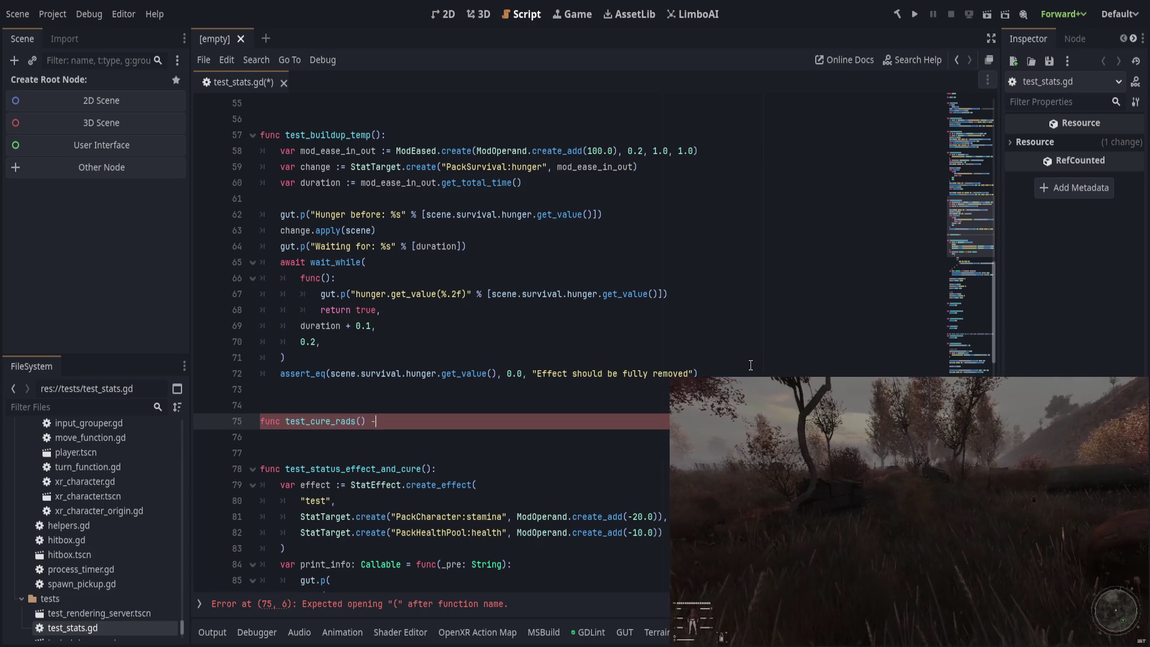
pyautogui.write('v')
pyautogui.press('BackSpace')
pyautogui.press('BackSpace')
pyautogui.press('BackSpace')
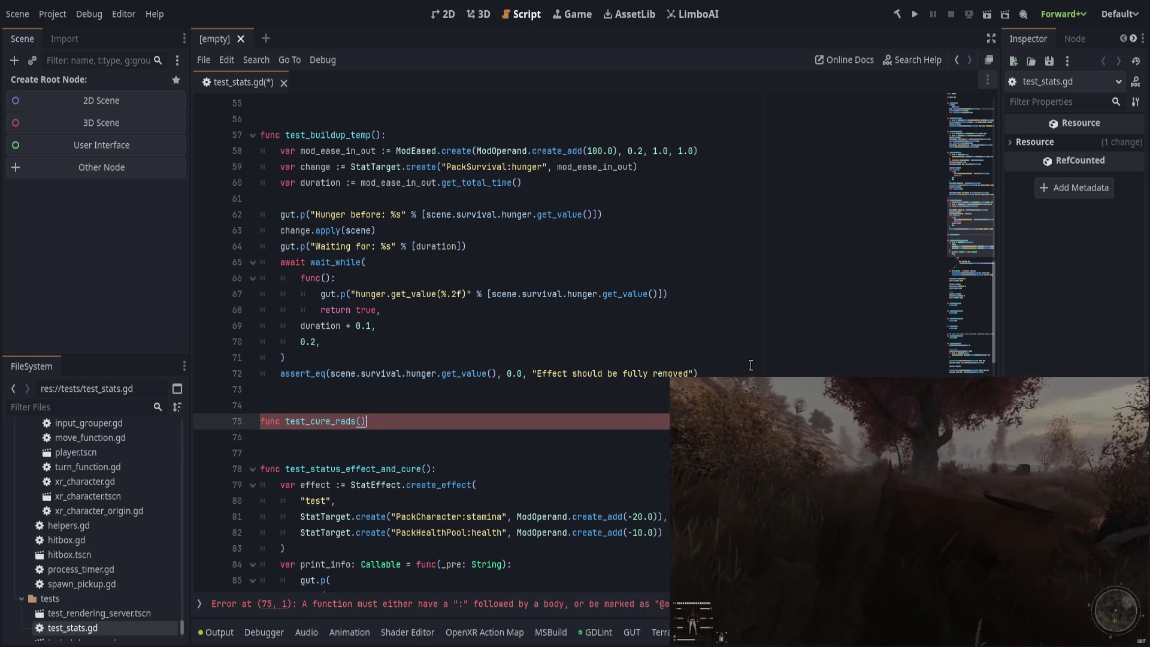
pyautogui.write(':')
pyautogui.press('Return')
# Step: Filter FileSystem for 'cure' and preload injector_rad_cure.tres as a constant in the test
pyautogui.scroll(-4, 673, 349)
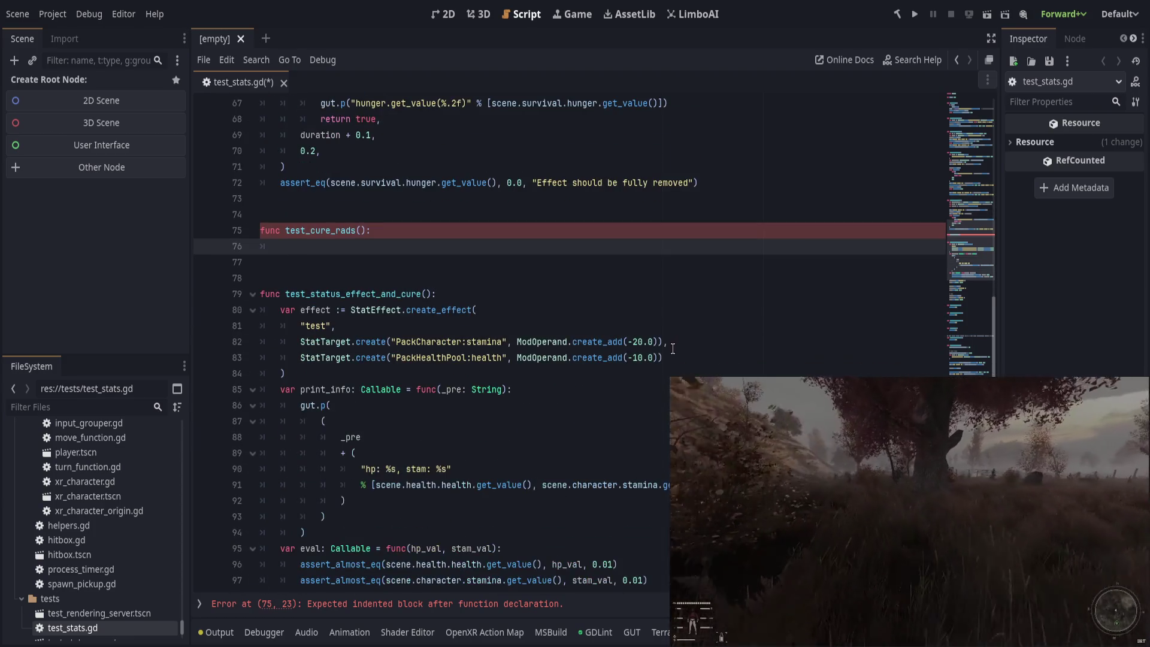
pyautogui.click(98, 406)
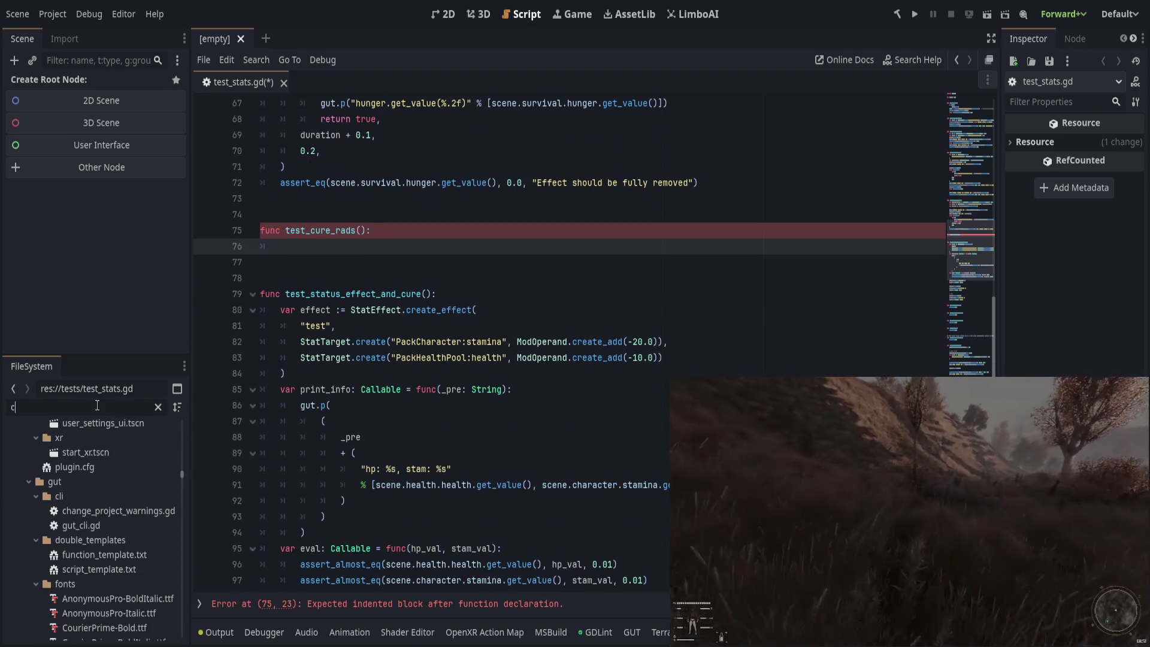
pyautogui.write('cure')
pyautogui.click(106, 509)
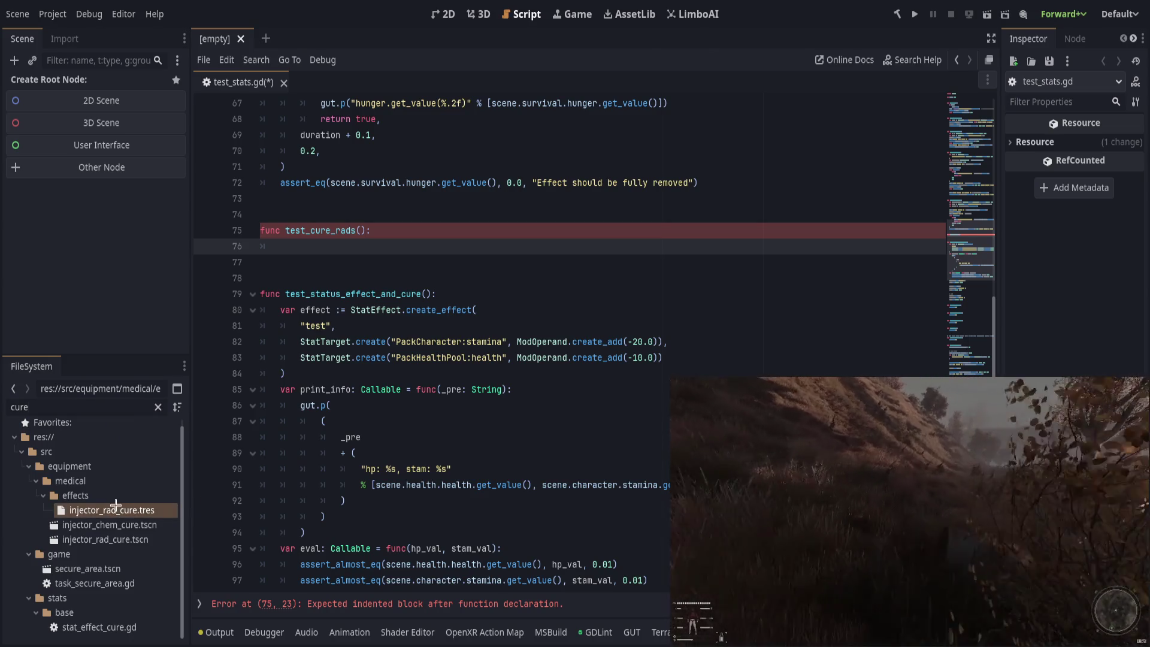
pyautogui.moveTo(107, 510)
pyautogui.mouseDown()
pyautogui.moveTo(172, 491)
pyautogui.moveTo(454, 246)
pyautogui.mouseUp()
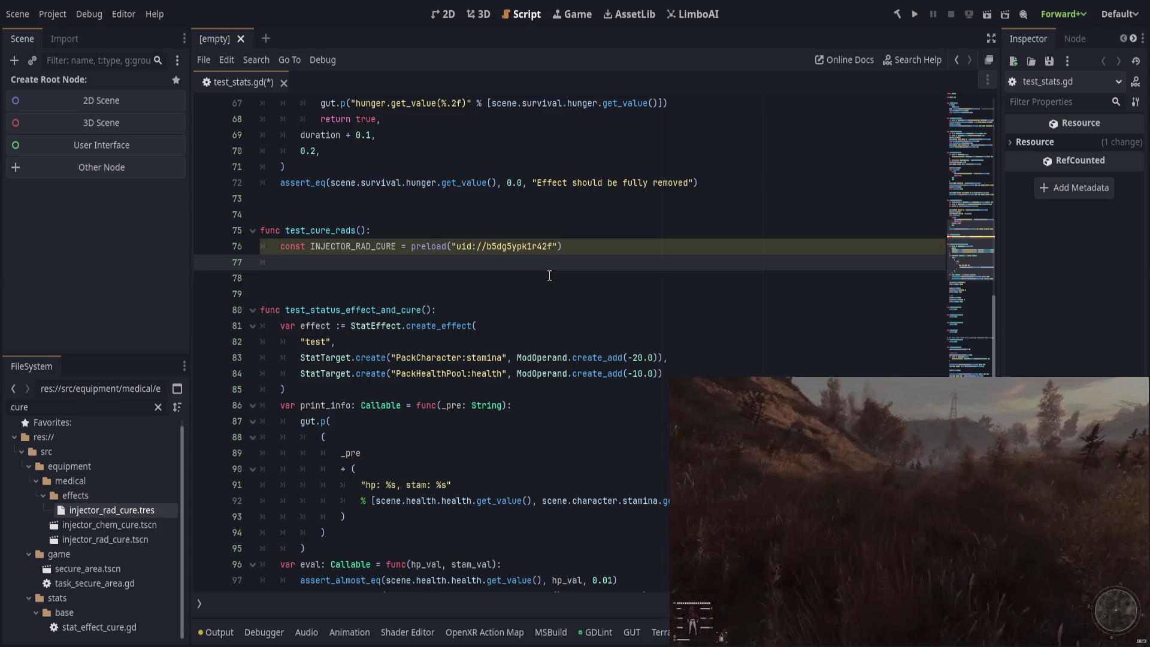
# Step: Declare mod := INJECTOR_RAD_CURE.duplicate() in the test body
pyautogui.write('var ')
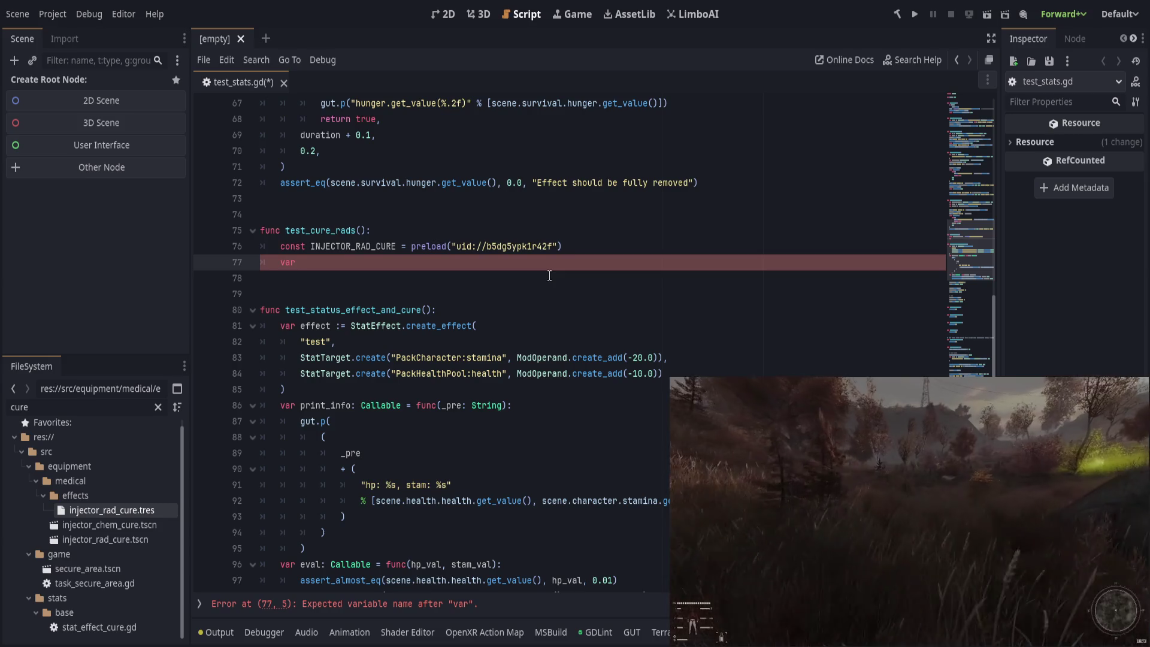
pyautogui.write('effe')
pyautogui.press('BackSpace')
pyautogui.press('BackSpace')
pyautogui.press('BackSpace')
pyautogui.write('mod :')
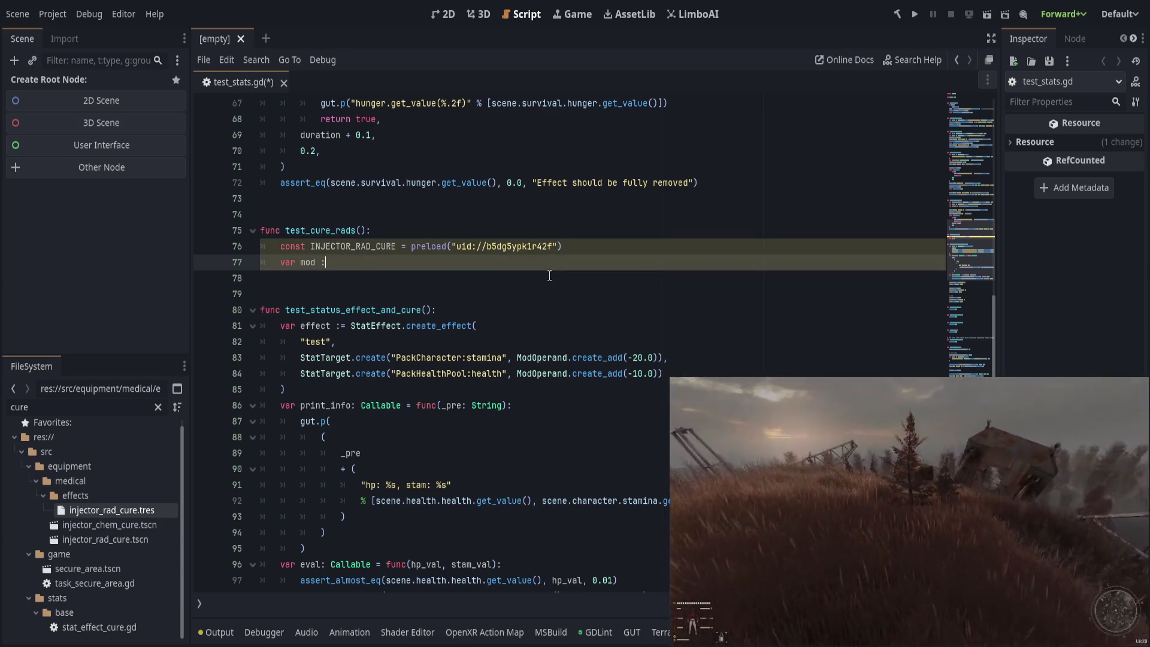
pyautogui.write('=')
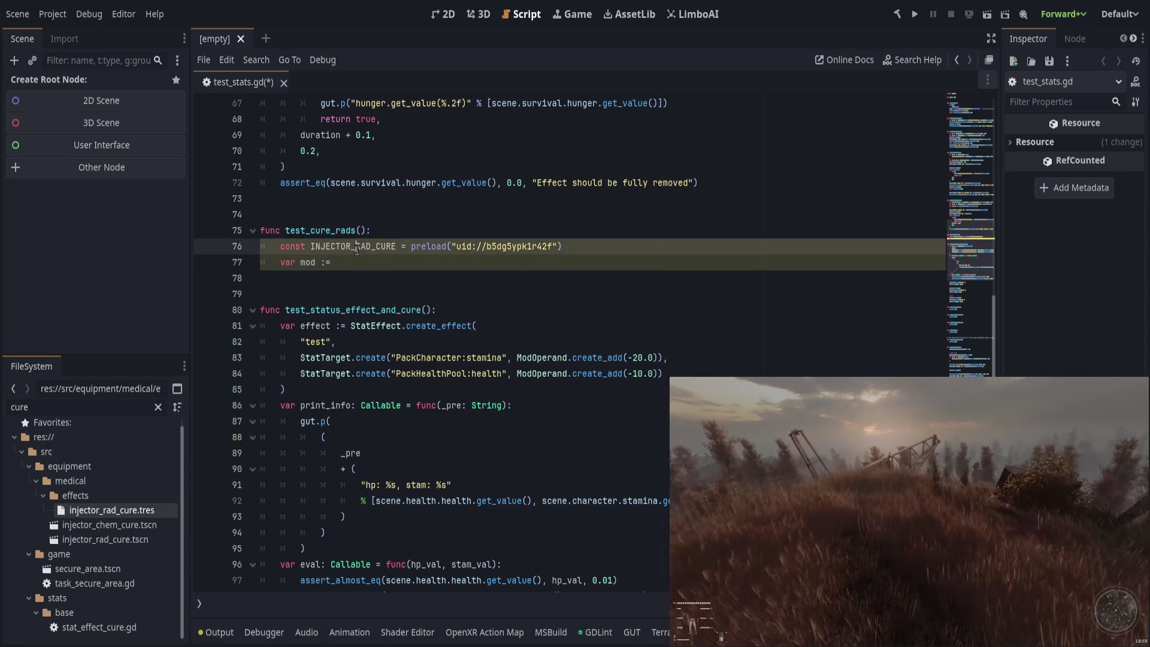
pyautogui.write('INJECTOR_RAD_CURE.')
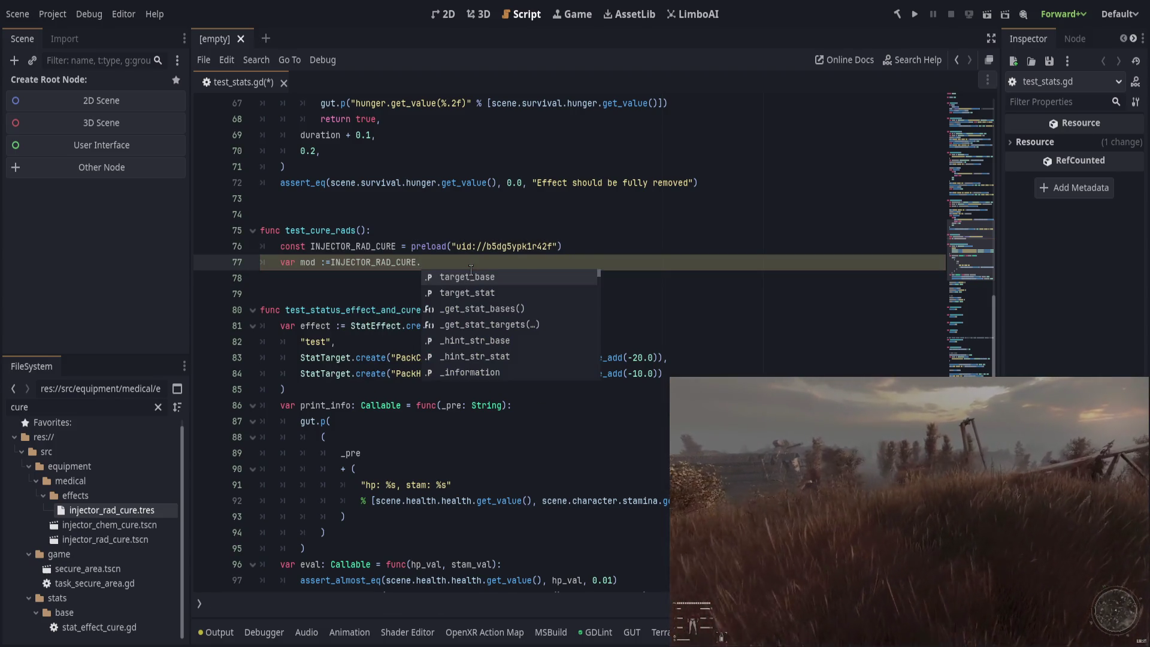
pyautogui.write('d')
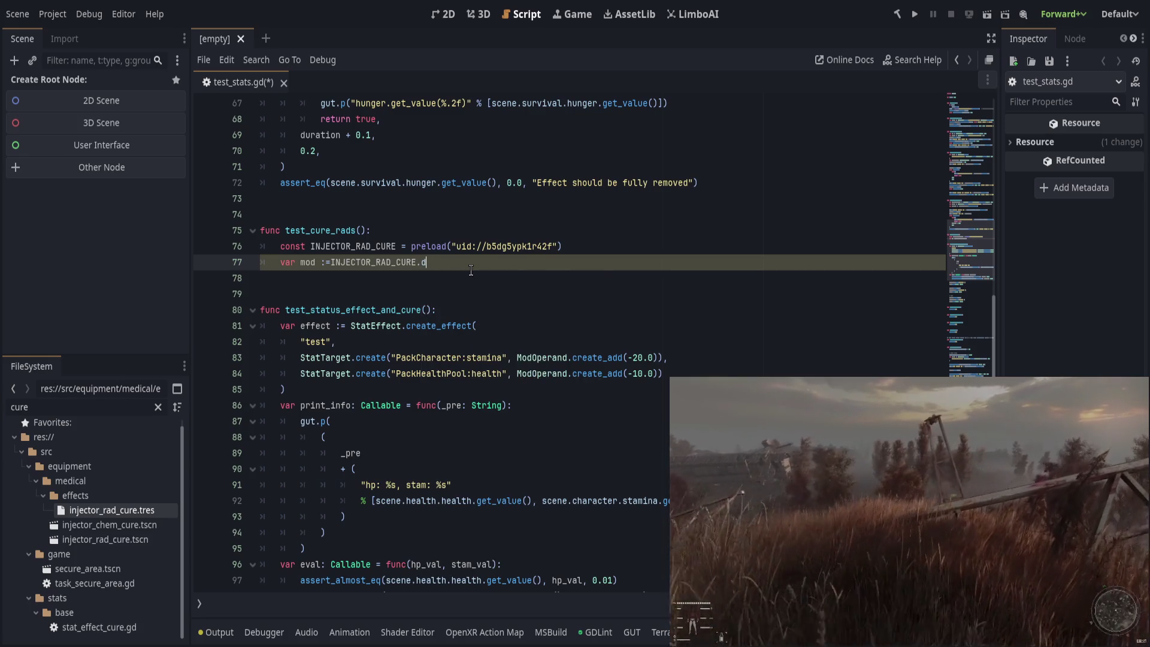
pyautogui.write('up')
pyautogui.press('Return')
pyautogui.press('Escape')
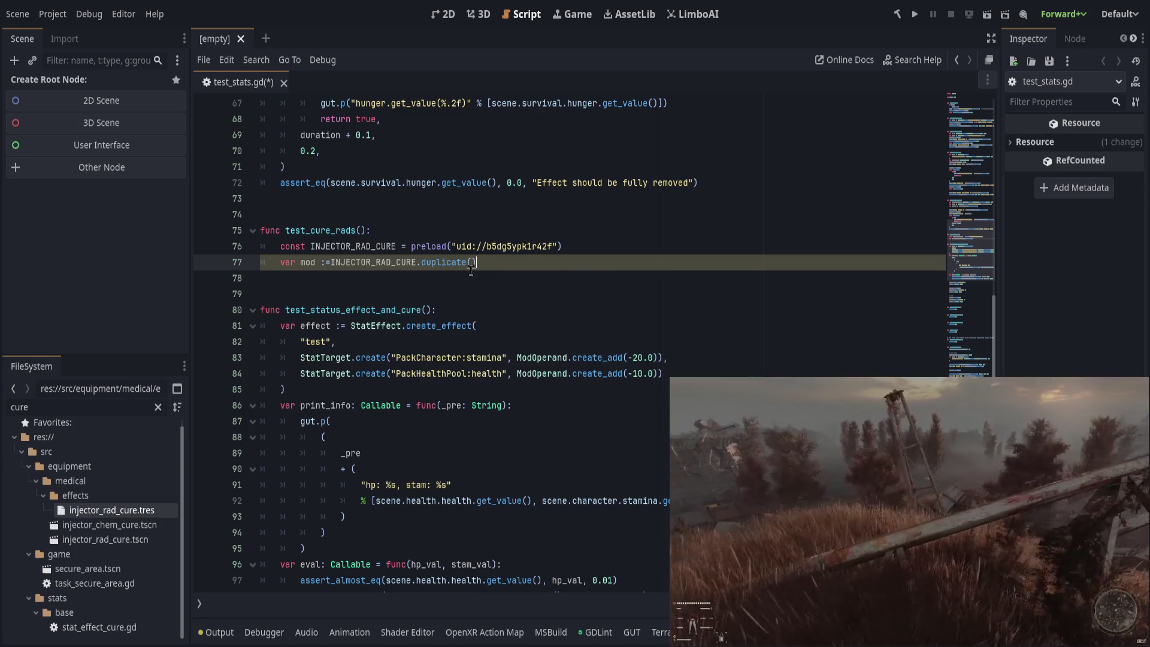
pyautogui.hotkey('ctrl', 'Left')
pyautogui.hotkey('ctrl', 'Left')
pyautogui.hotkey('ctrl', 'Left')
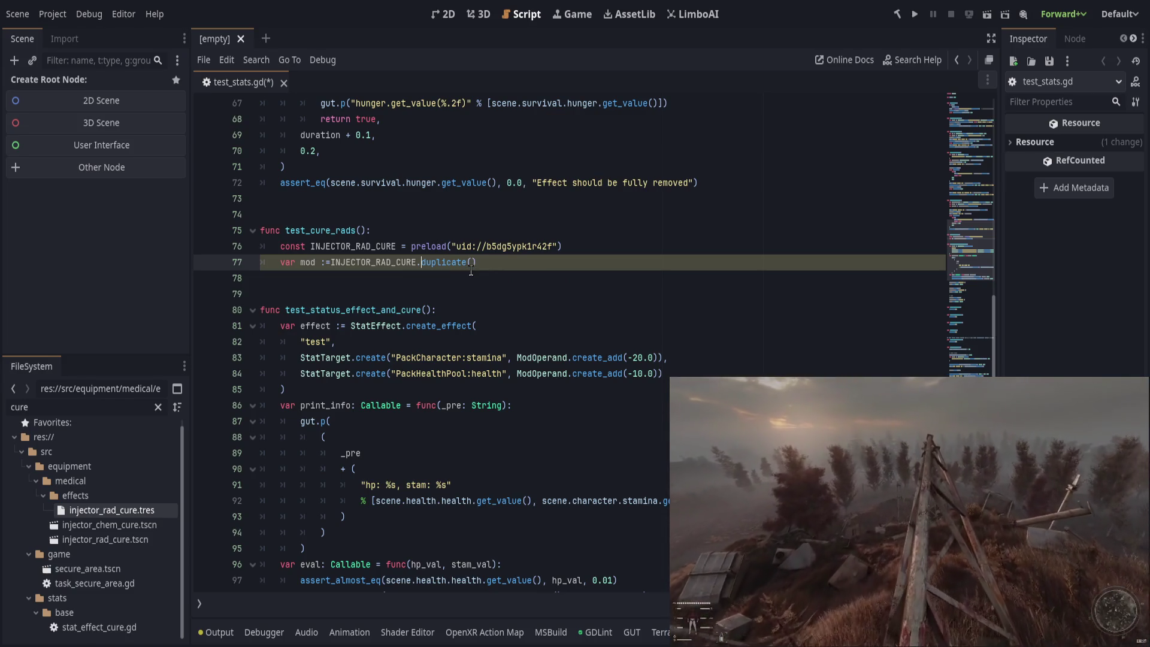
pyautogui.press('Right')
pyautogui.press('End')
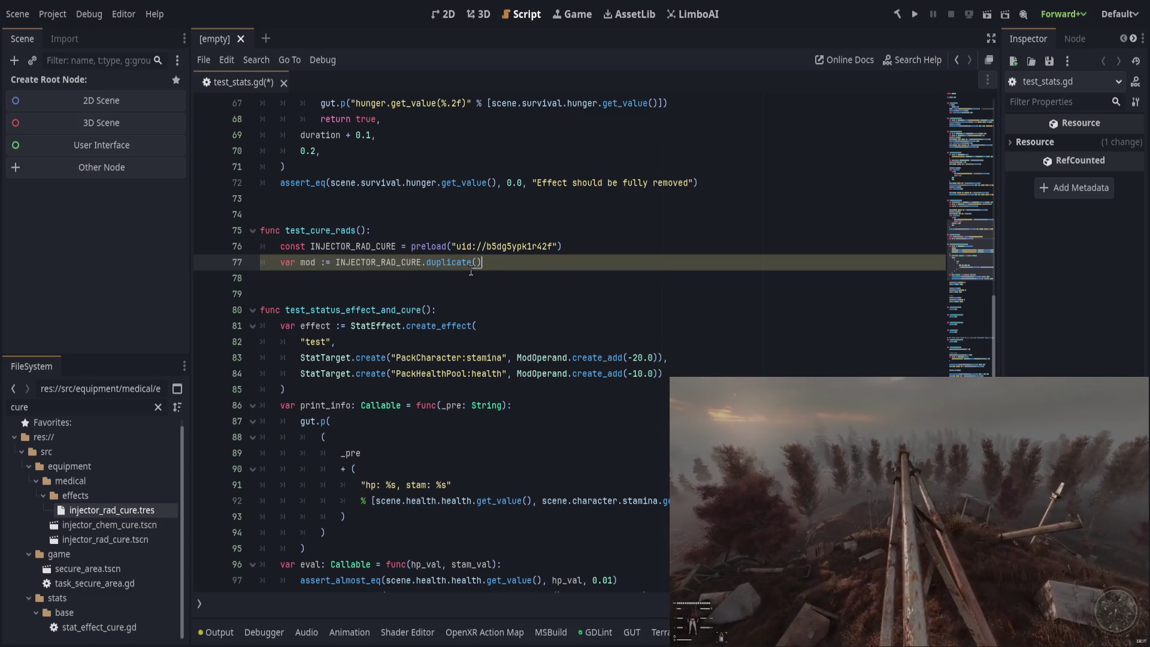
pyautogui.press('Return')
# Step: Add 100.0 to survival radiation's value_base, then select the whole test_cure_rads function
pyautogui.write('mod')
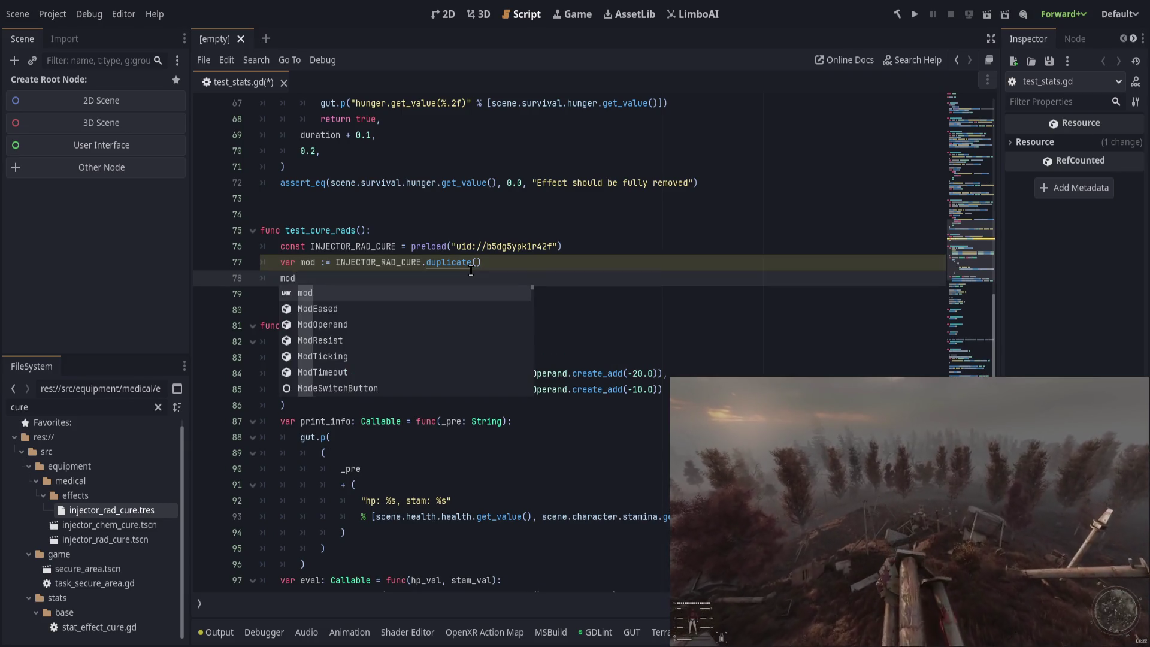
pyautogui.write('sc')
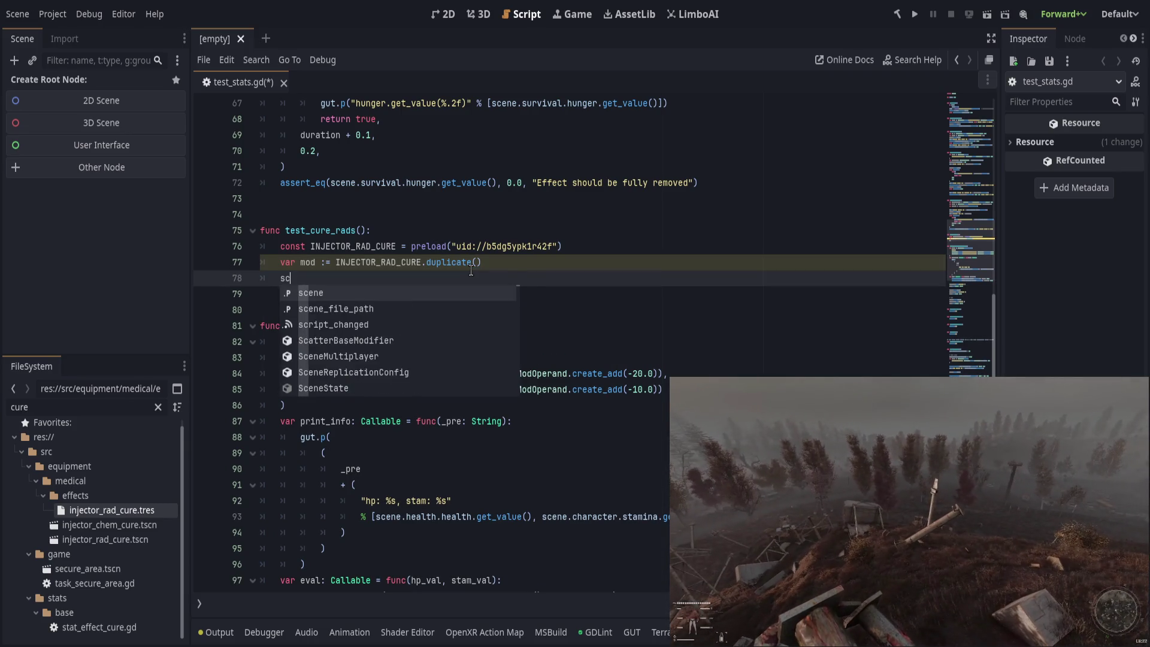
pyautogui.write('ene.sur')
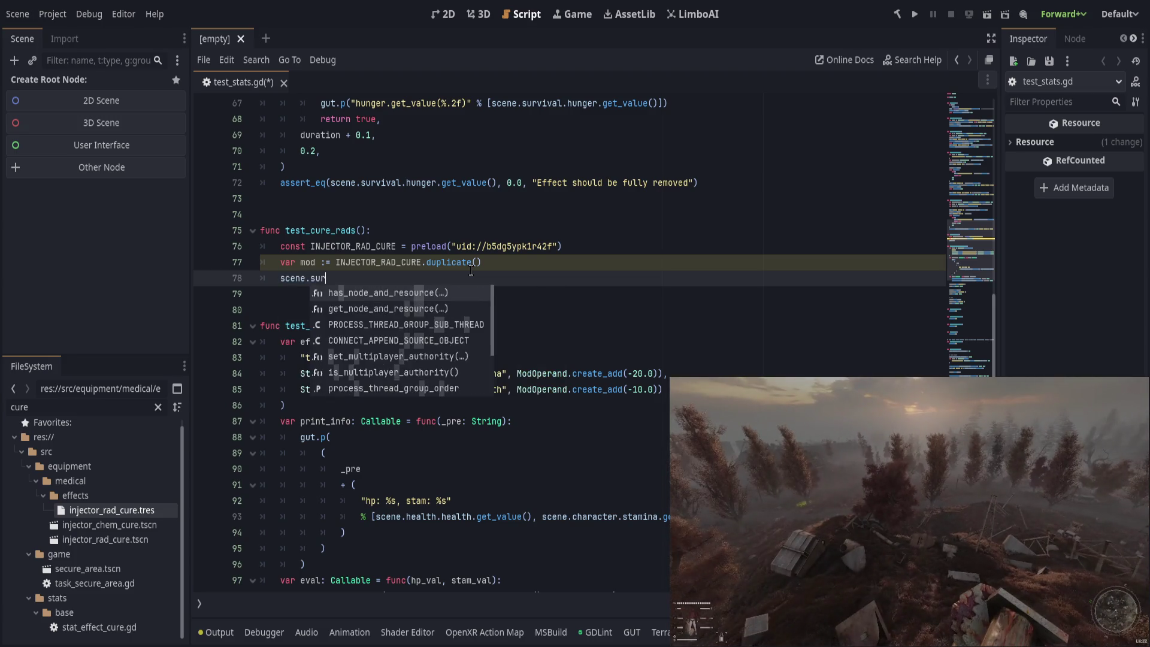
pyautogui.write('vival.stats')
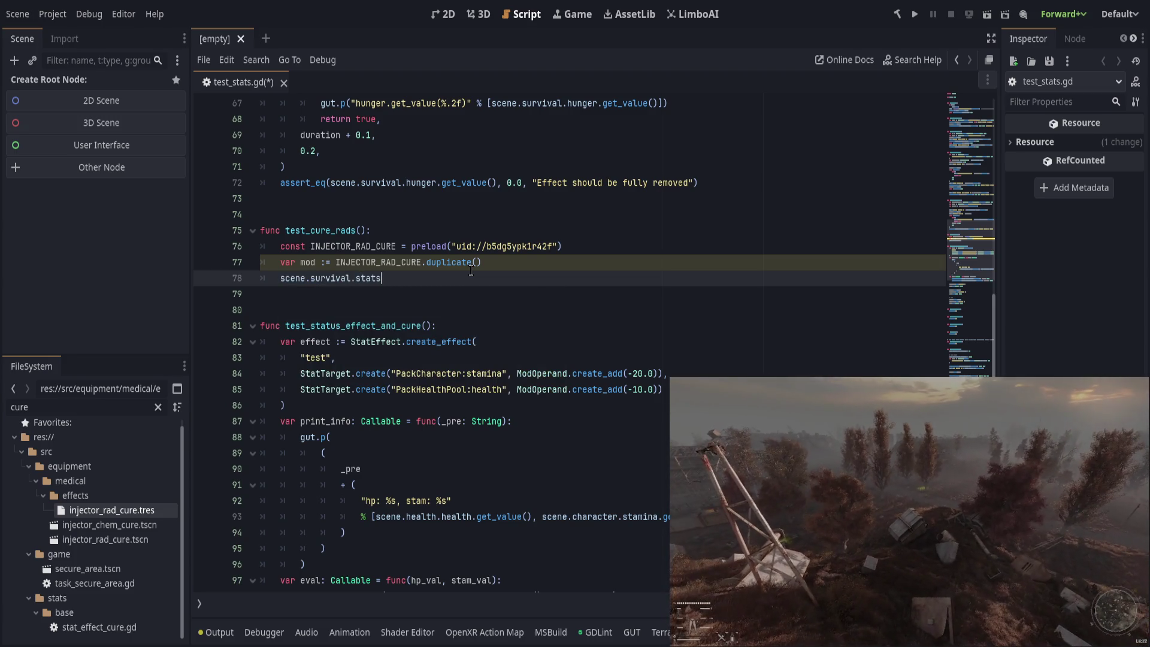
pyautogui.press('BackSpace')
pyautogui.press('BackSpace')
pyautogui.press('BackSpace')
pyautogui.press('BackSpace')
pyautogui.press('BackSpace')
pyautogui.write('radiation.')
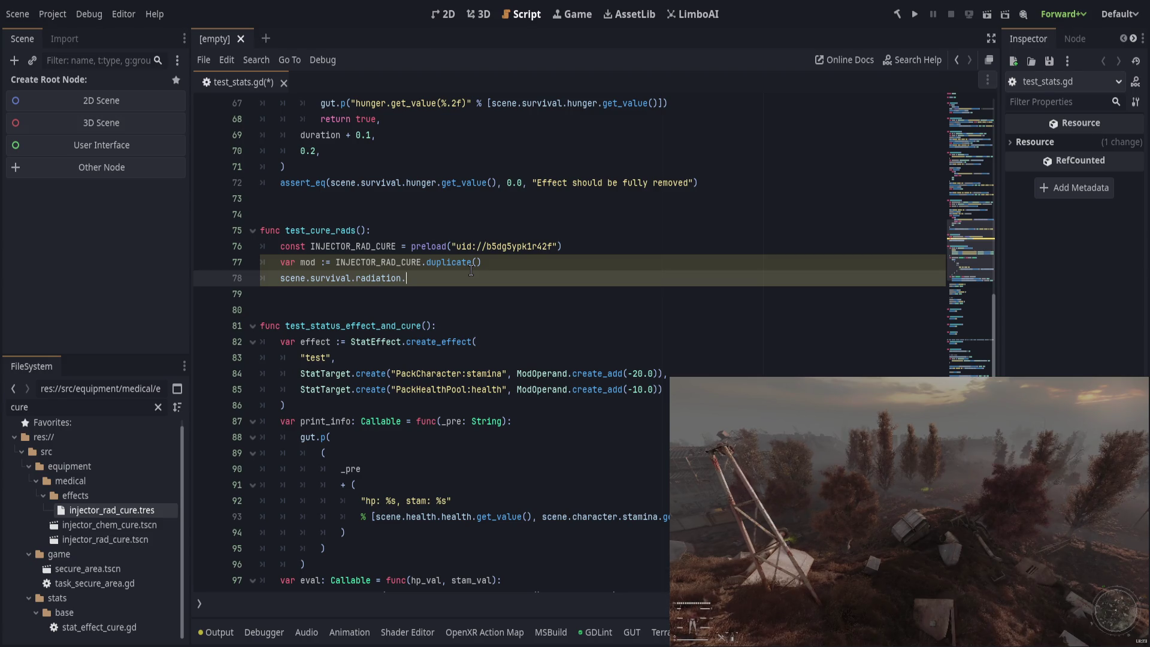
pyautogui.write('value-=')
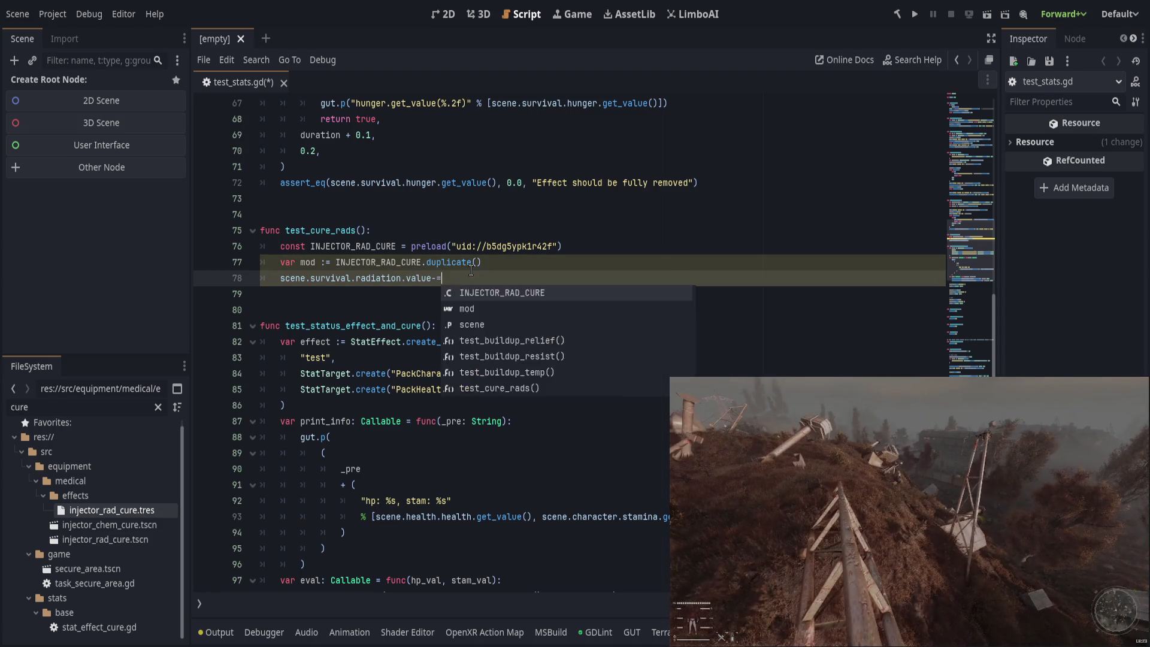
pyautogui.press('BackSpace')
pyautogui.press('BackSpace')
pyautogui.write('_base +=')
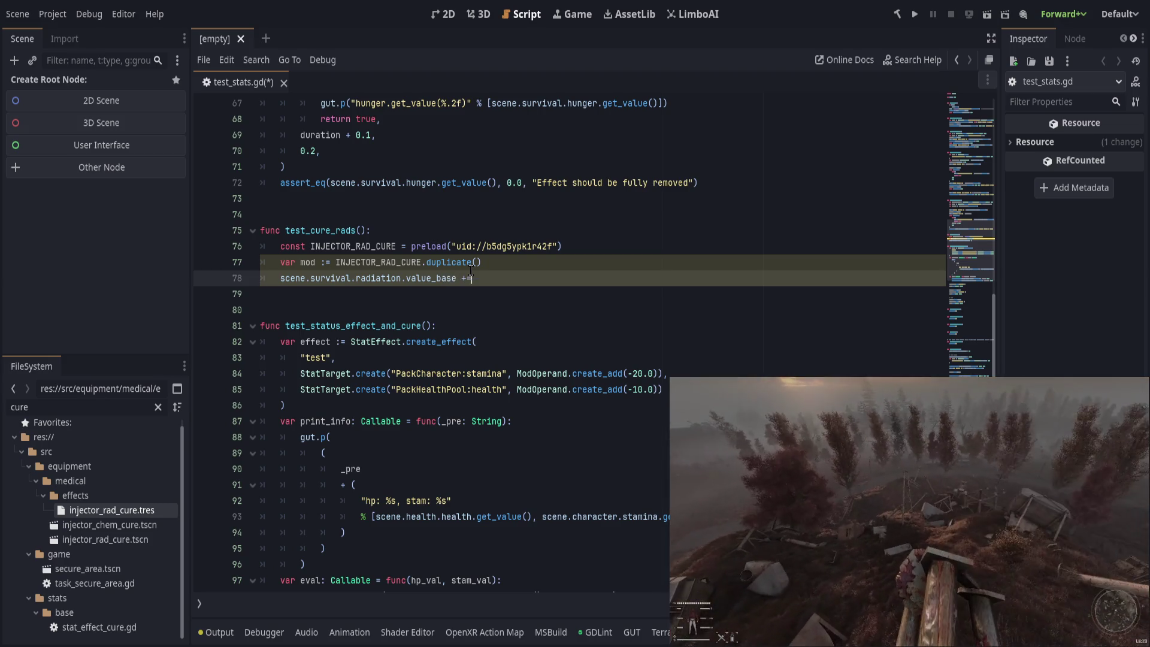
pyautogui.write(' 100.0')
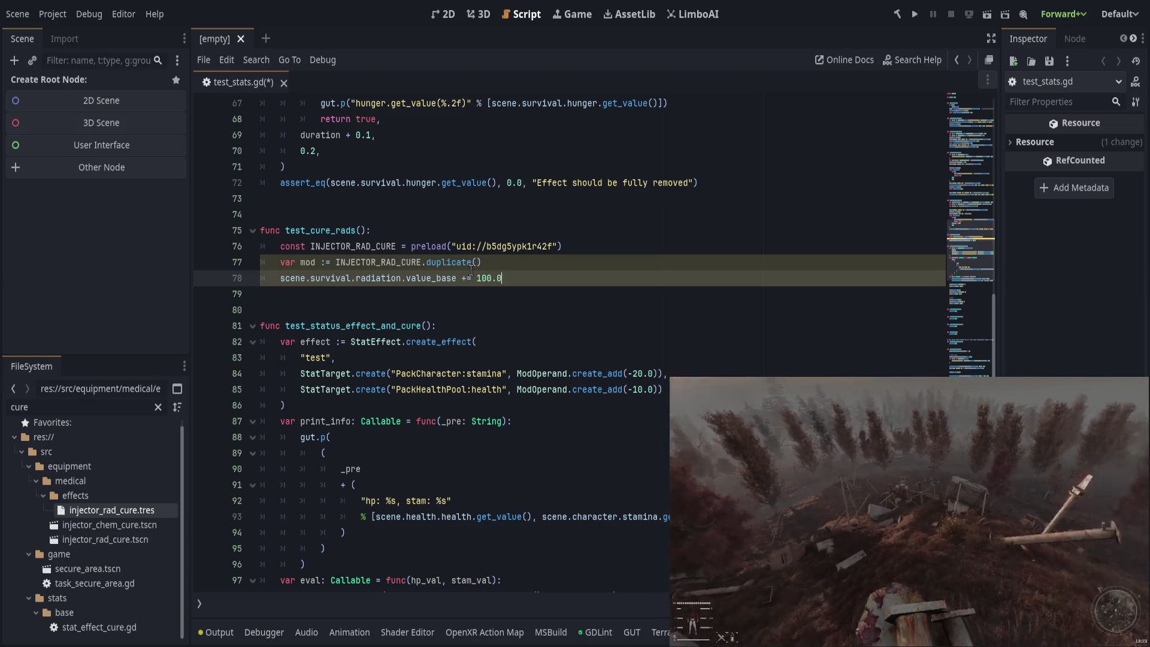
pyautogui.press('Return')
pyautogui.moveTo(515, 233); pyautogui.dragTo(537, 314)
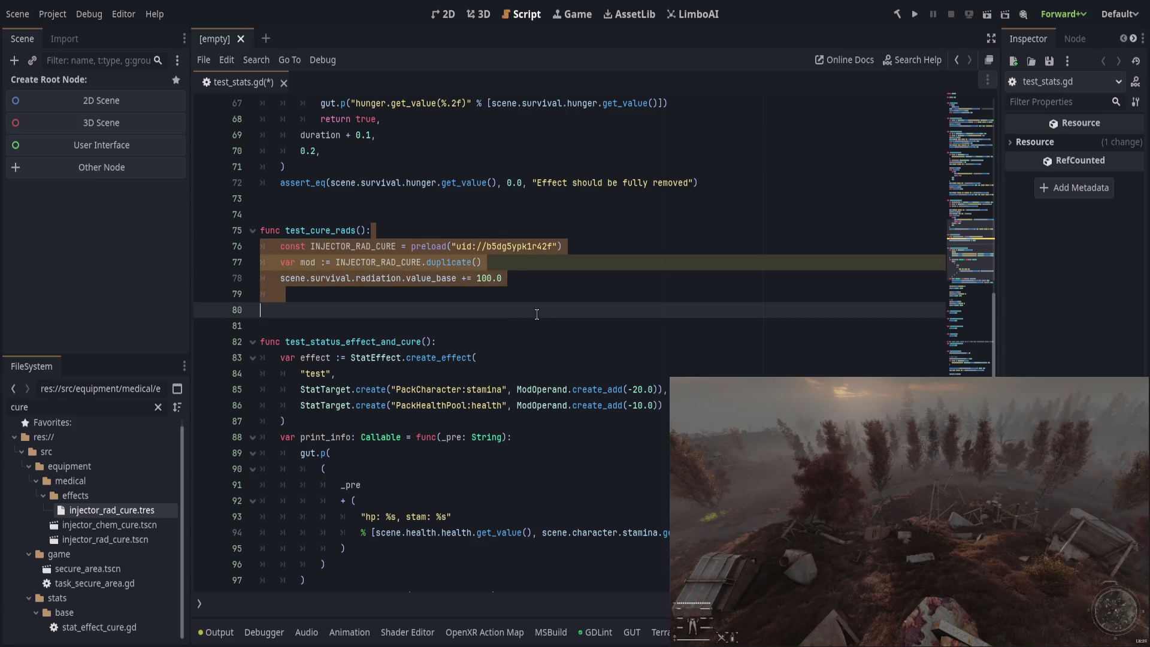
pyautogui.hotkey('ctrl', 'f')
pyautogui.write('surviv')
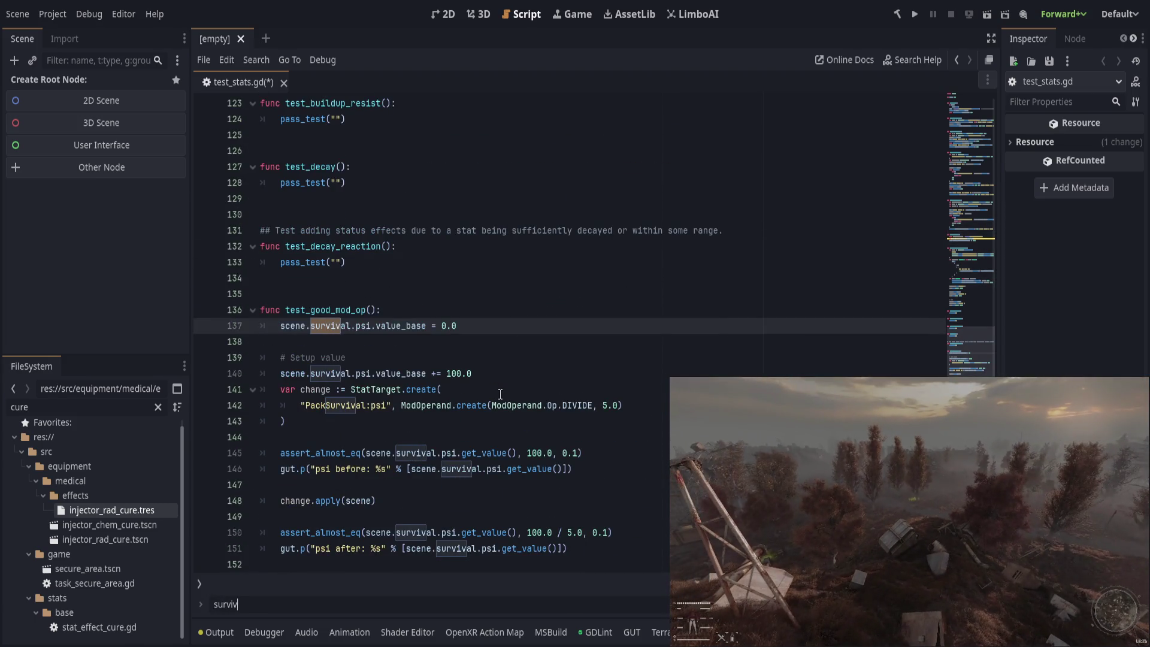
pyautogui.press('Escape')
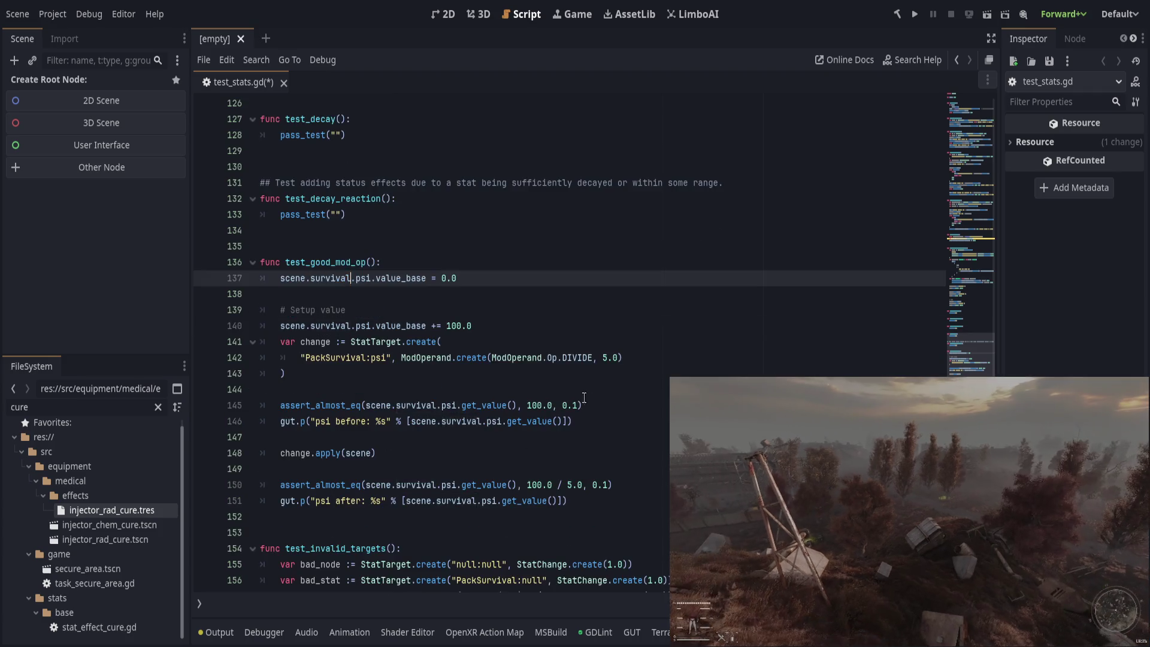
pyautogui.scroll(5, 589, 398)
pyautogui.click(470, 455)
pyautogui.scroll(1, 470, 465)
pyautogui.keyDown('shift'); pyautogui.click(458, 441); pyautogui.keyUp('shift')
pyautogui.keyDown('shift'); pyautogui.click(465, 359); pyautogui.keyUp('shift')
pyautogui.scroll(2, 461, 440)
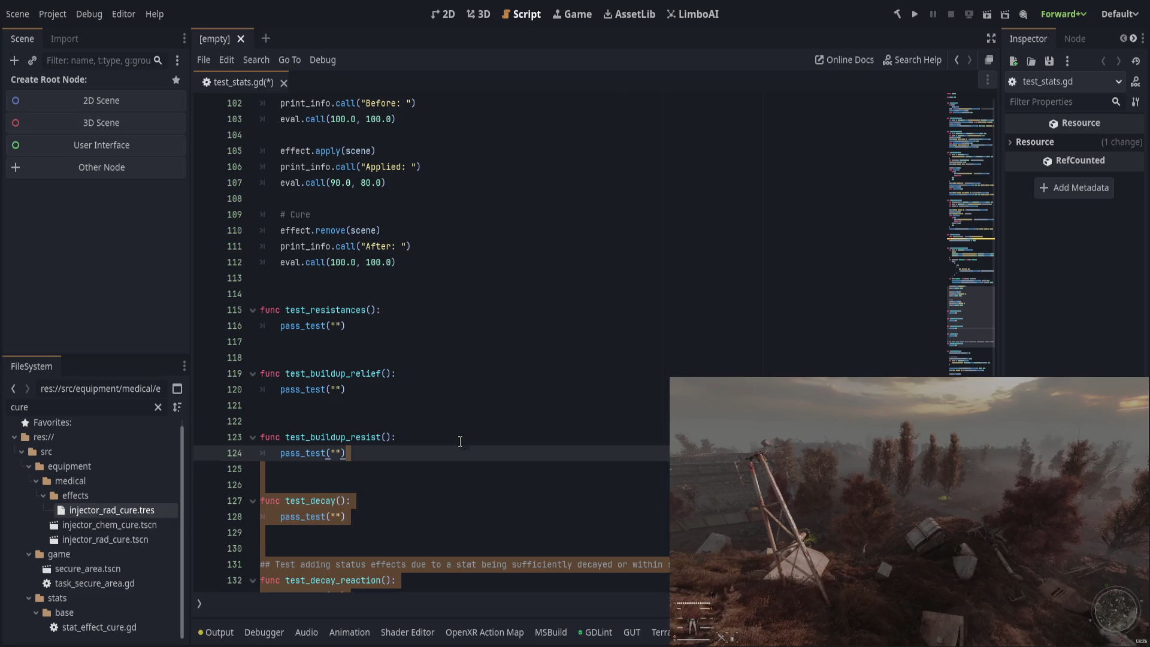
pyautogui.scroll(1, 460, 442)
pyautogui.keyDown('shift'); pyautogui.click(470, 406); pyautogui.keyUp('shift')
pyautogui.keyDown('shift'); pyautogui.click(482, 339); pyautogui.keyUp('shift')
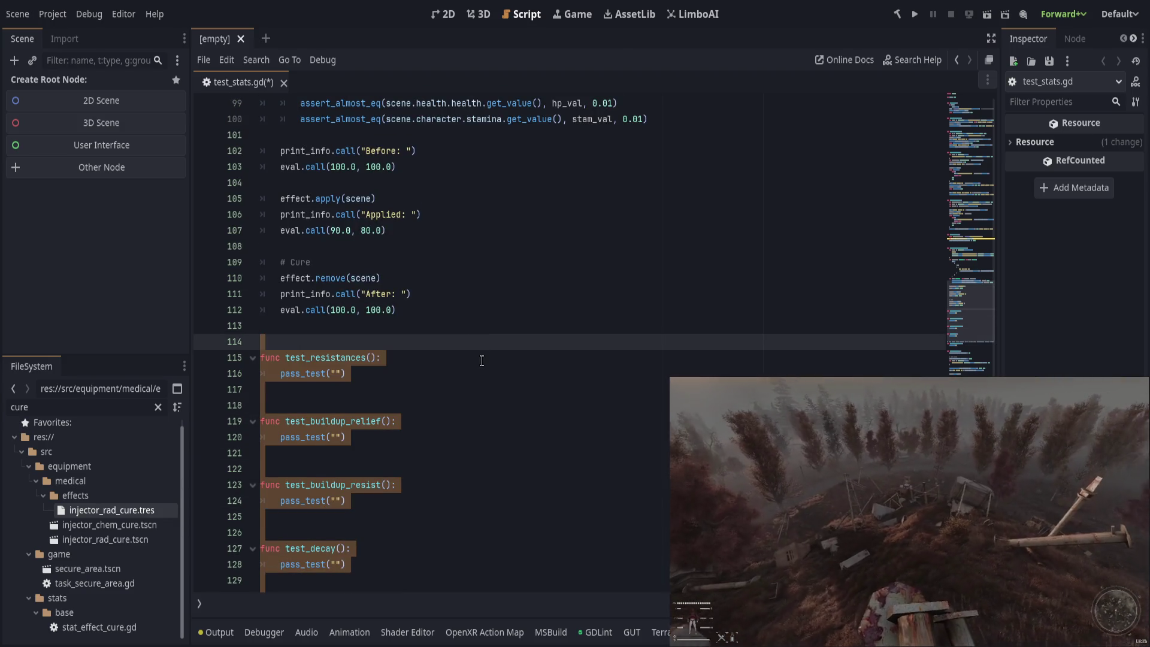
pyautogui.scroll(2, 482, 360)
pyautogui.press('Delete')
pyautogui.hotkey('ctrl', 'z')
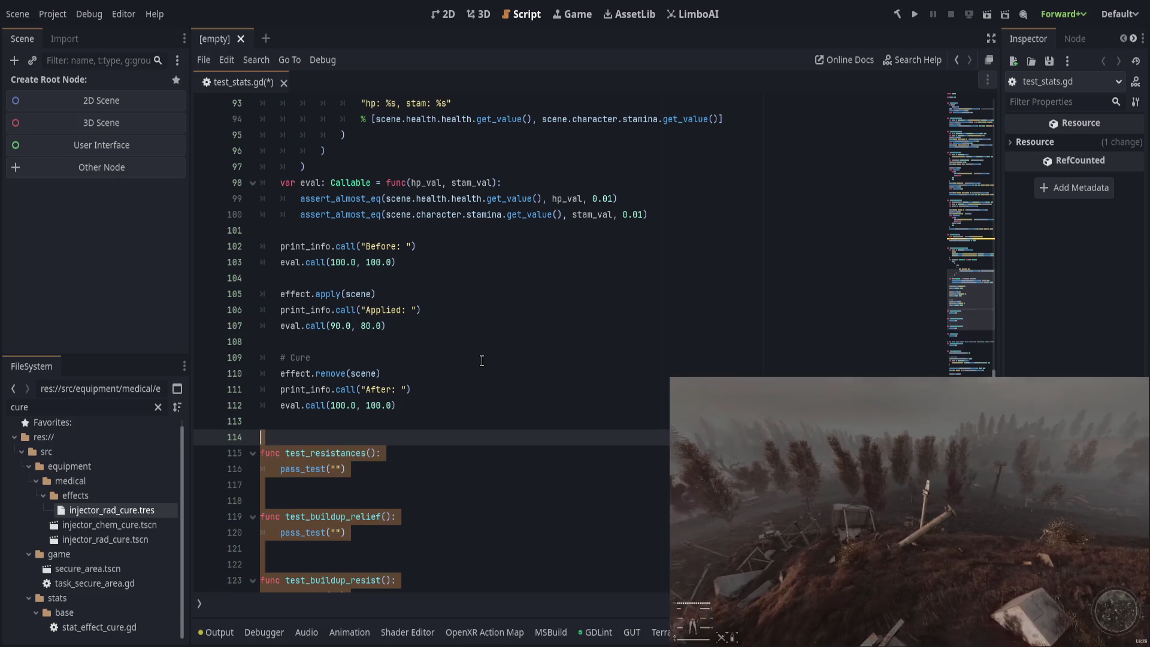
pyautogui.hotkey('ctrl', 'z')
pyautogui.scroll(5, 475, 510)
pyautogui.click(618, 407)
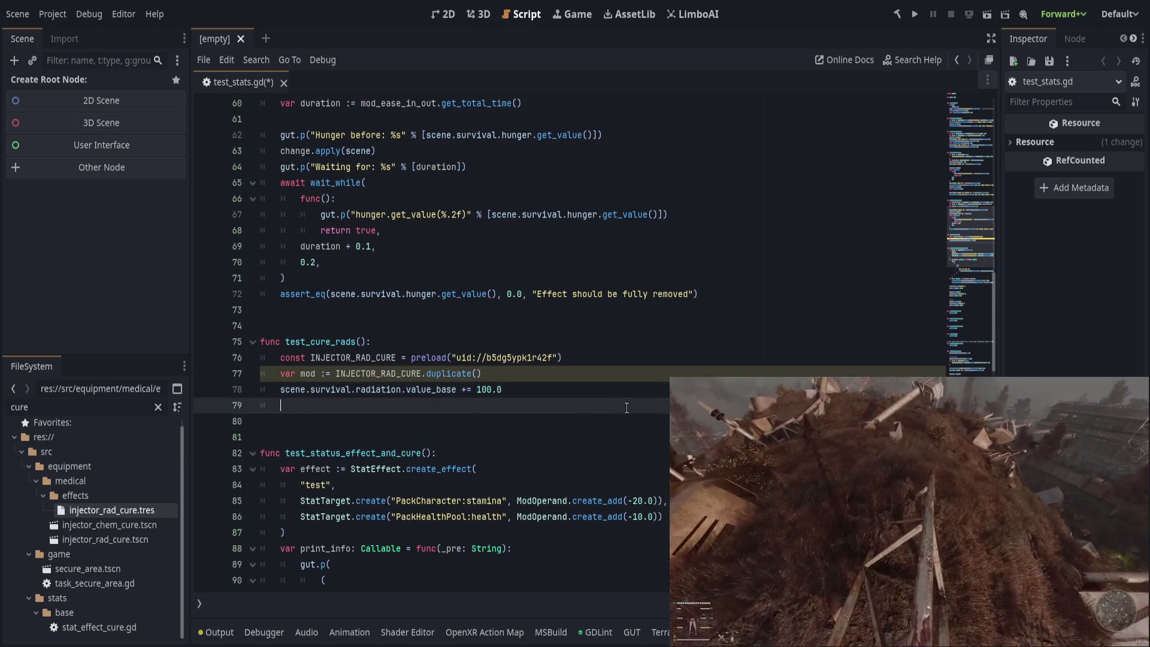
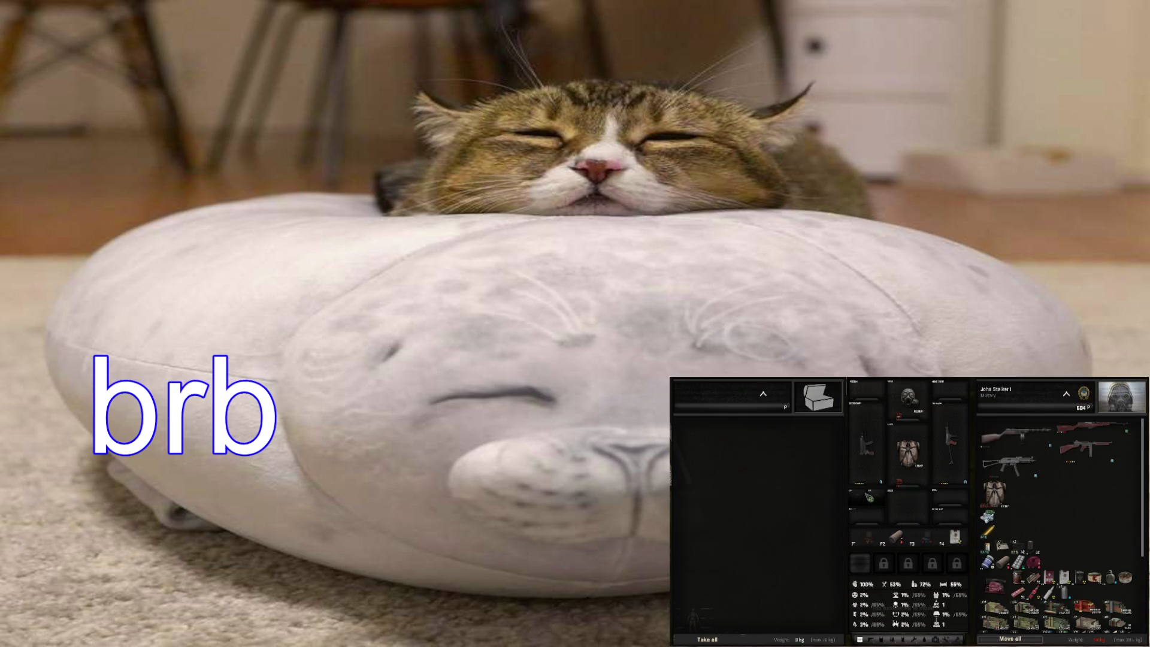
# Step: Move the SMG, the outfit and four smaller inventory items into the stash, then close the inventory
pyautogui.doubleClick(1013, 465)
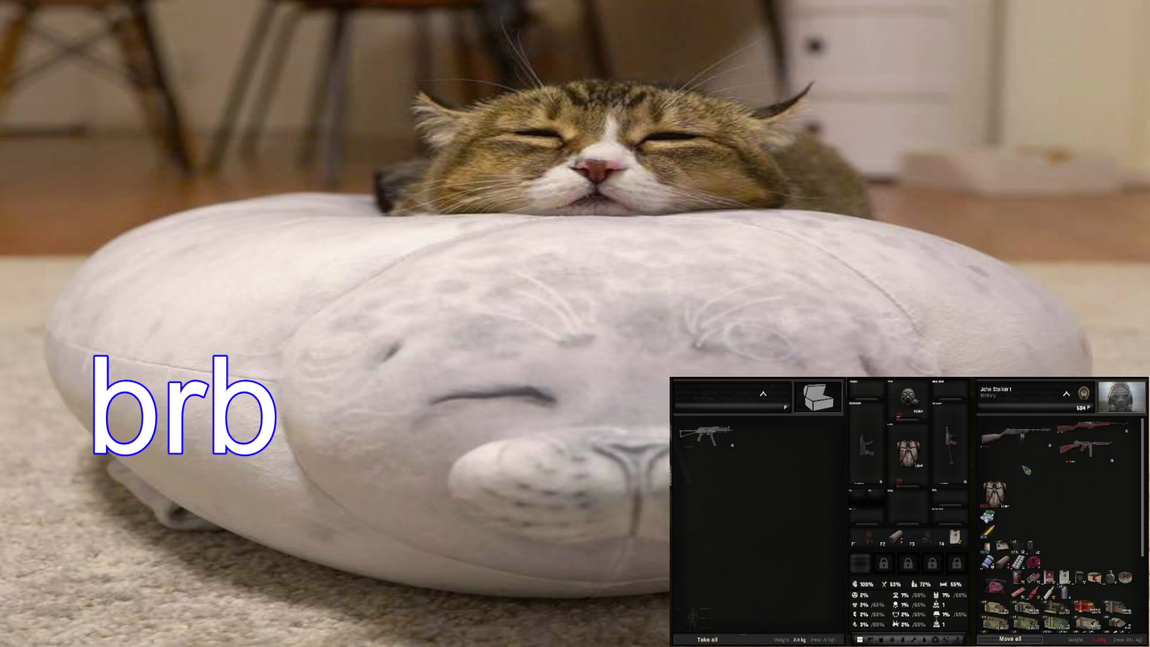
pyautogui.doubleClick(998, 493)
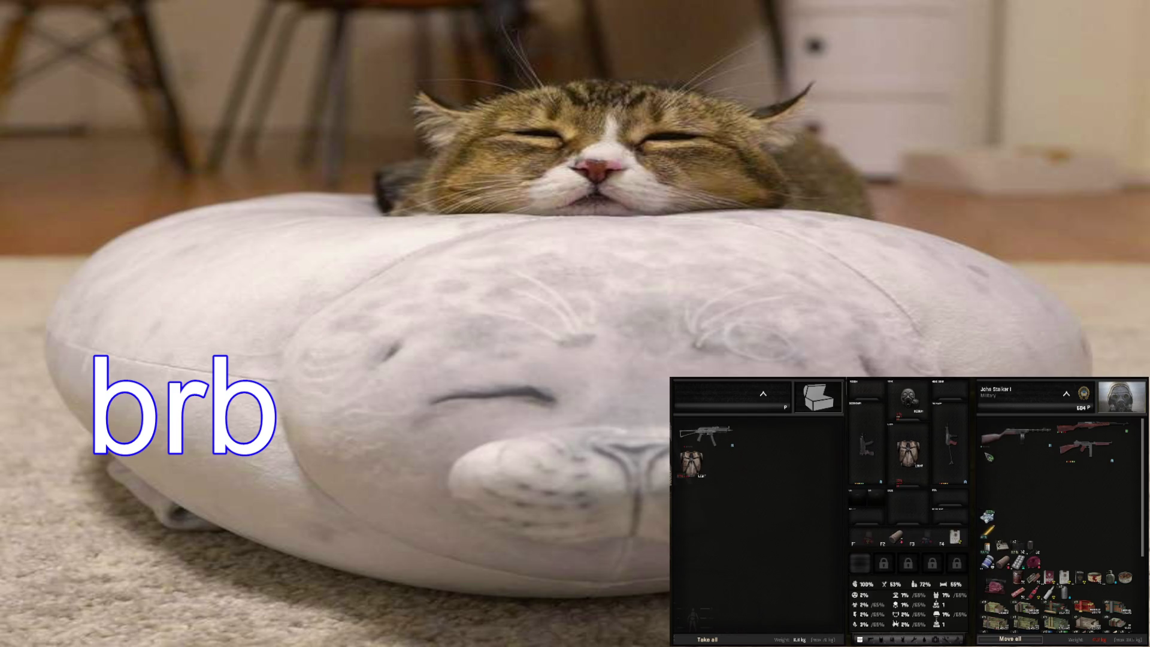
pyautogui.scroll(-5, 1031, 557)
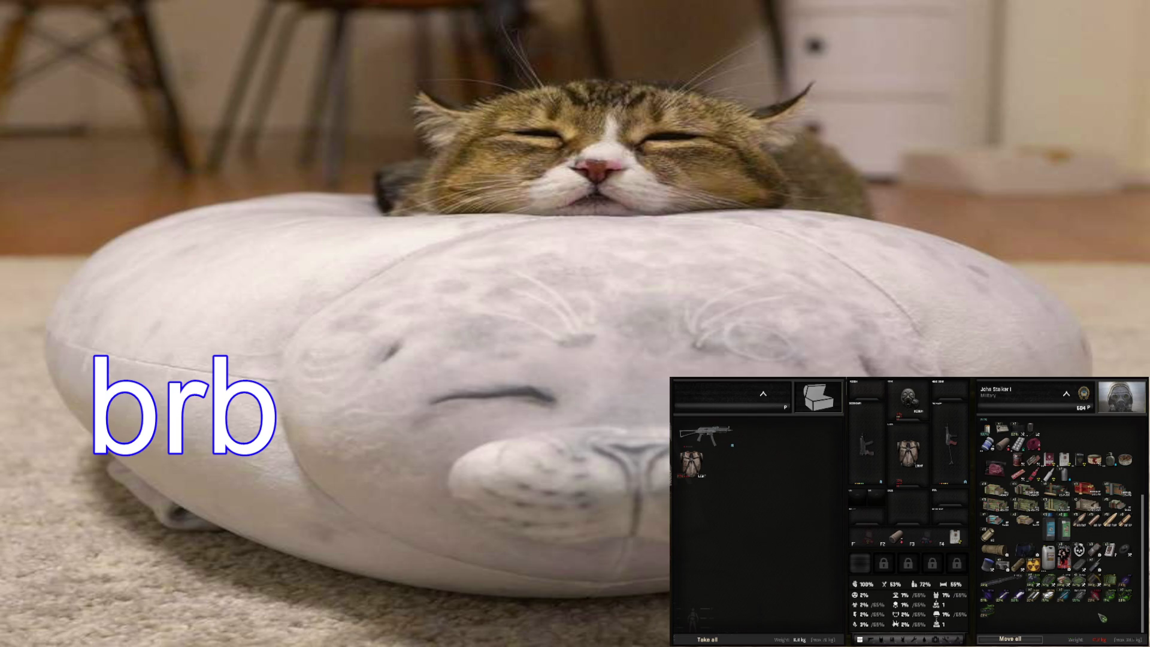
pyautogui.doubleClick(1060, 597)
pyautogui.doubleClick(1046, 597)
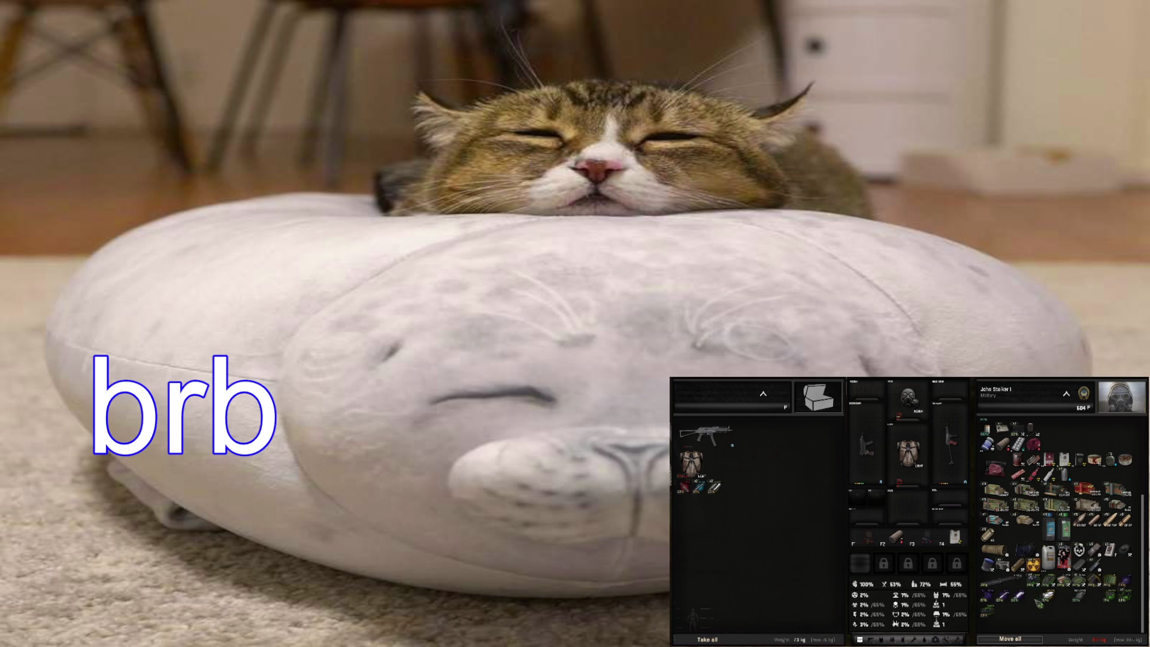
pyautogui.doubleClick(988, 612)
pyautogui.doubleClick(1125, 581)
pyautogui.press('Escape')
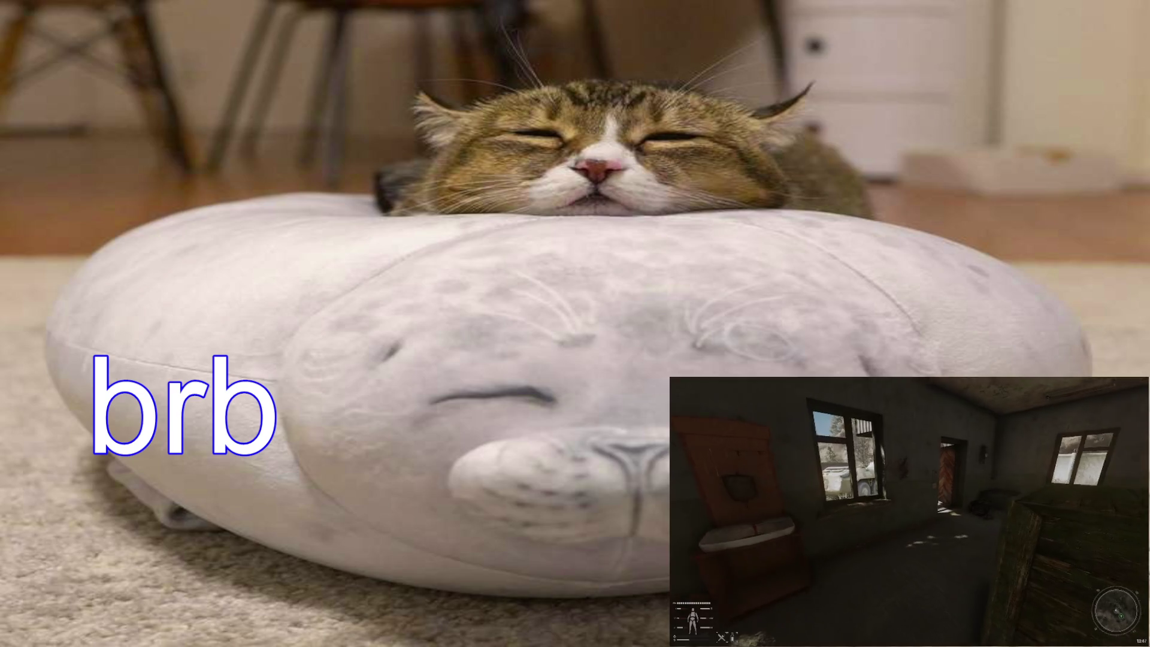